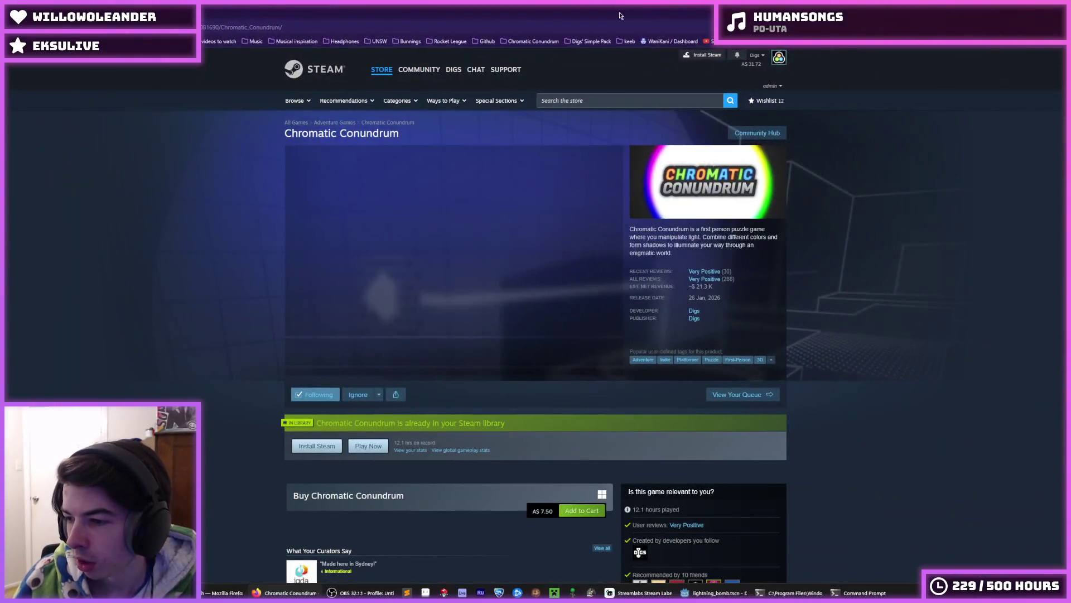
Scroll the Chromatic Conundrum Steam page and select the game's price.
scroll(623, 258, "down", 3)
scroll(623, 258, "up", 3)
scroll(623, 258, "down", 3)
double_click(553, 259)
scroll(556, 260, "up", 4)
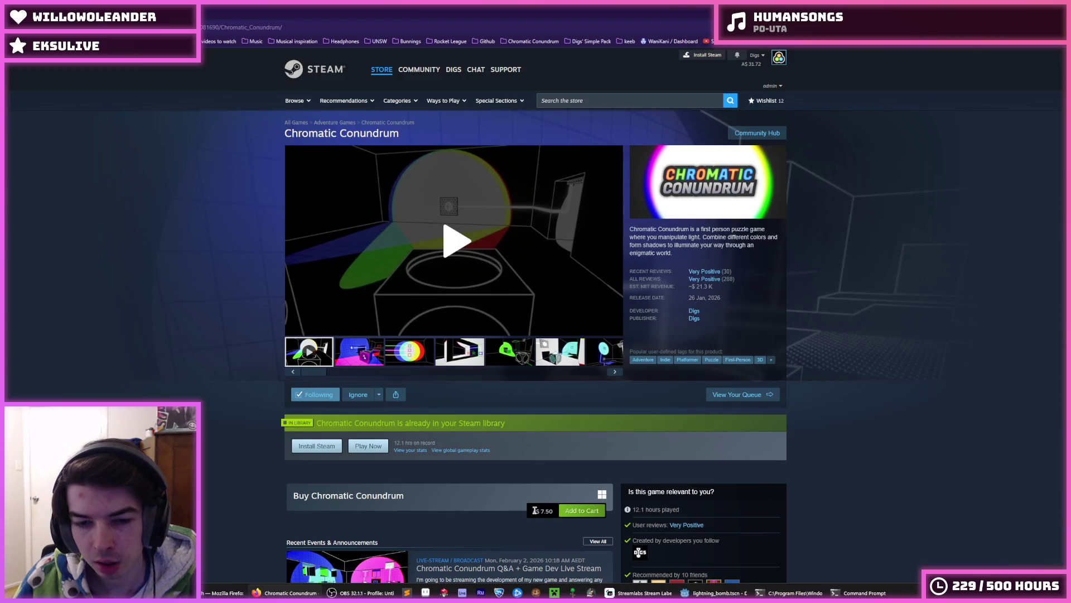
Select the A$ 7.50 price, then view the second screenshot full-size and close it.
left_click_drag(554, 511, 530, 513)
left_click(534, 512)
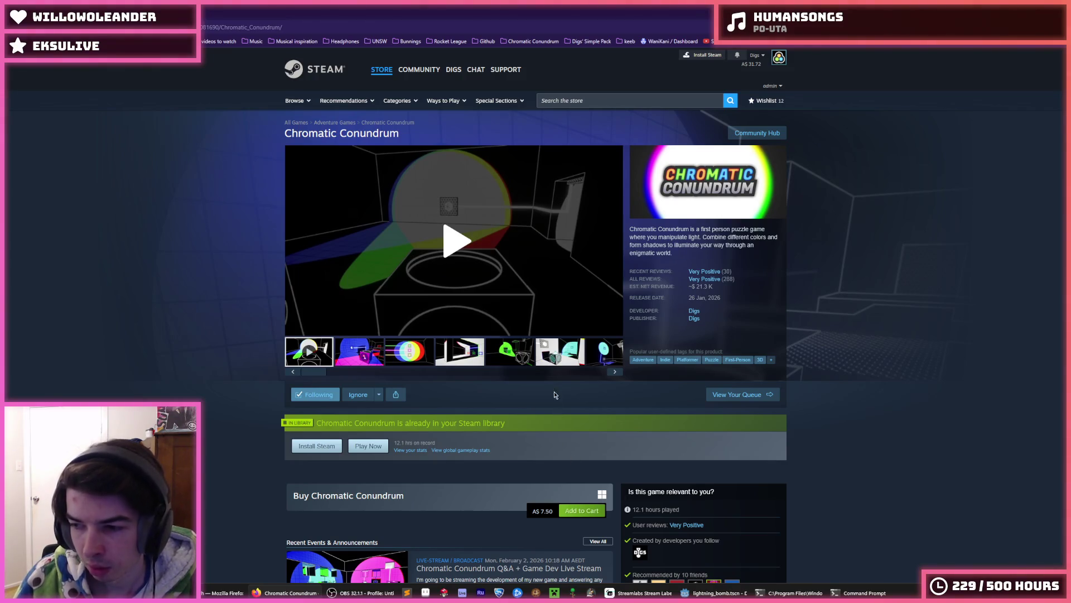
left_click(359, 351)
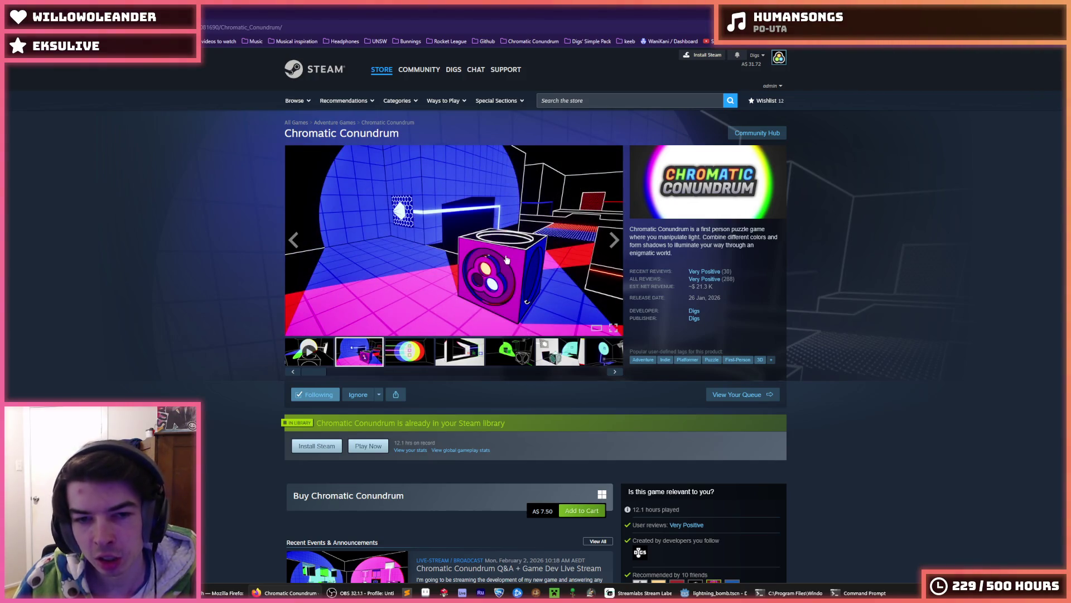
left_click(505, 257)
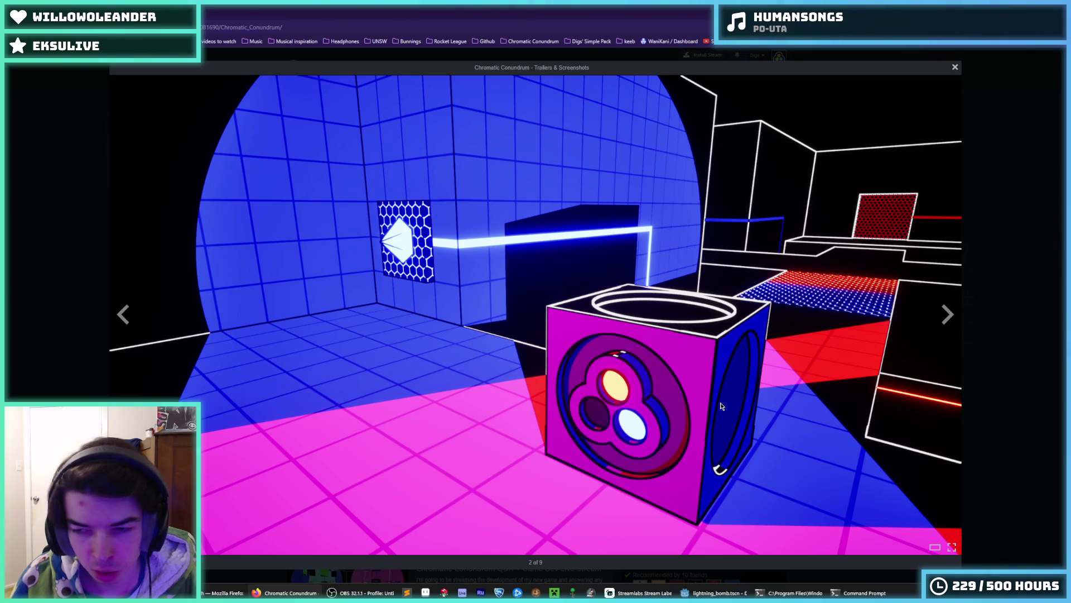
left_click(1036, 401)
Show the sixth screenshot, the cyan and white room, in the main viewer, then return to Godot.
left_click(514, 350)
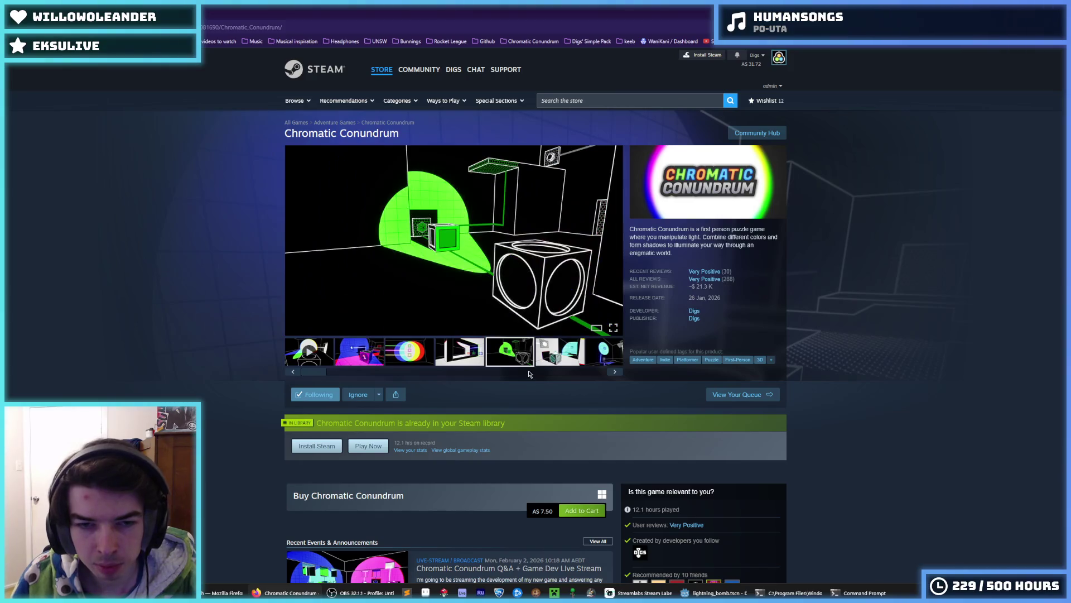
left_click(556, 357)
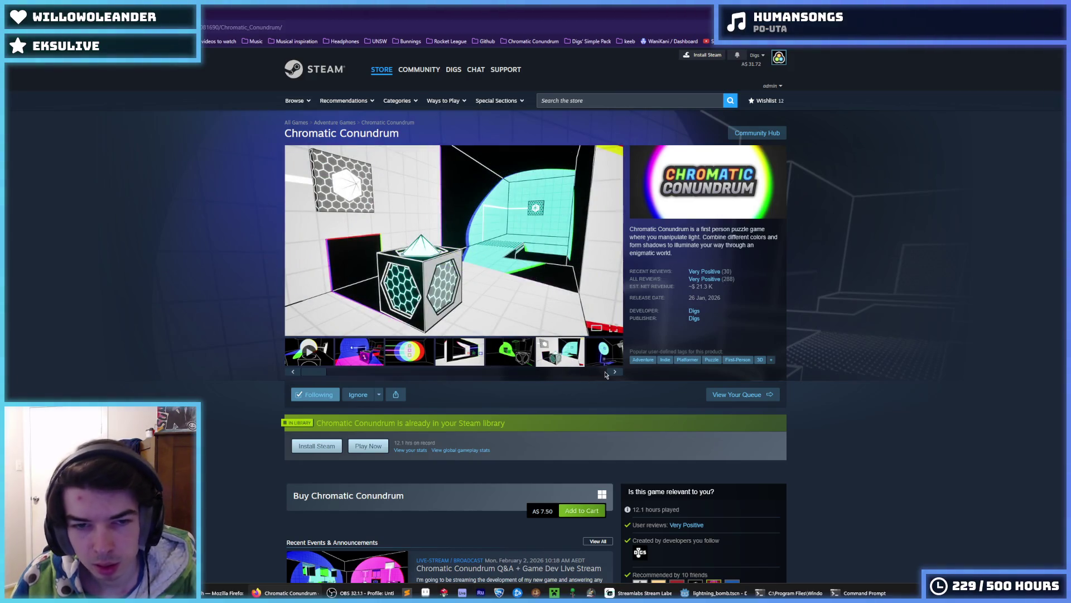
scroll(832, 319, "down", 6)
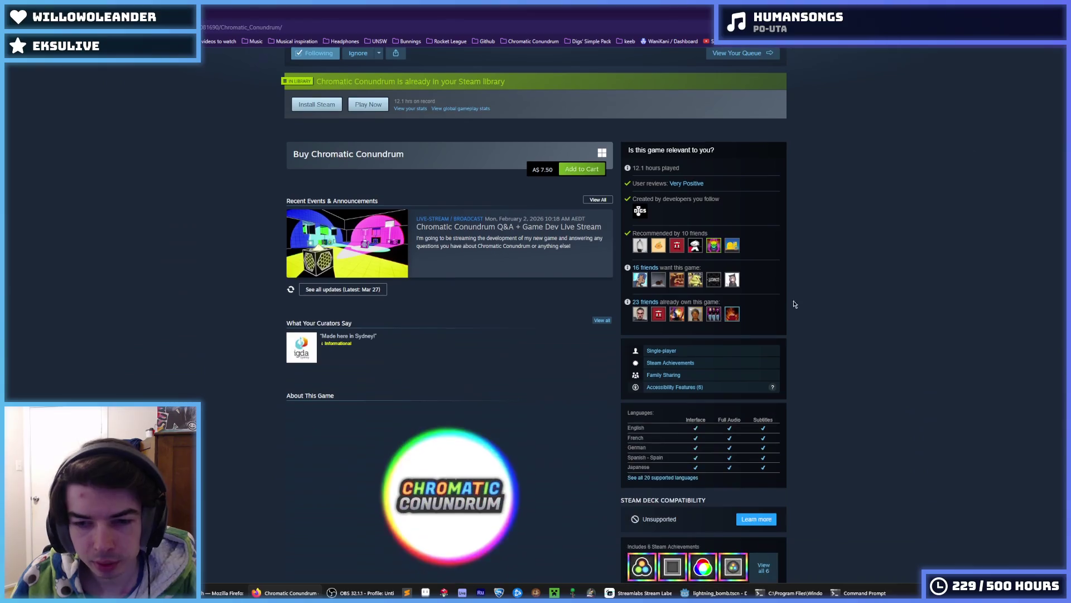
scroll(832, 263, "up", 5)
scroll(833, 255, "up", 1)
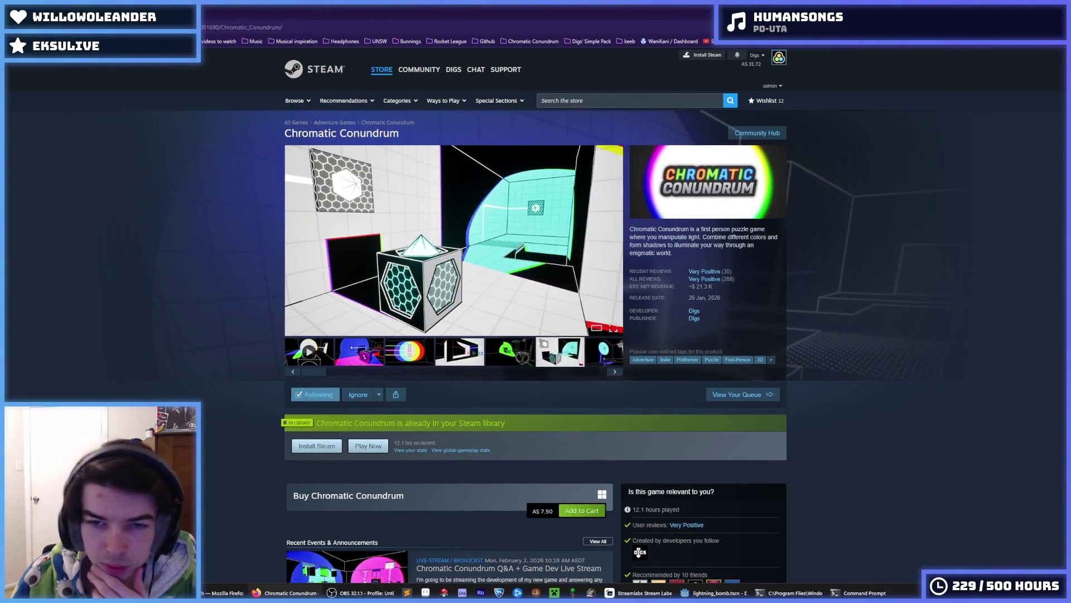
key("alt+Tab")
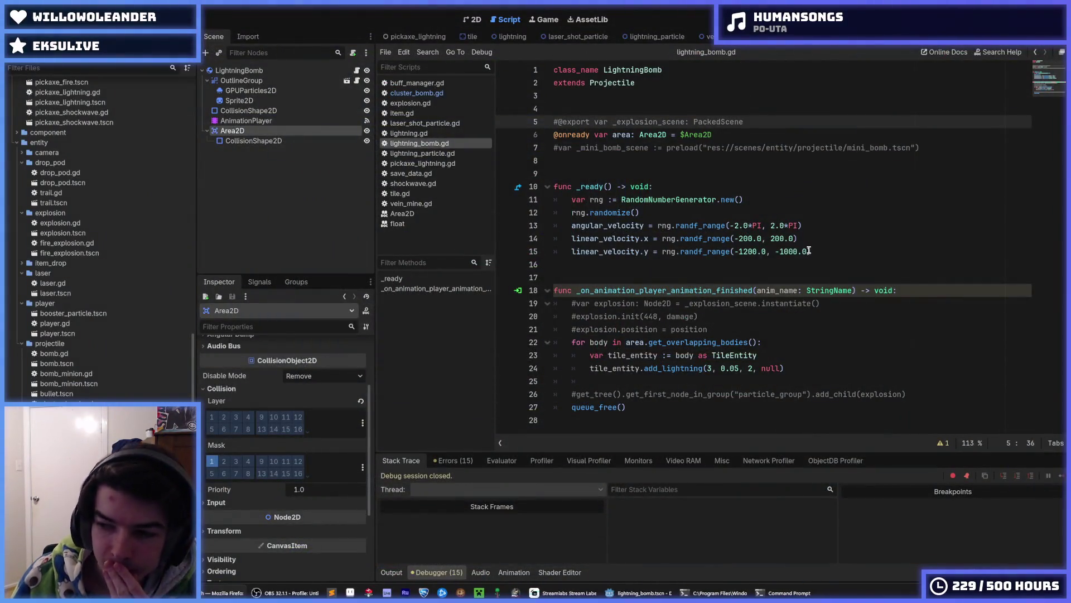
Save lightning_bomb.gd from lines 19–21, then view the LightningBomb root node in 2D.
left_click(921, 290)
left_click(912, 297)
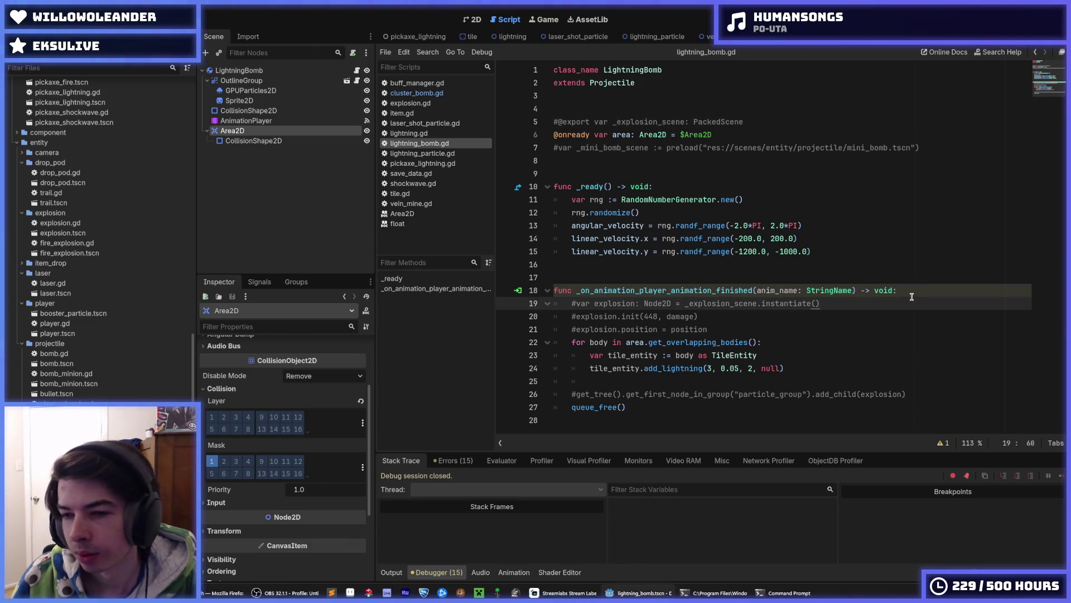
key("ctrl+s")
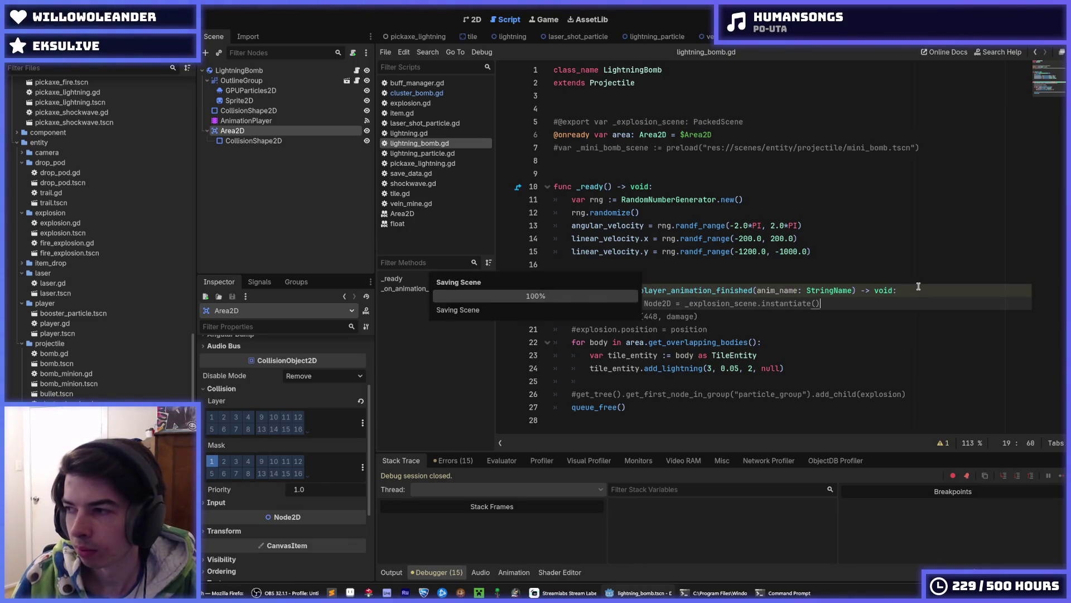
key("ctrl+s")
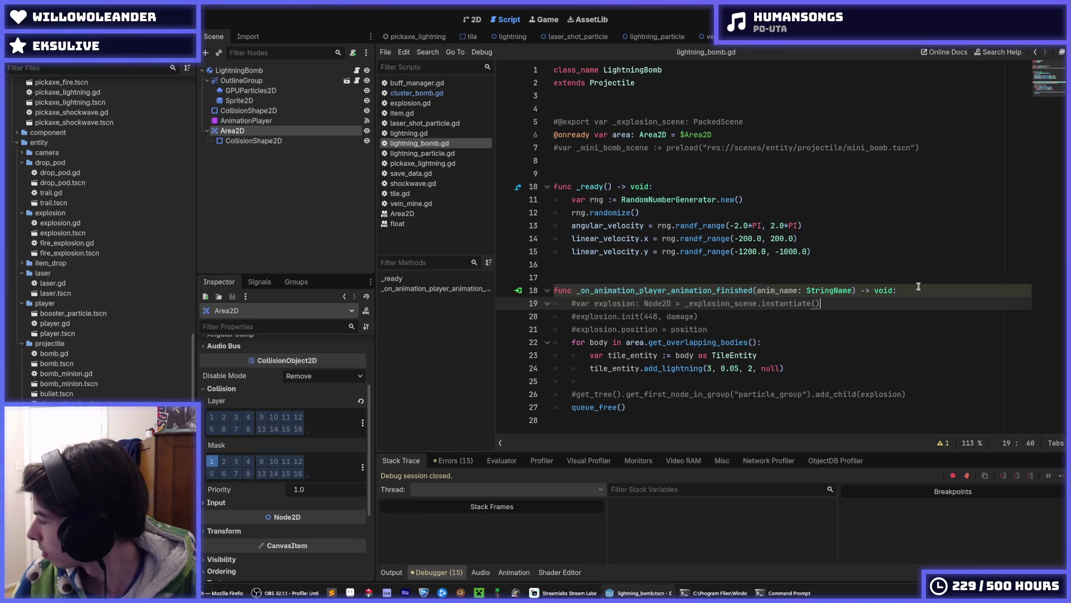
key("ctrl+s")
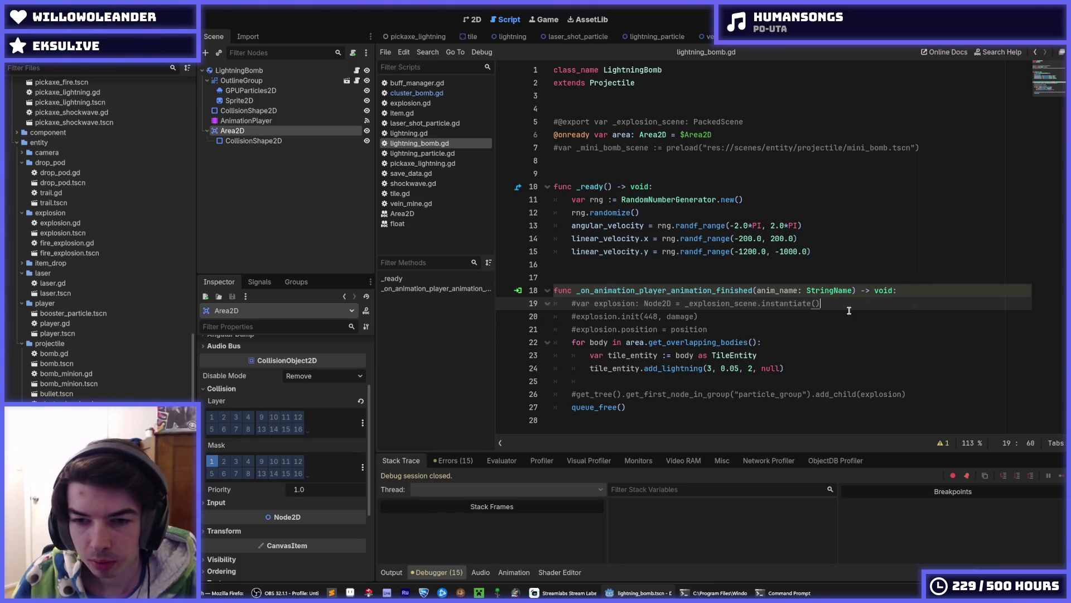
key("Down")
key("Down")
key("ctrl+s")
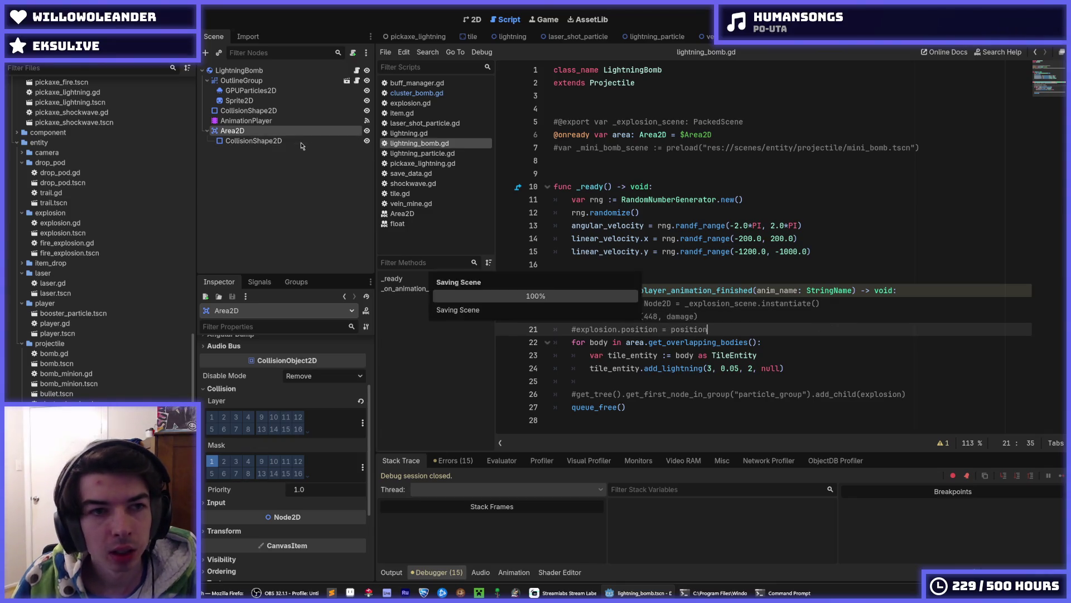
left_click(266, 72)
left_click(473, 19)
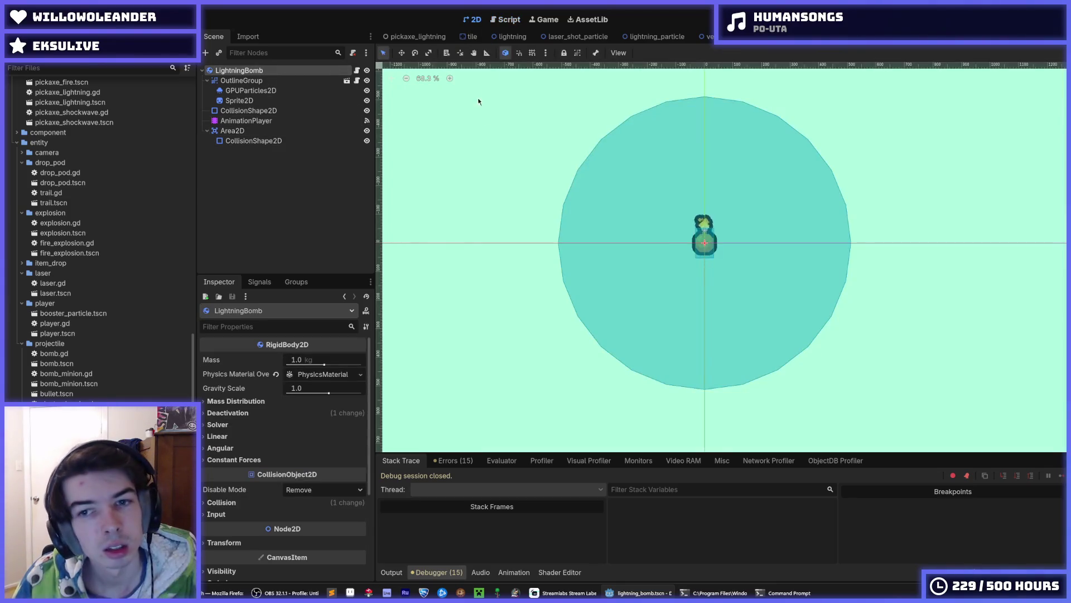
Zoom the LightningBomb canvas, save the scene, and scroll FileSystem to resources/item.
scroll(706, 212, "up", 5)
scroll(690, 263, "down", 7)
scroll(690, 268, "up", 2)
key("ctrl+s")
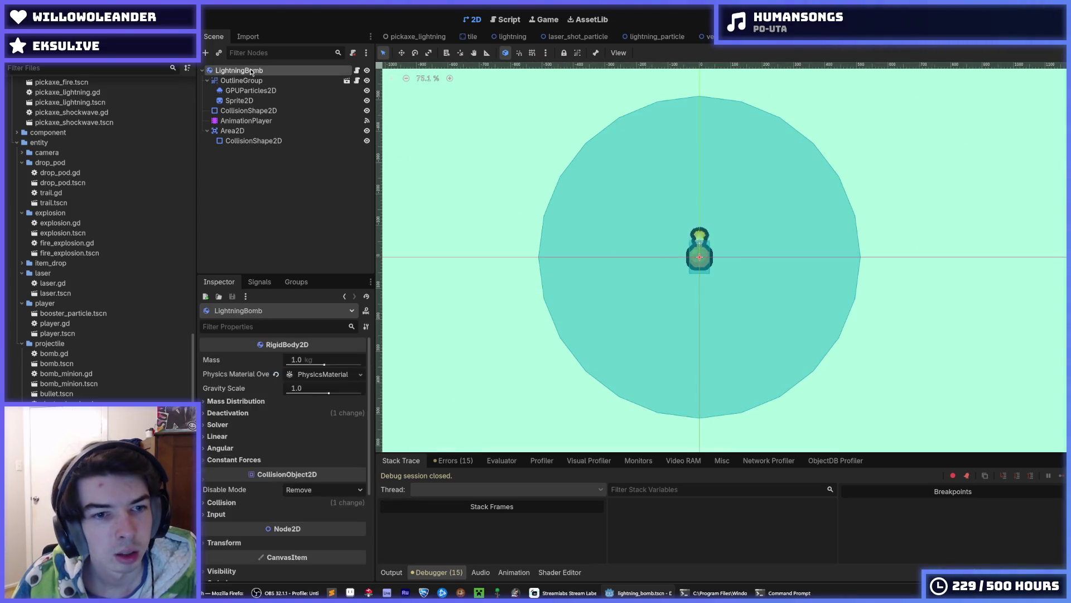
key("ctrl+s")
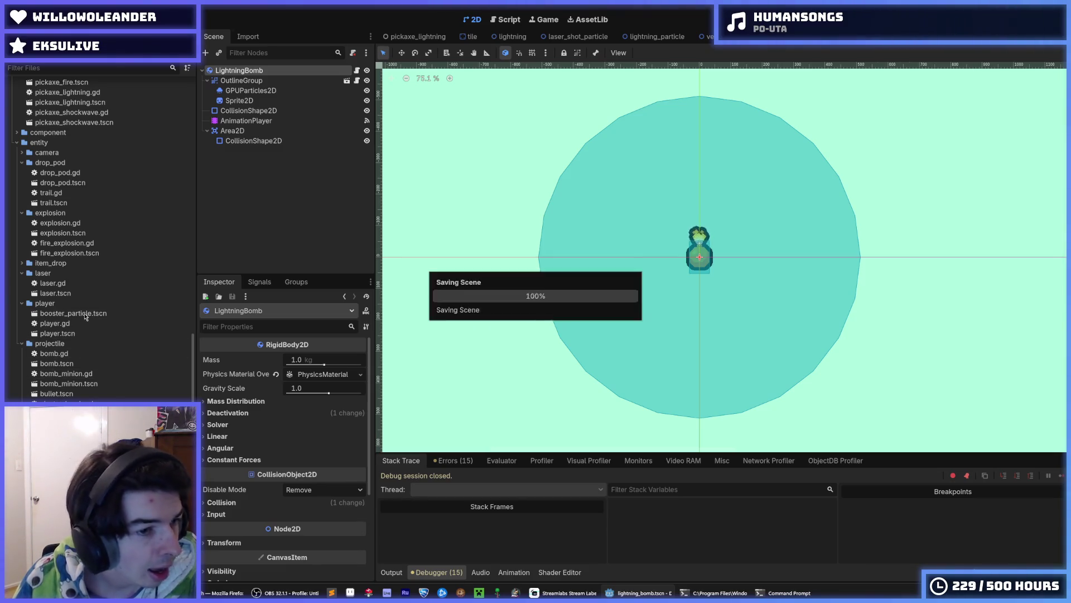
scroll(103, 273, "up", 5)
scroll(103, 272, "up", 10)
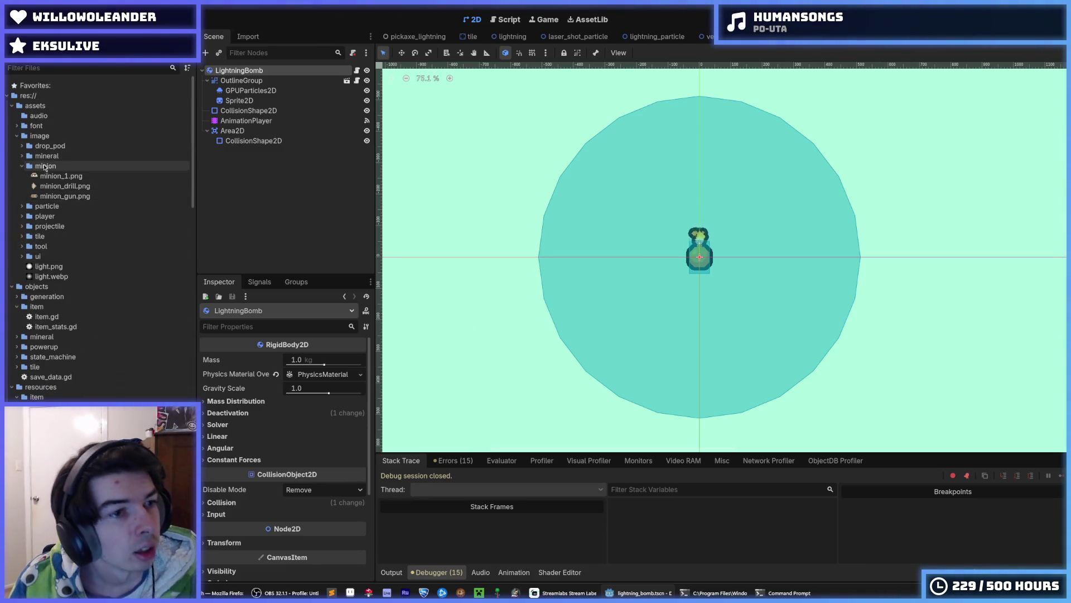
scroll(43, 249, "down", 5)
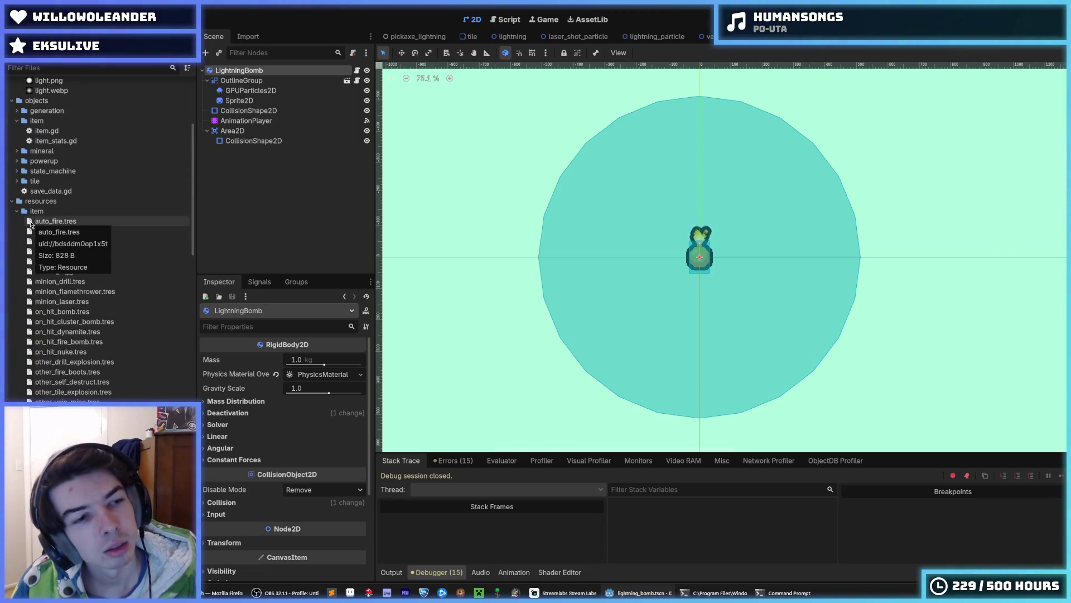
Duplicate on_hit_fire_bomb.tres as on_hit_lightning_bomb.tres.
left_click(83, 342)
key("ctrl+d")
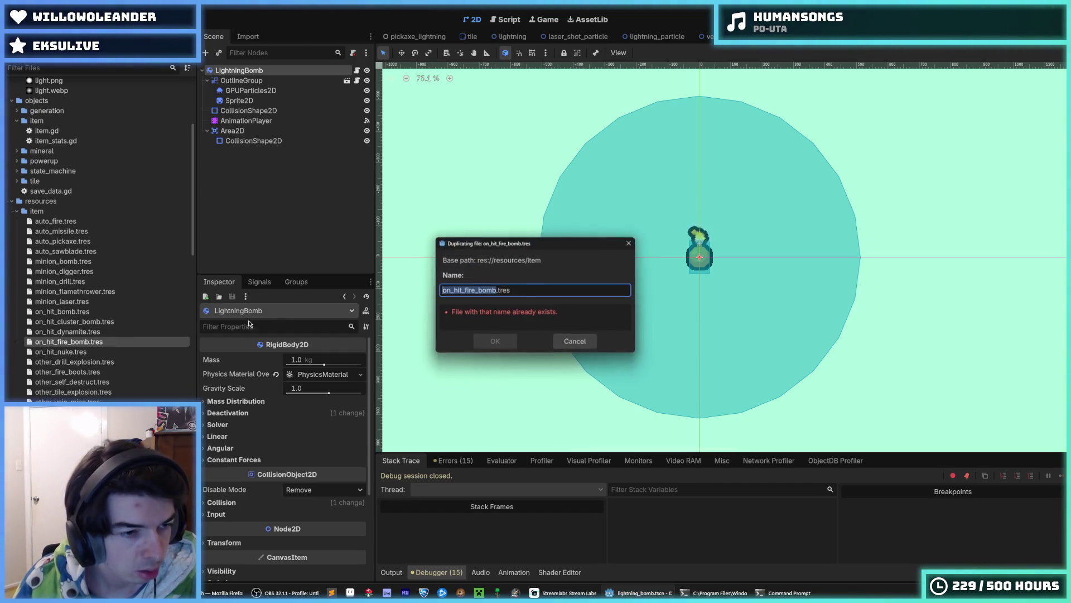
key("Right")
key("ctrl+Left")
key("Left")
key("ctrl+BackSpace")
type("lig")
type("htning")
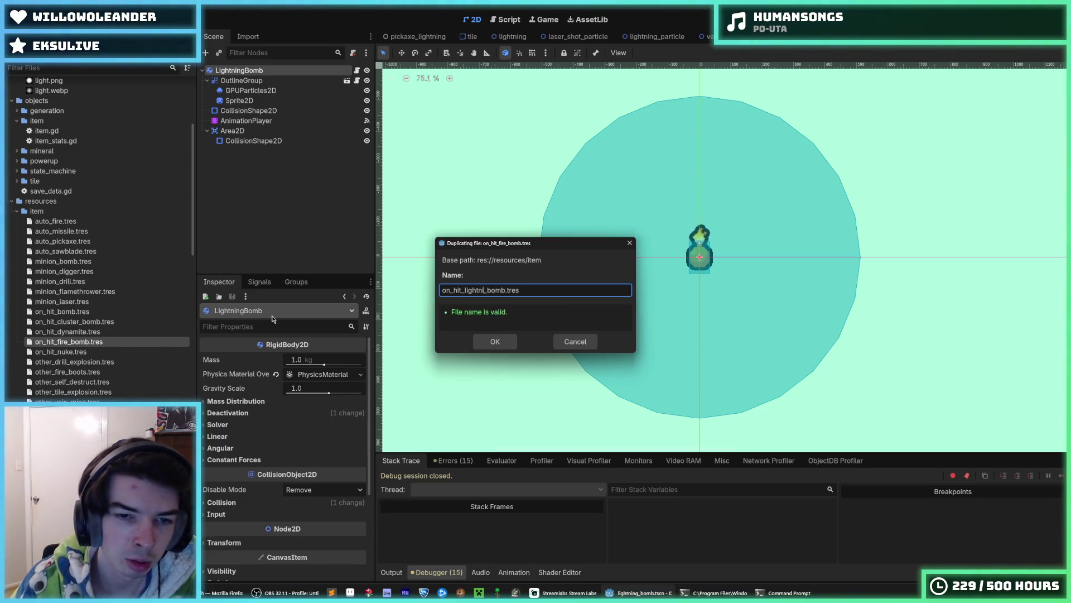
key("Return")
Save the LightningBomb scene again and select on_hit_lightning_bomb.tres.
key("ctrl+s")
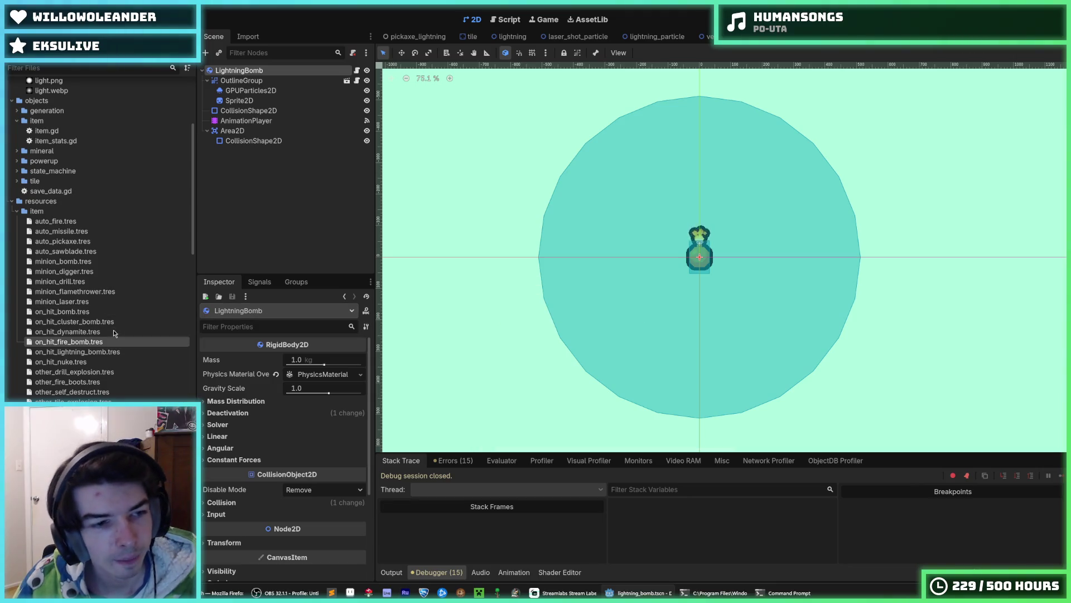
key("ctrl+s")
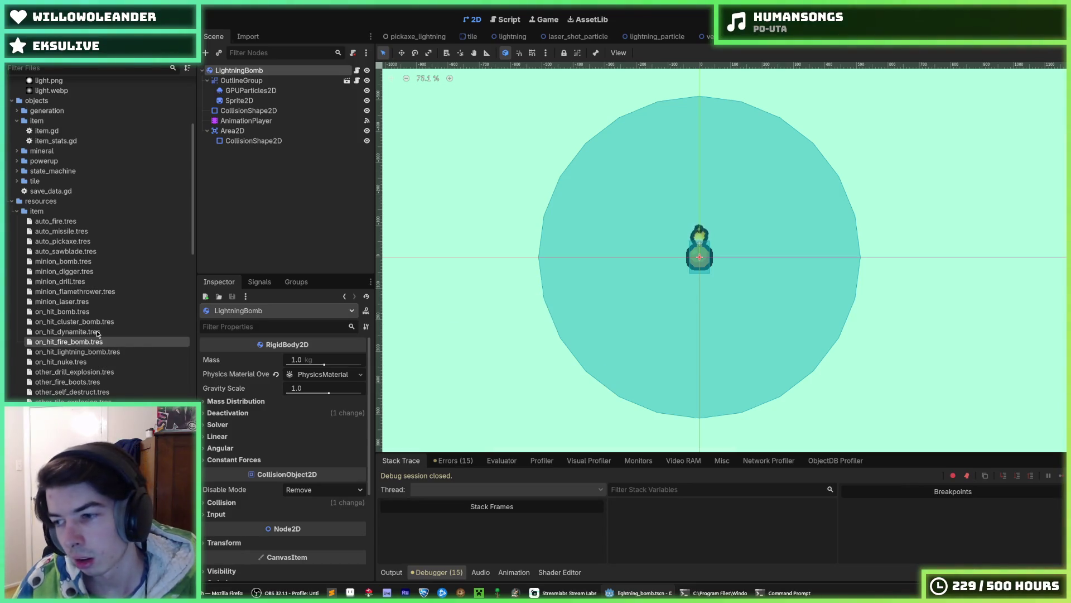
key("ctrl+s")
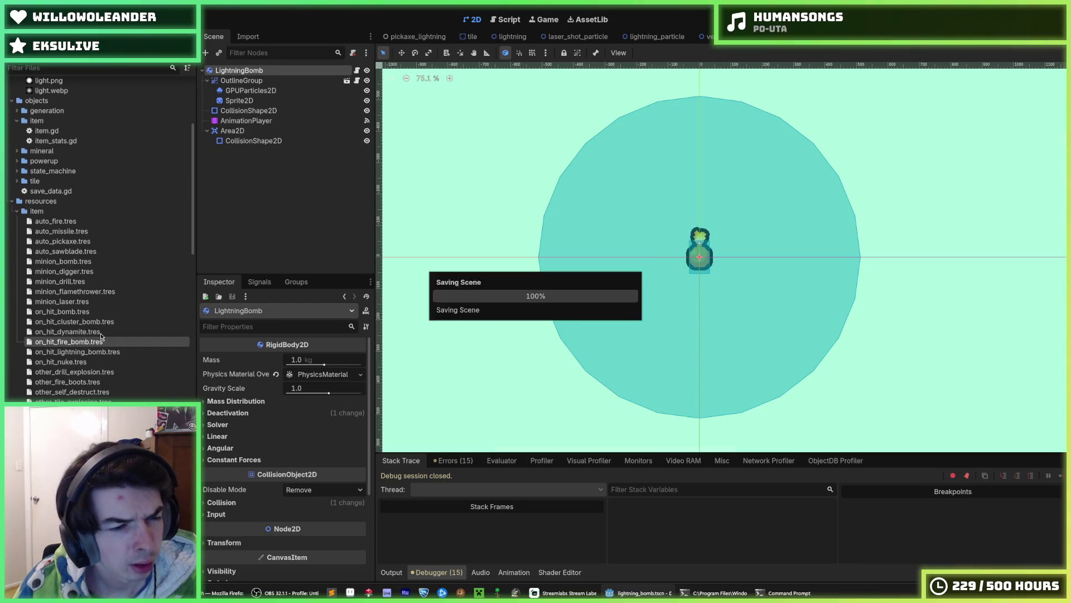
key("ctrl+s")
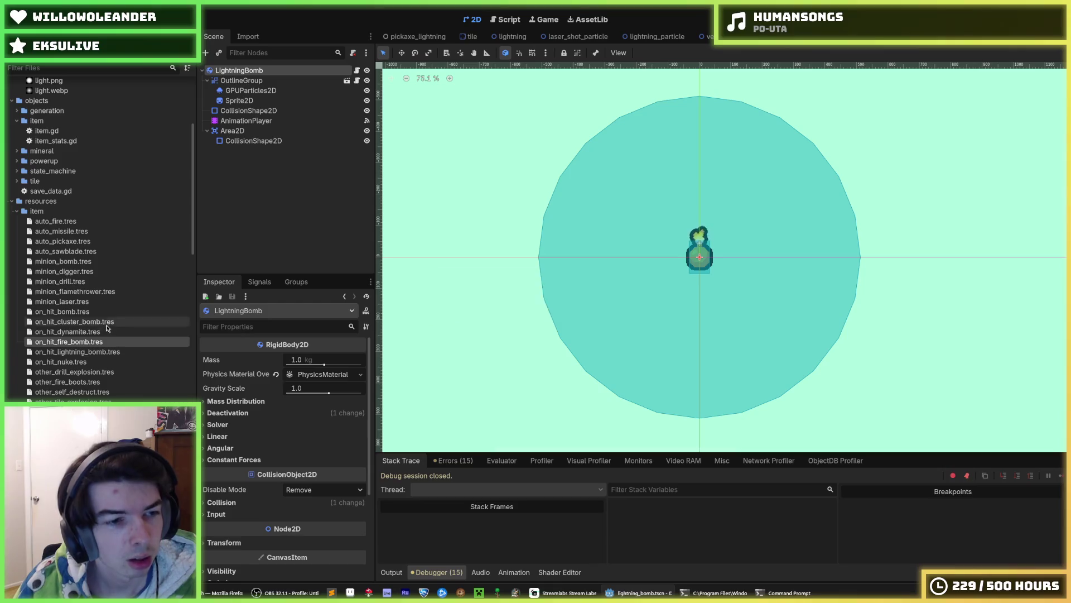
left_click(93, 351)
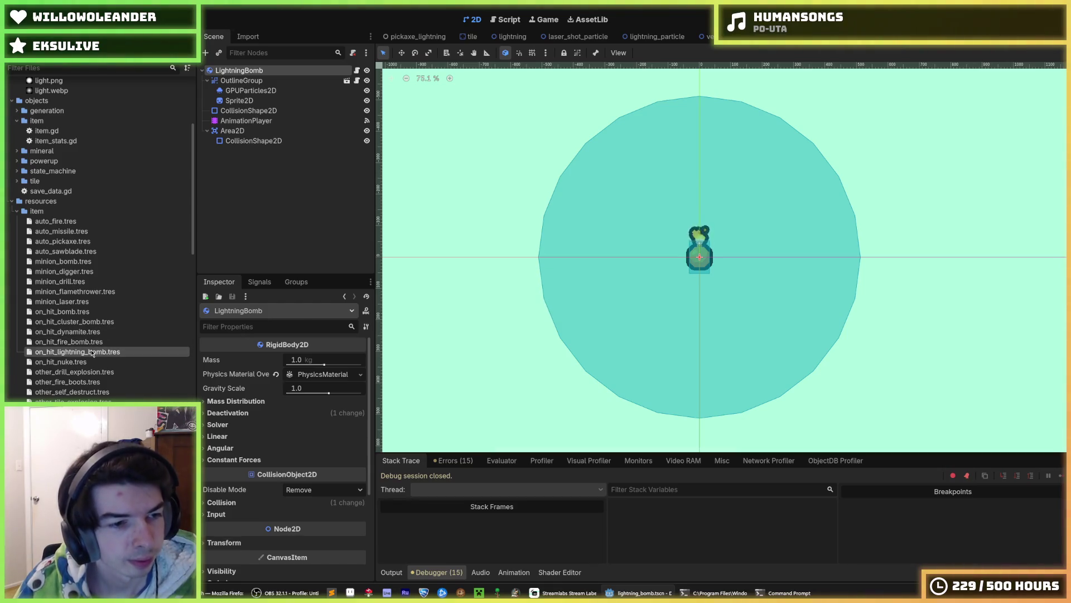
Set the item's Biome to Desert 3 and its ID to On Hit Desert 3.
left_click(276, 395)
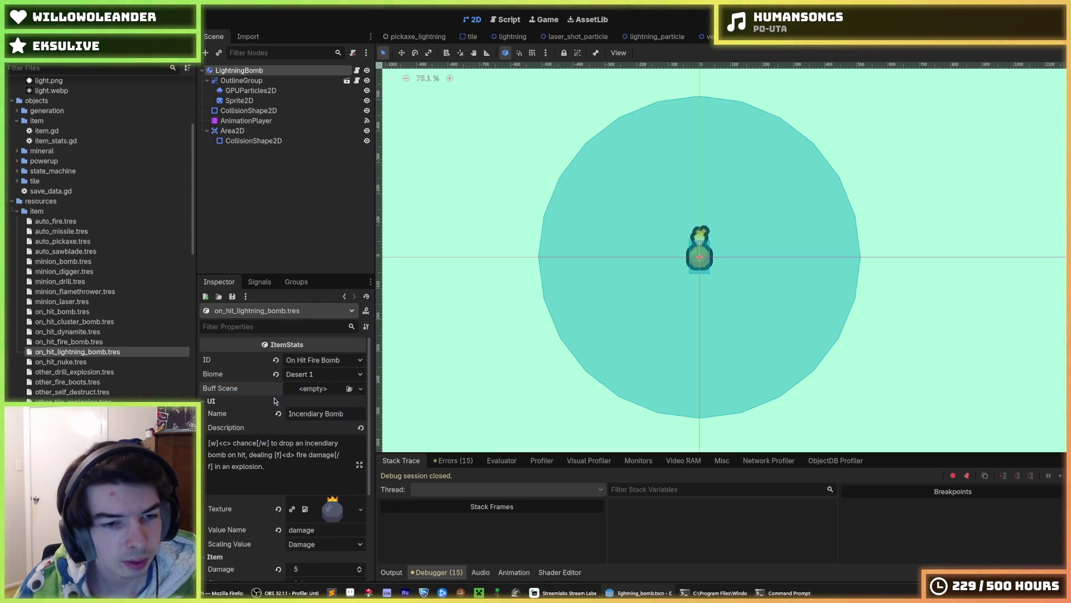
left_click(304, 388)
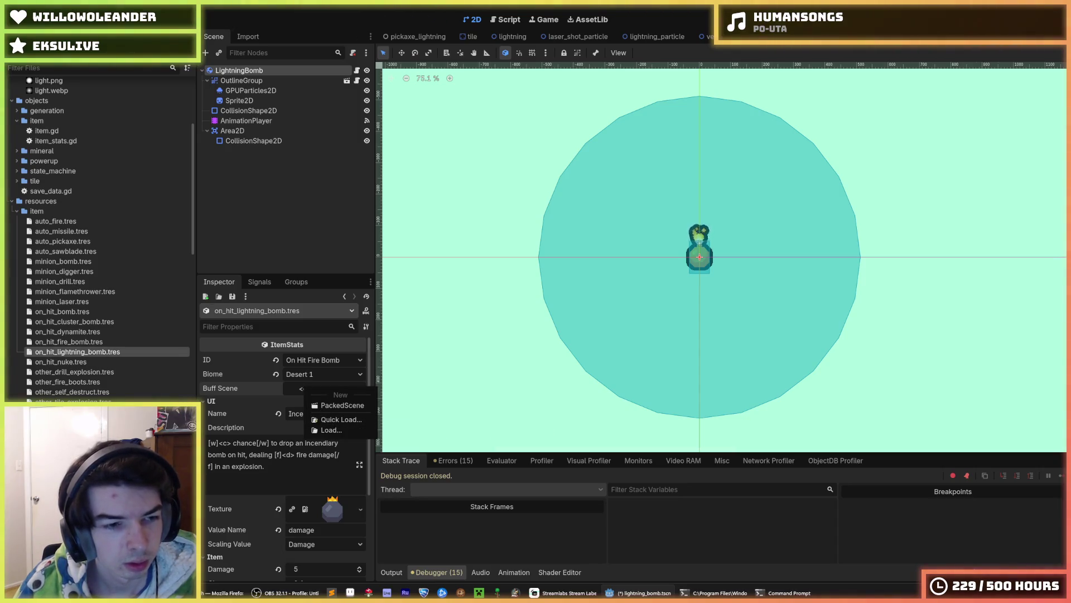
left_click(89, 393)
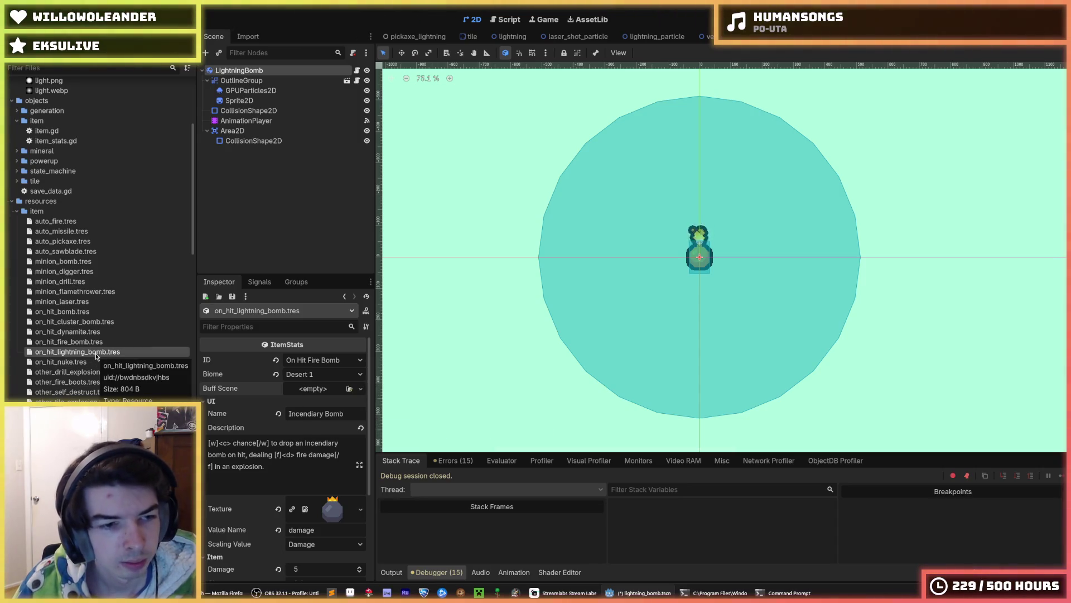
left_click(302, 376)
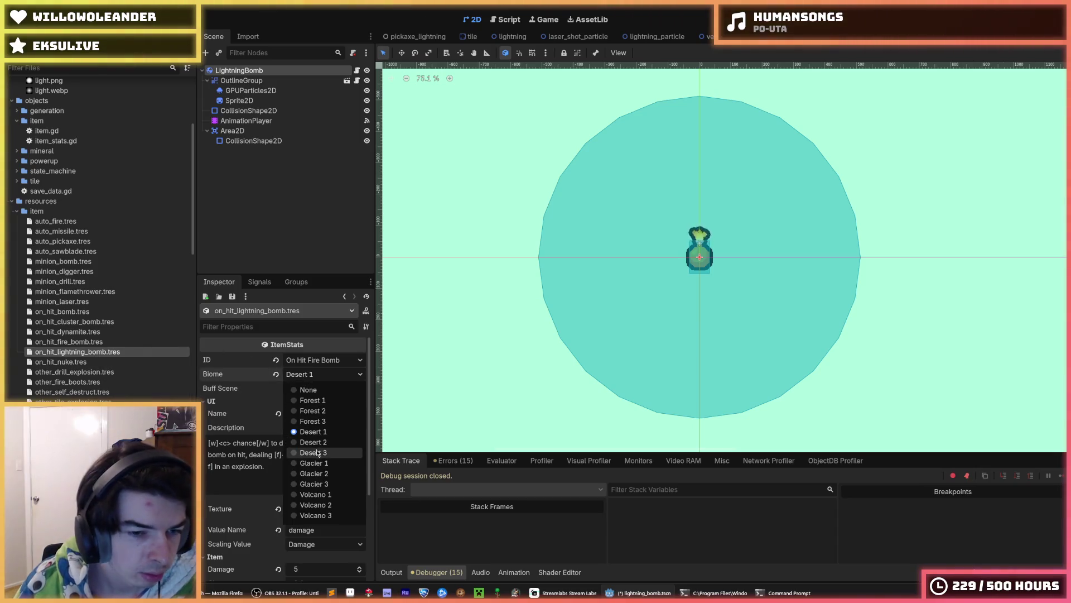
left_click(321, 453)
left_click(323, 359)
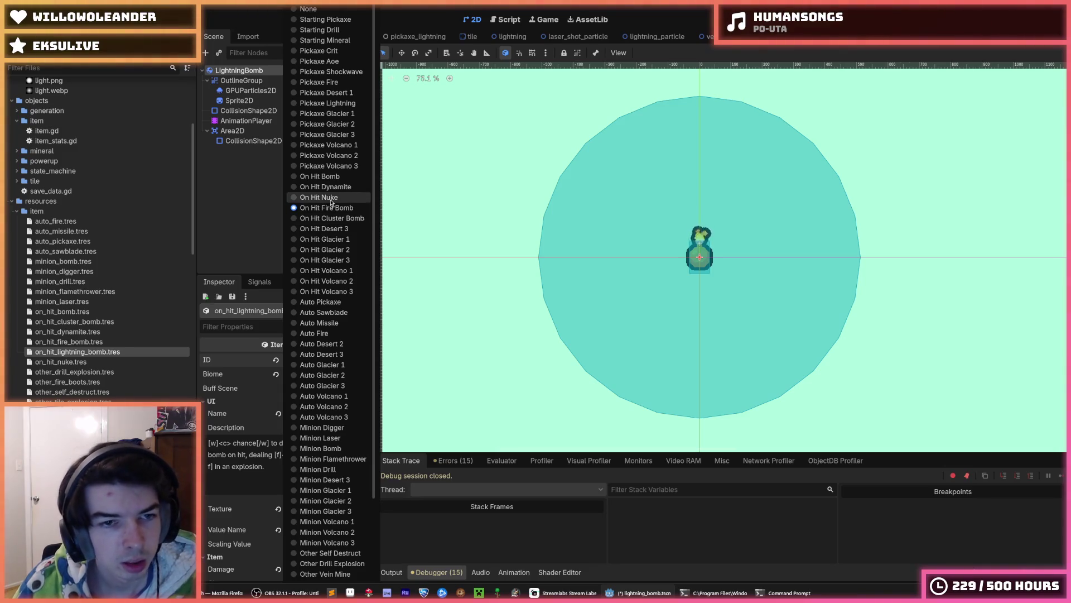
left_click(327, 229)
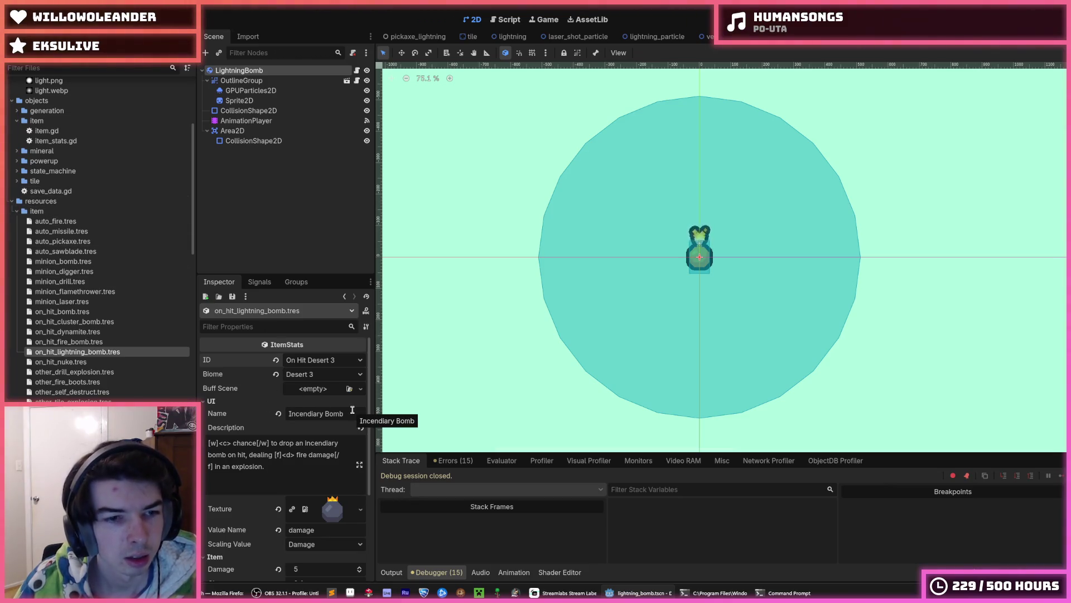
Rename the item to 'Lightning Bomb' and save.
left_click(353, 410)
type("Lihg")
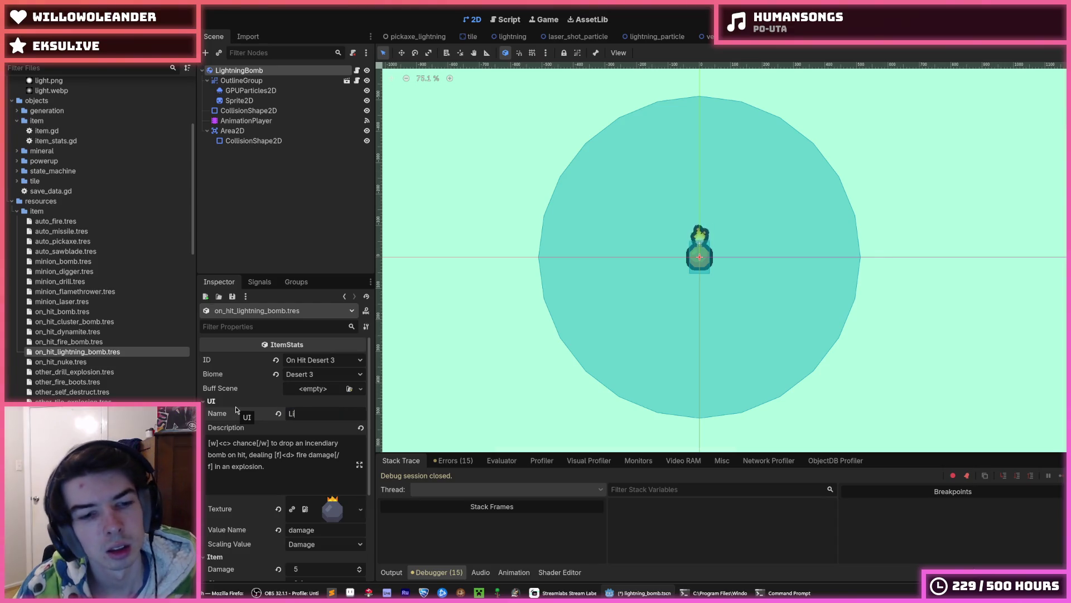
key("BackSpace")
key("BackSpace")
type("ghtning Bomb")
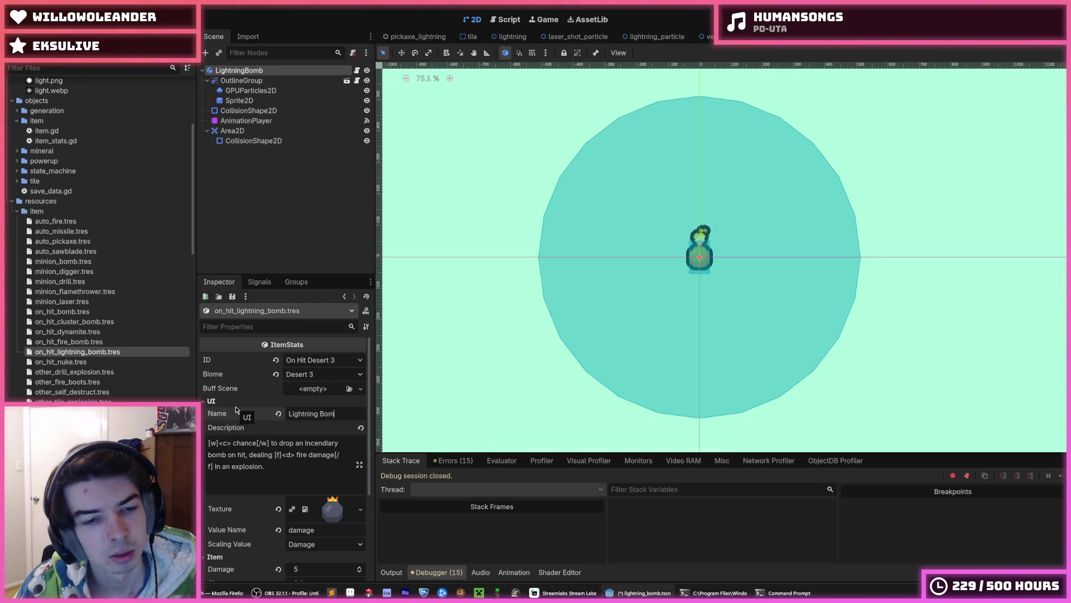
key("ctrl+s")
Set the description to 'lightning pog' and Damage to 1, save, and go to the browser.
scroll(279, 402, "down", 3)
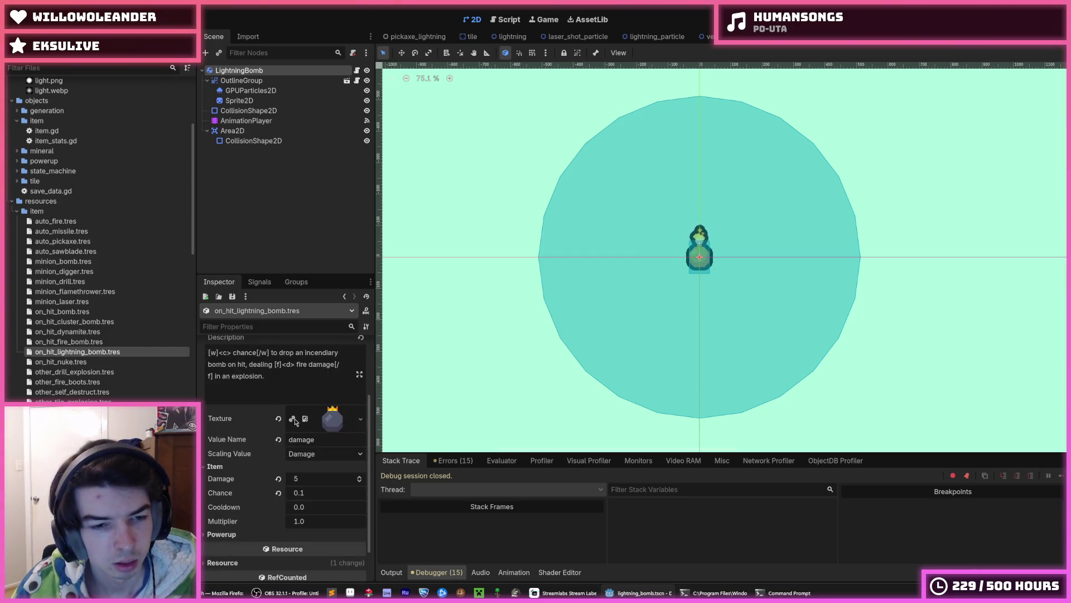
left_click_drag(292, 386, 208, 352)
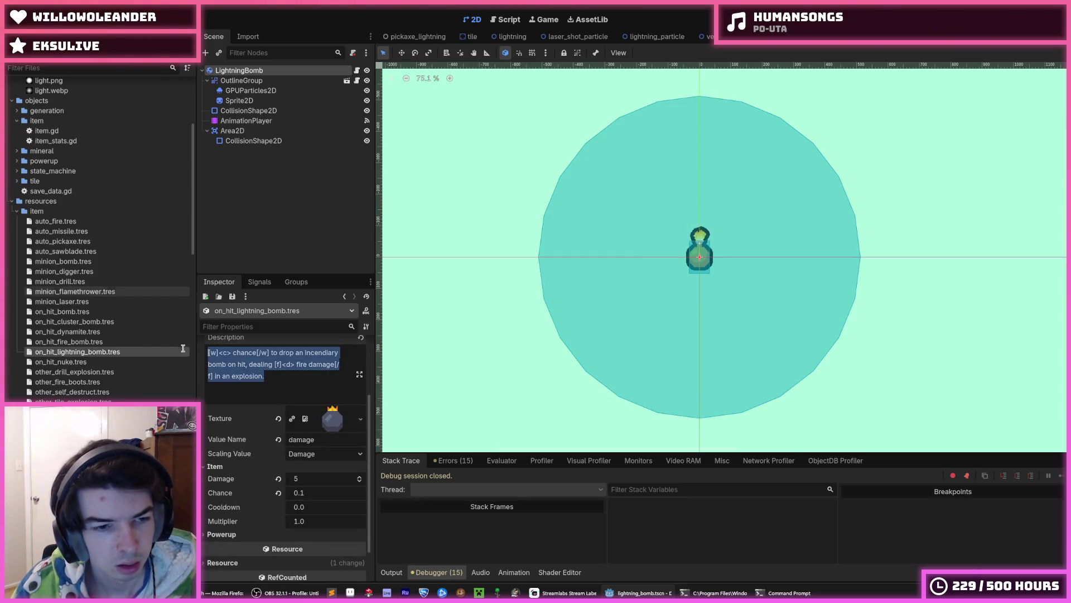
type("Light")
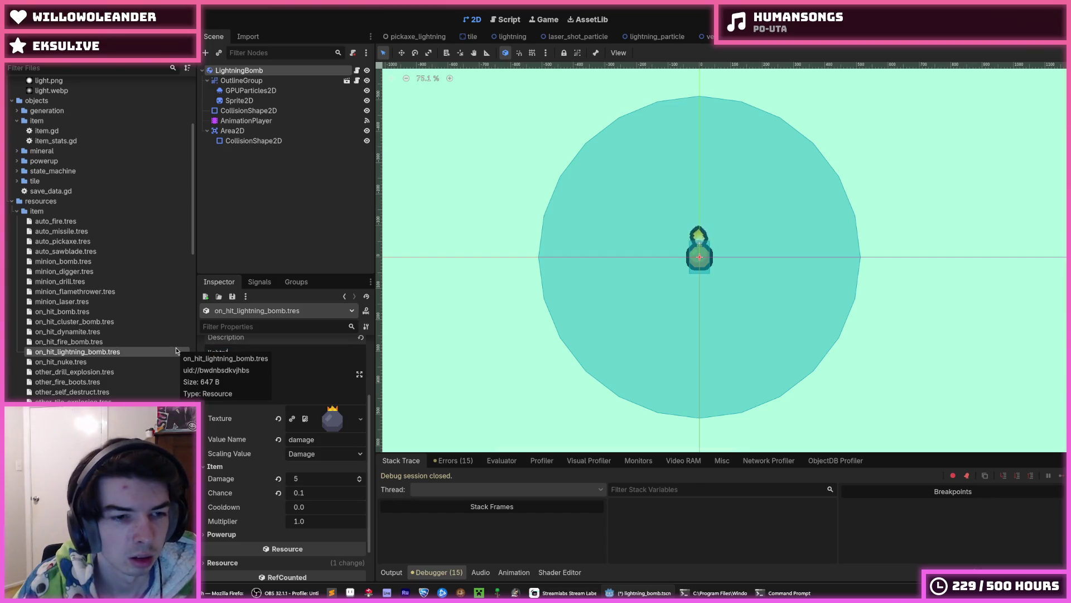
type(" pog")
key("ctrl+s")
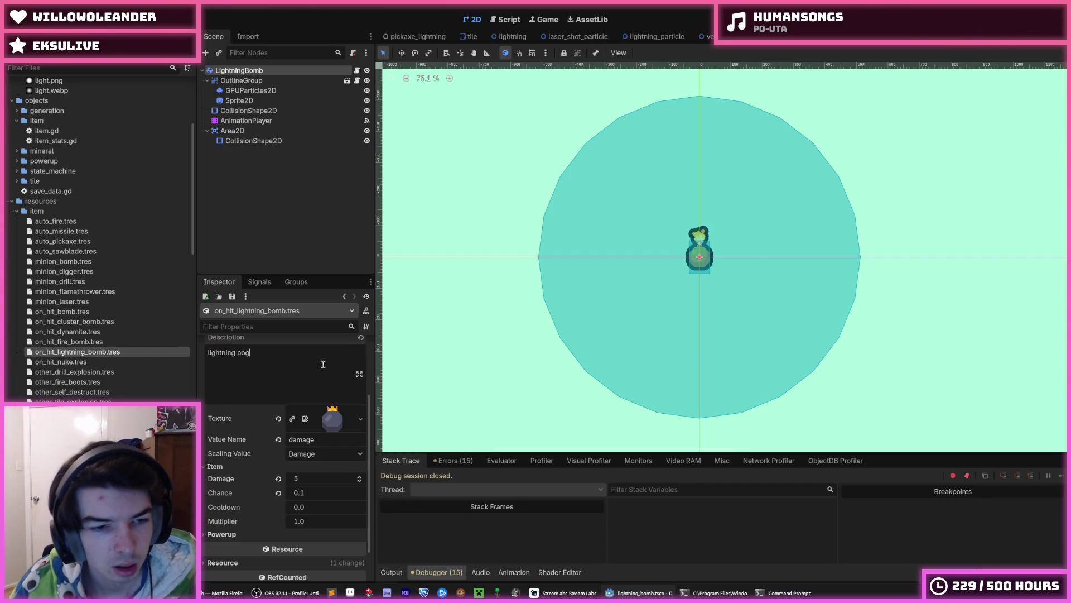
type("1")
scroll(349, 418, "up", 3)
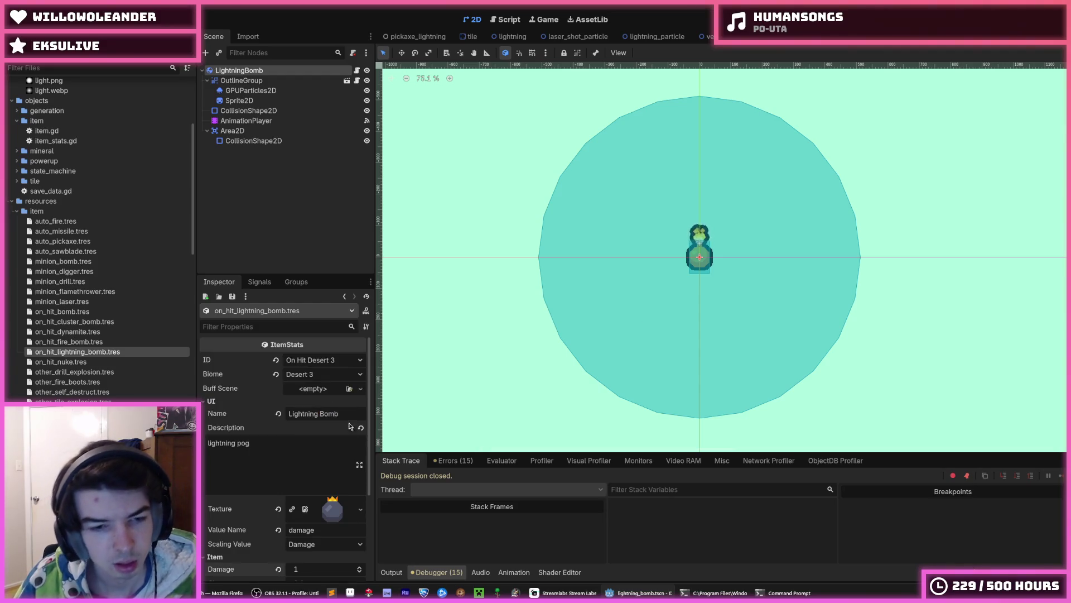
key("ctrl+s")
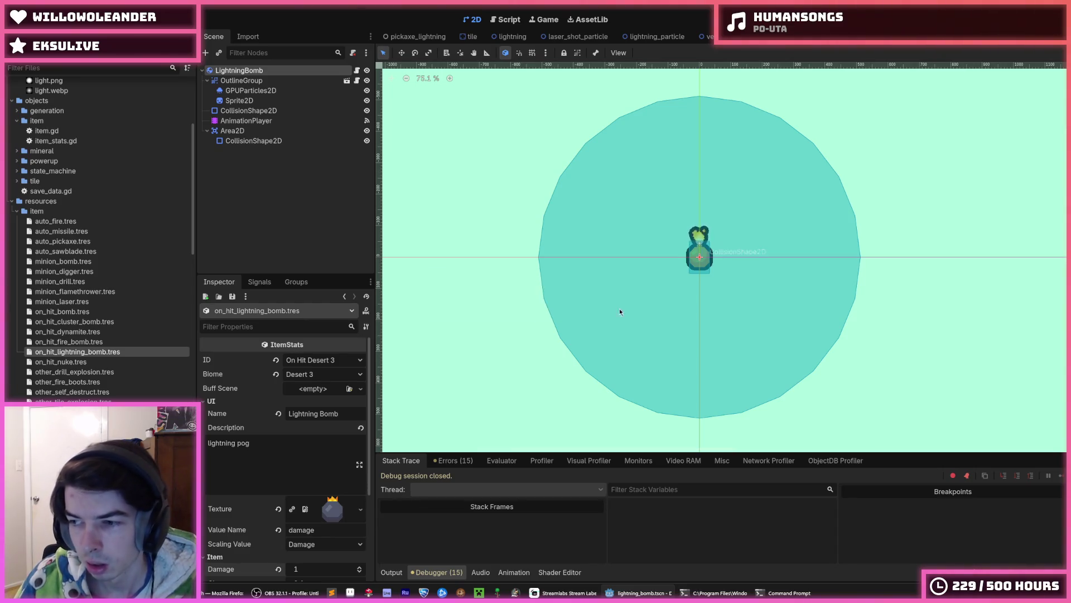
left_click(499, 23)
key("ctrl+s")
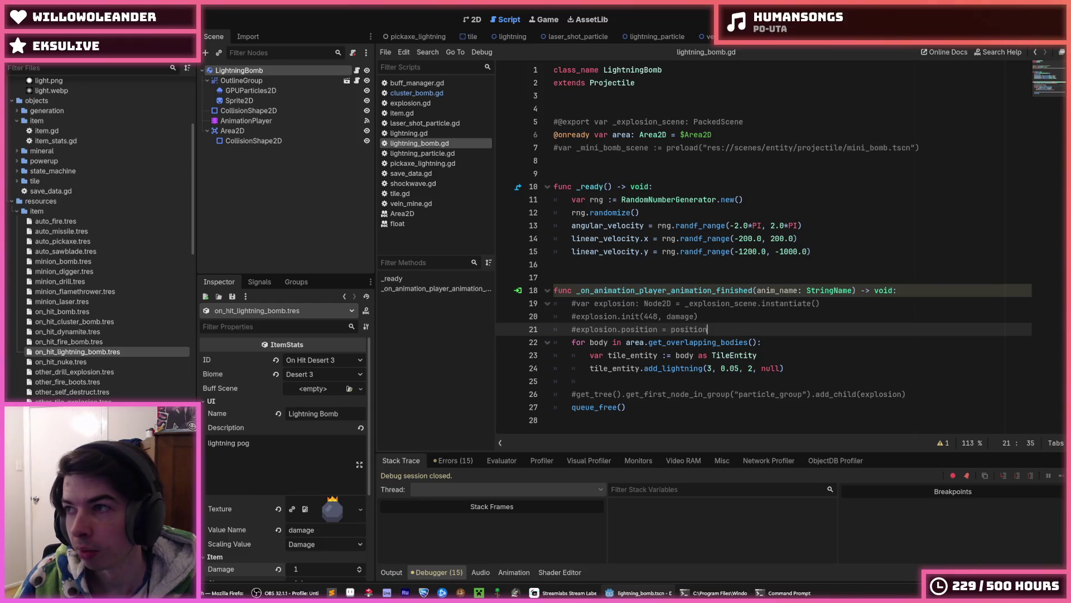
key("alt+Tab")
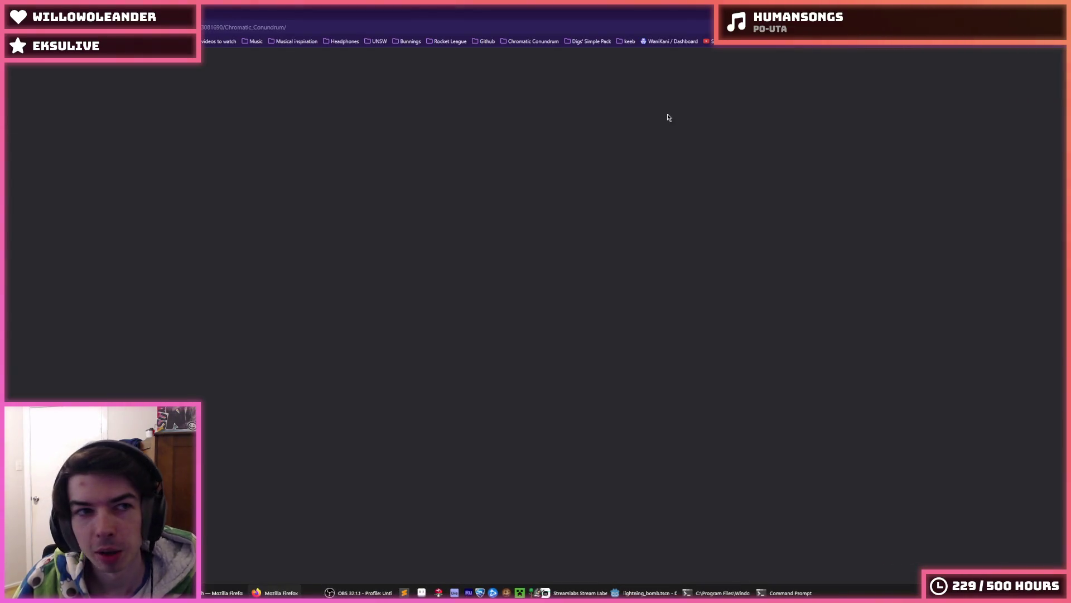
Read through the Chromatic Conundrum description paragraph, then return to Godot.
mouse_move(673, 253)
left_mouse_down()
mouse_move(407, 137)
mouse_move(265, 136)
mouse_move(287, 134)
left_mouse_up()
triple_click(631, 230)
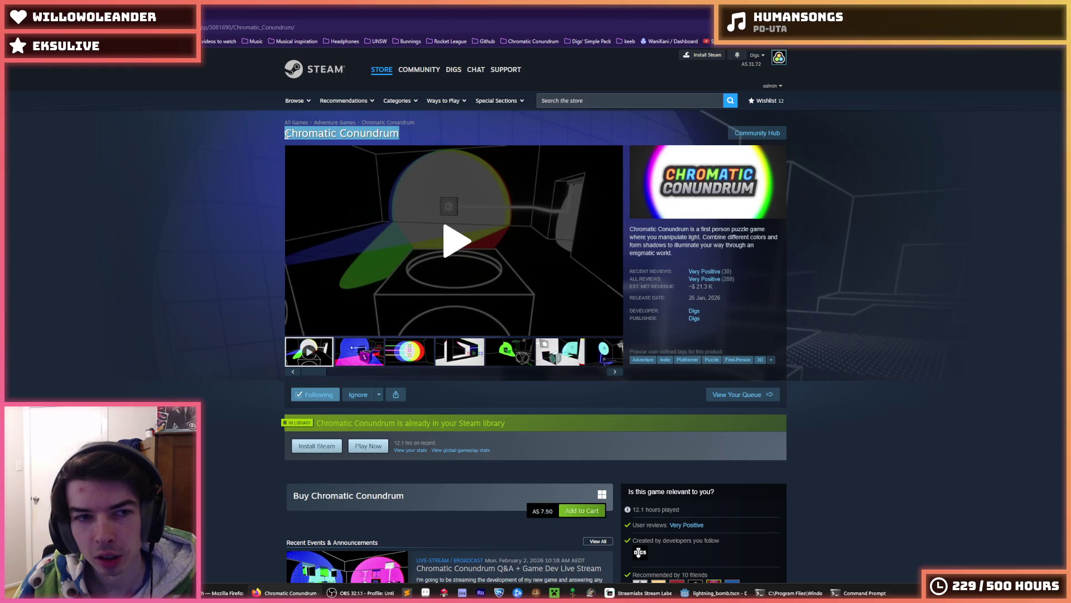
left_click(286, 134)
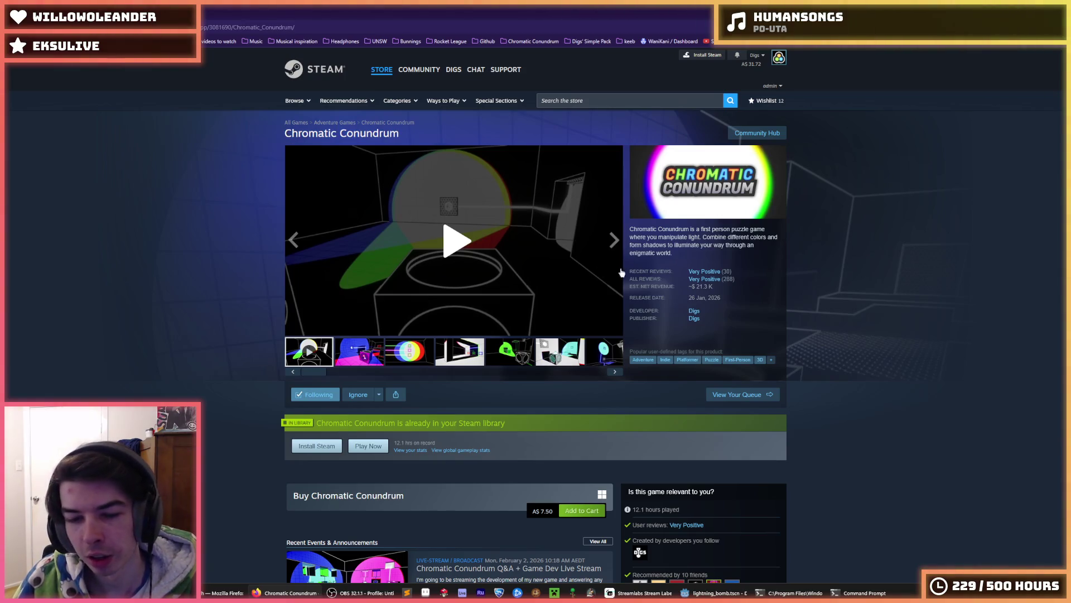
mouse_move(691, 257)
left_mouse_down()
mouse_move(723, 351)
mouse_move(629, 227)
left_mouse_up()
left_click(630, 226)
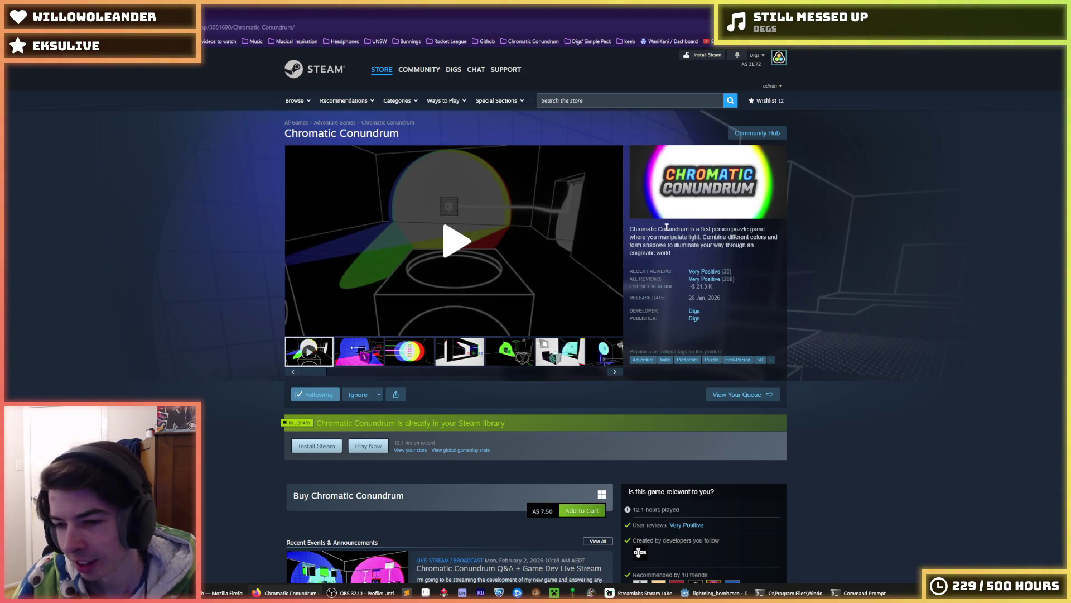
scroll(854, 279, "down", 5)
scroll(876, 288, "up", 5)
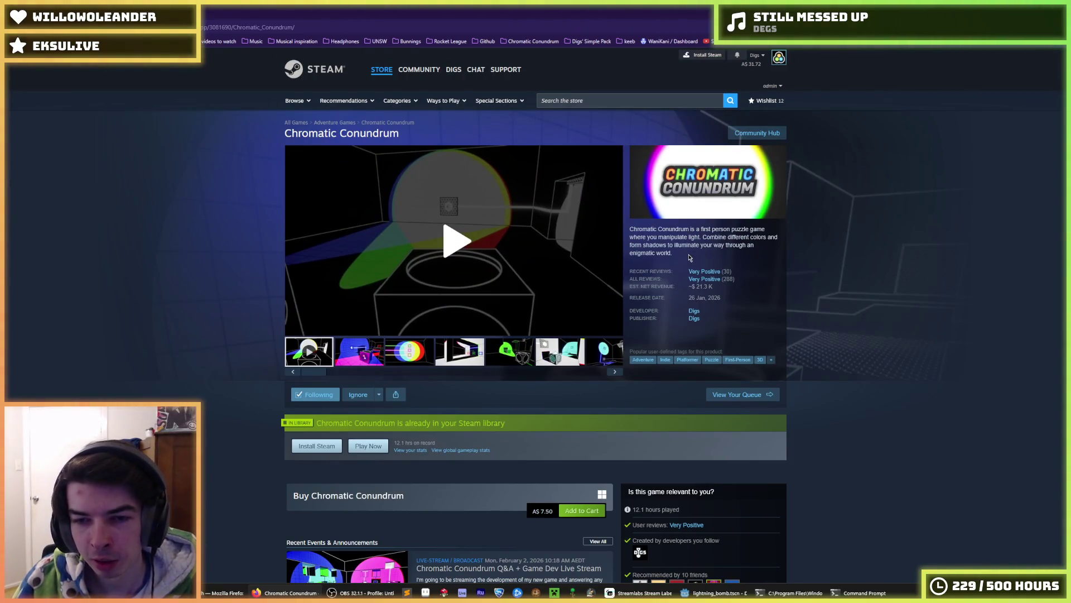
left_click_drag(690, 258, 627, 231)
triple_click(631, 231)
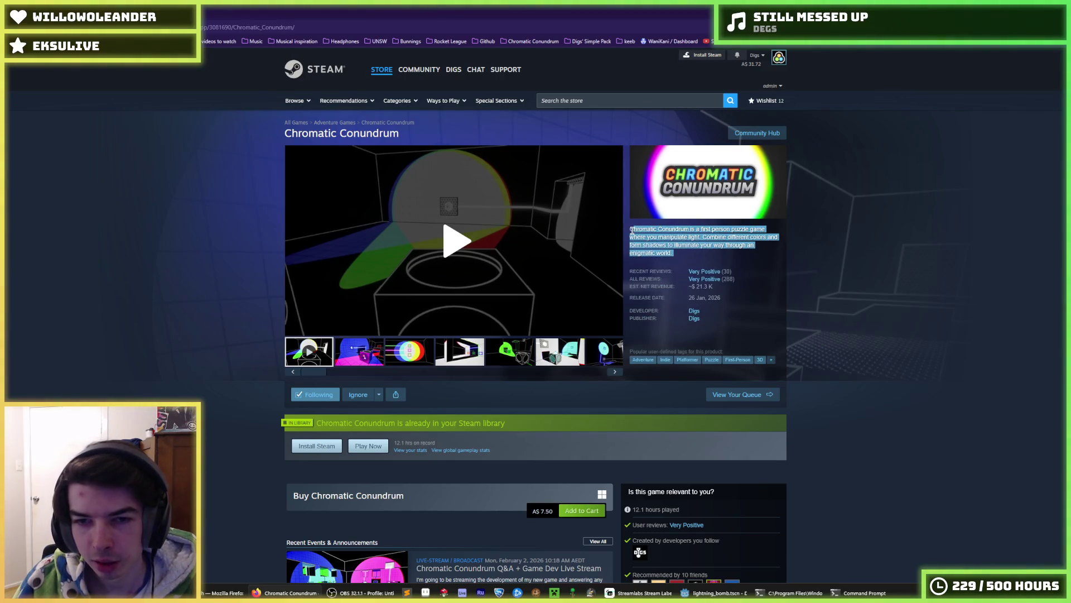
left_click(812, 241)
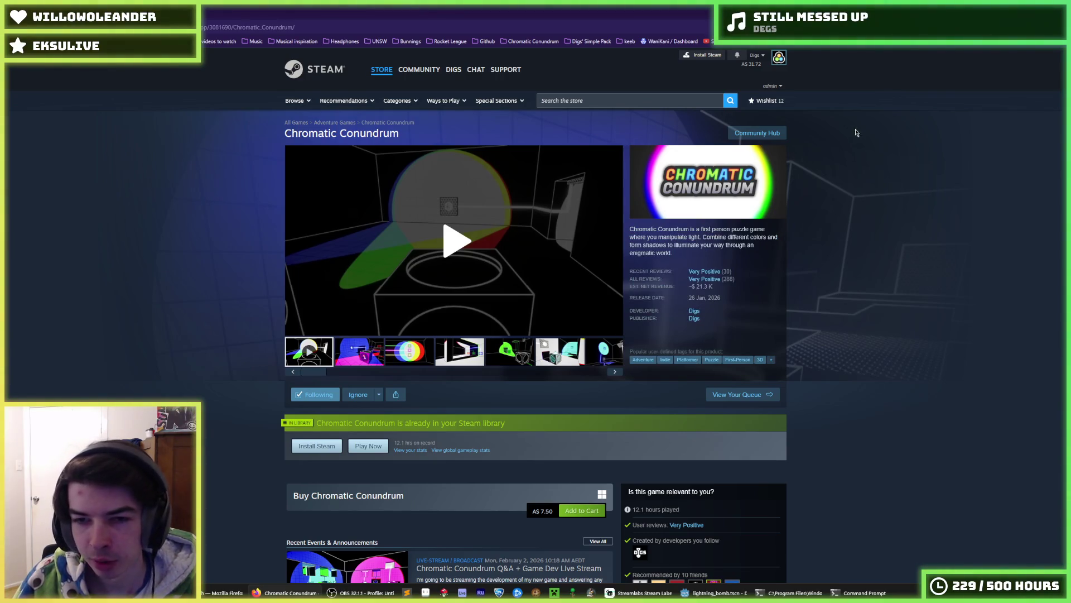
key("alt+Tab")
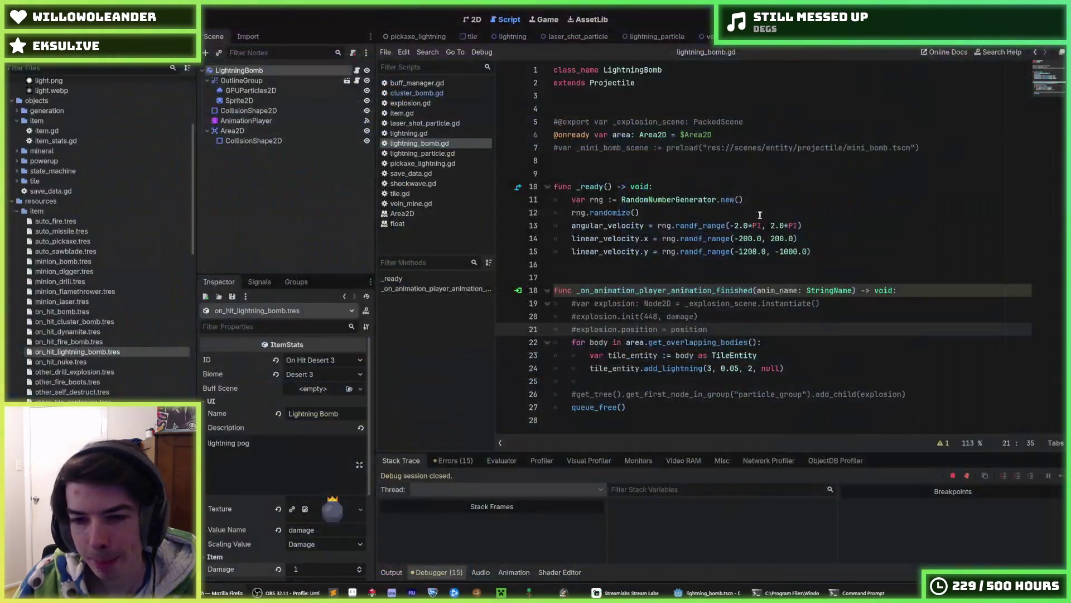
On line 24 of lightning_bomb.gd, pass damage instead of 3 to add_lightning and save.
left_click(733, 324)
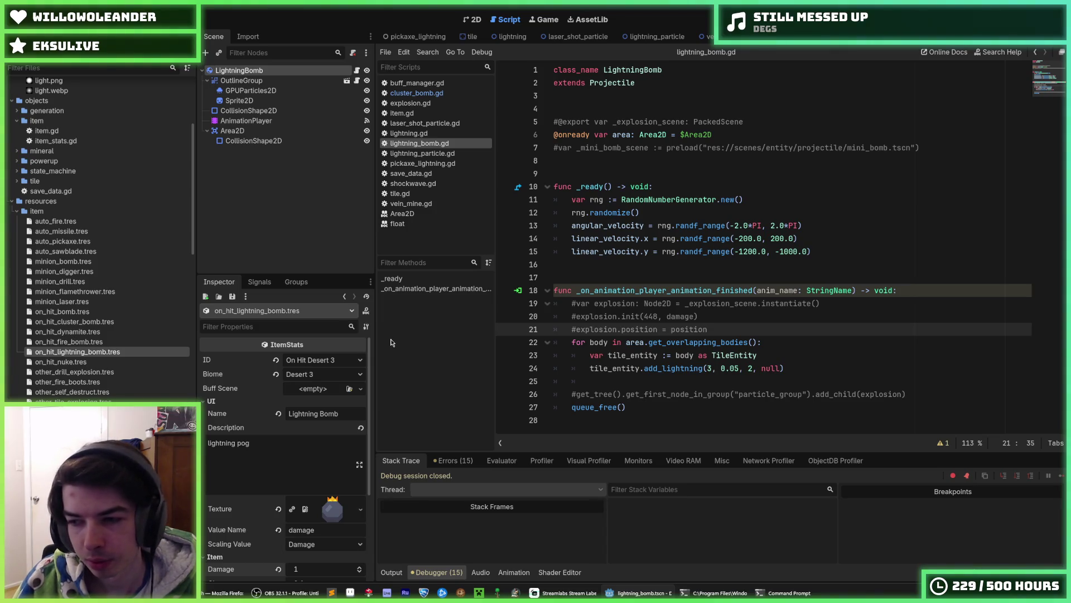
left_click(712, 368)
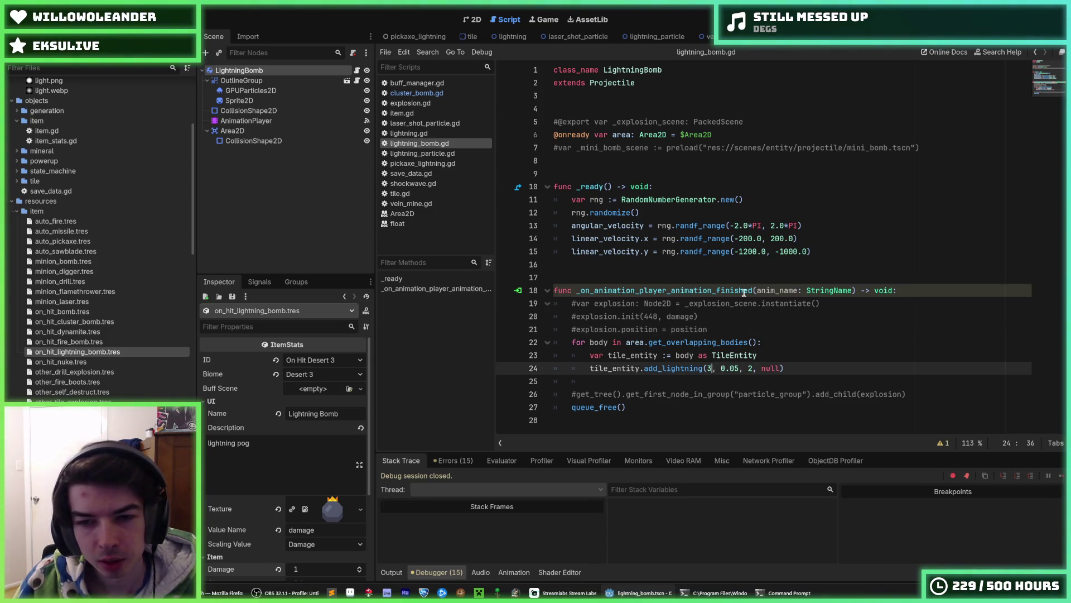
key("BackSpace")
type("get_da")
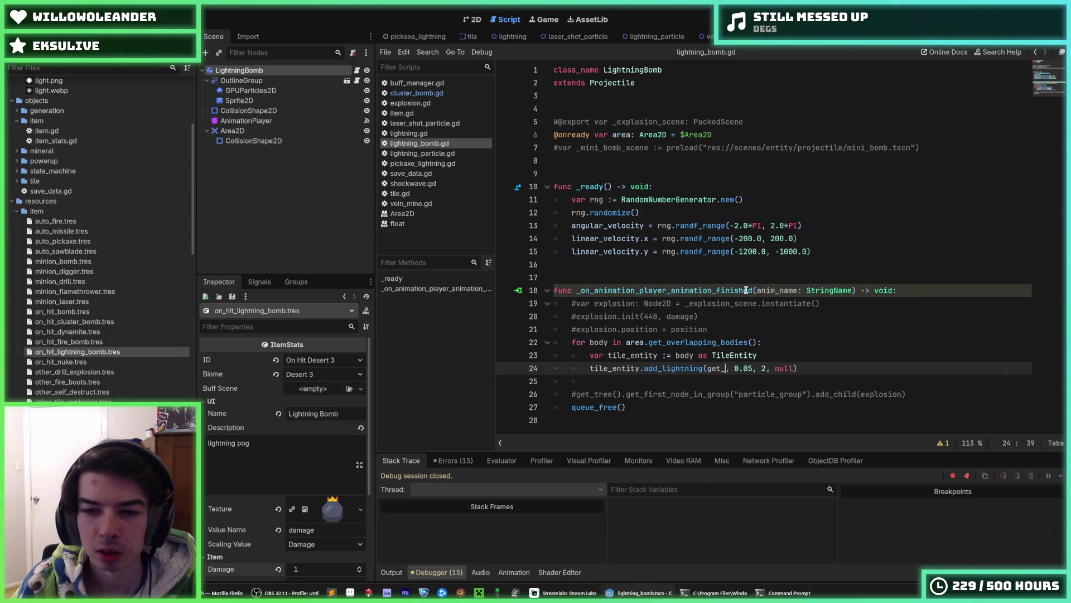
type("mage(")
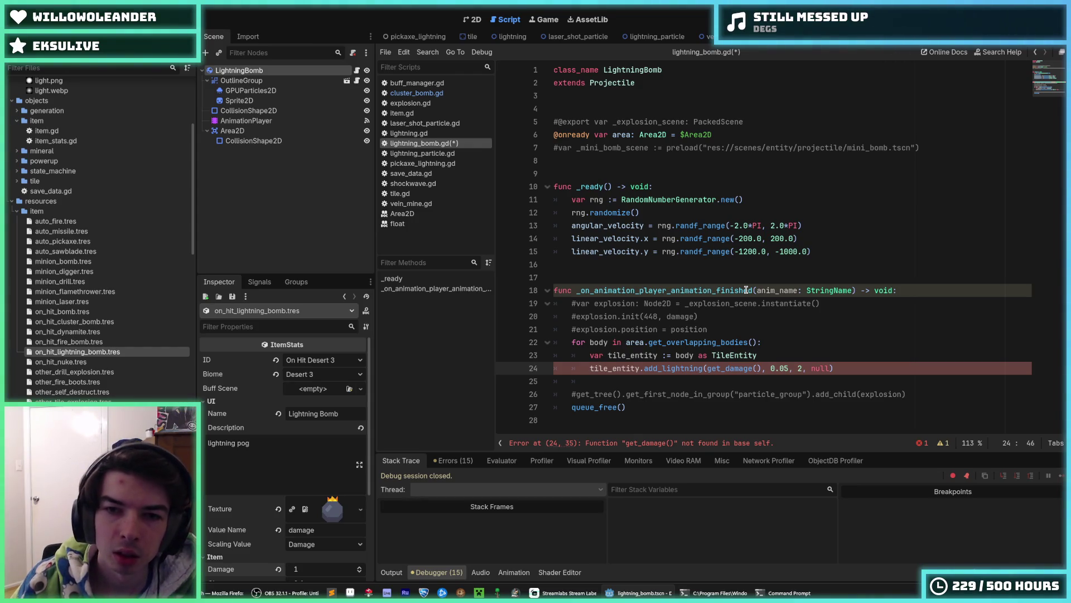
key("BackSpace")
key("BackSpace")
key("BackSpace")
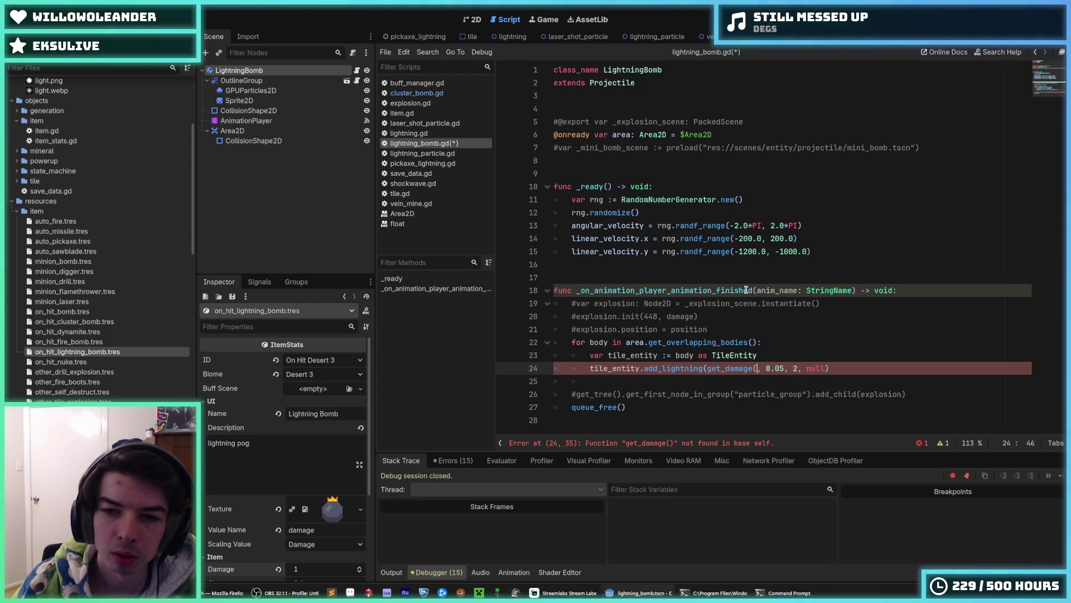
type("damage")
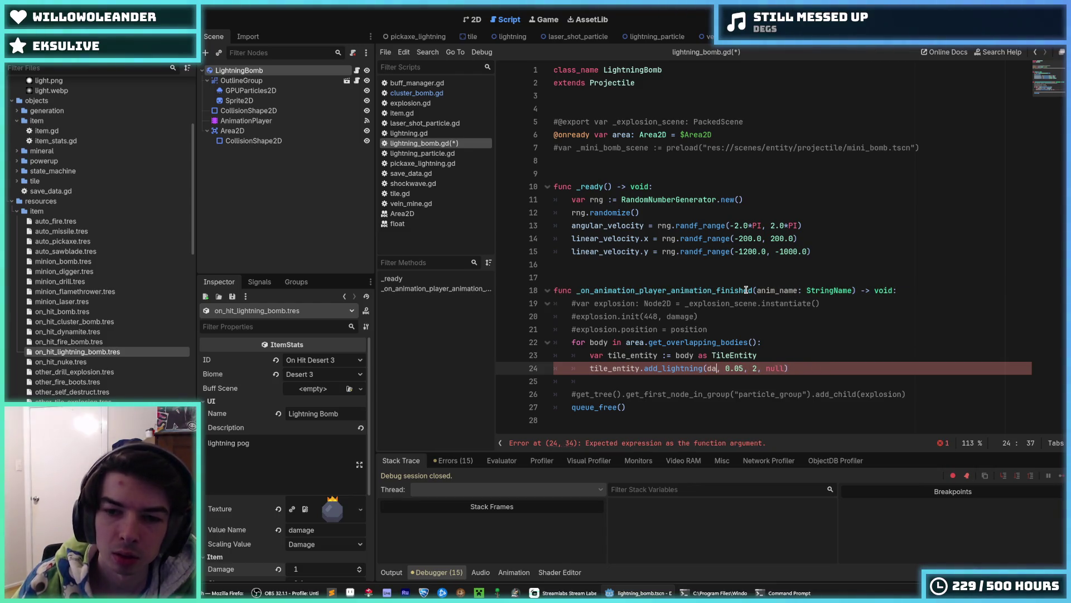
key("ctrl+s")
left_click(784, 251)
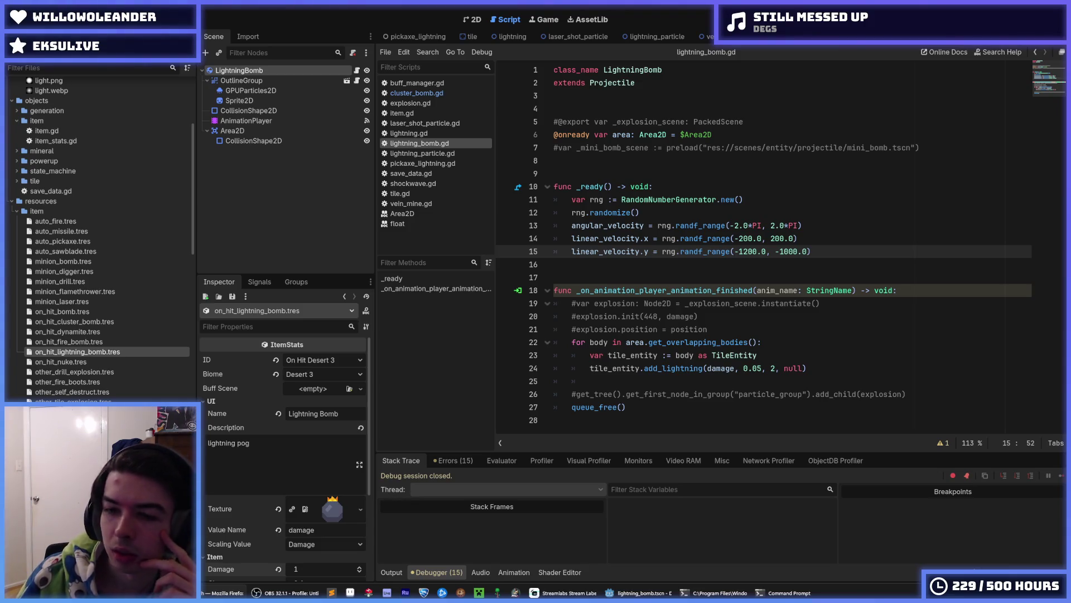
left_click(857, 303)
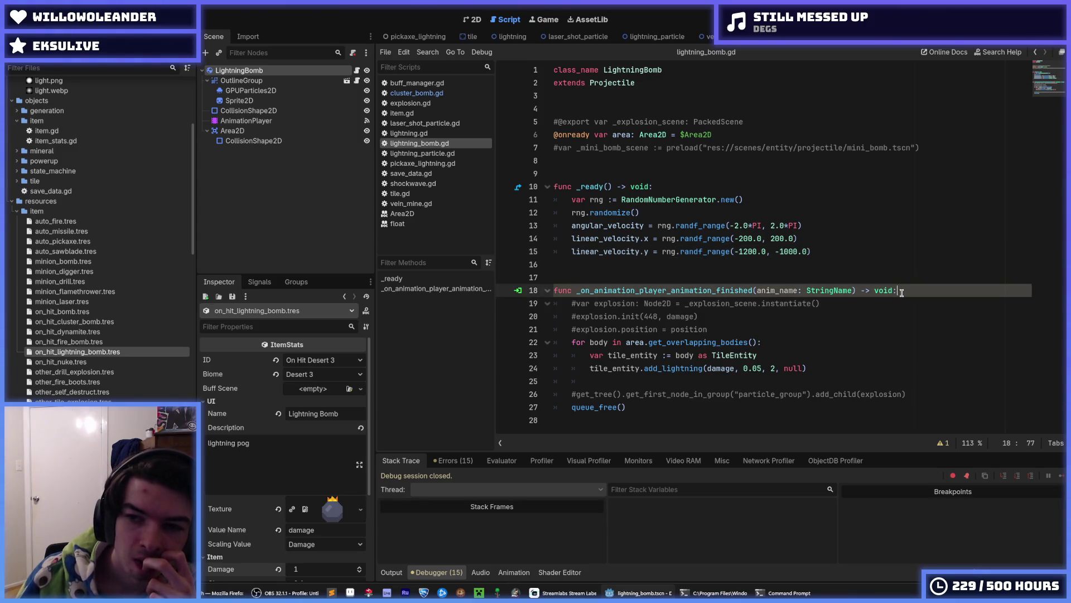
left_click(902, 290)
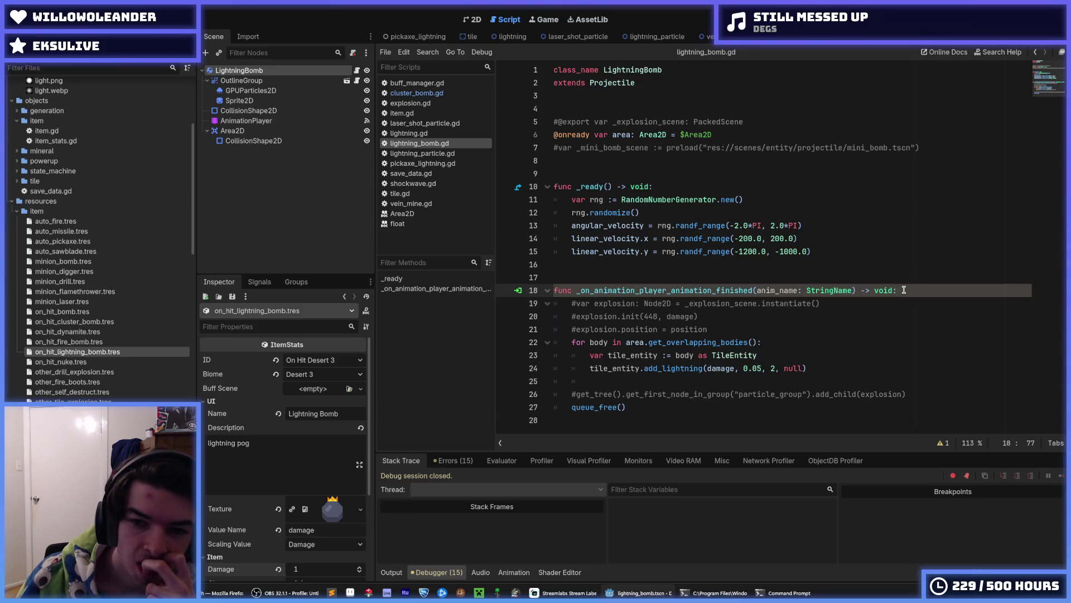
left_click(887, 298)
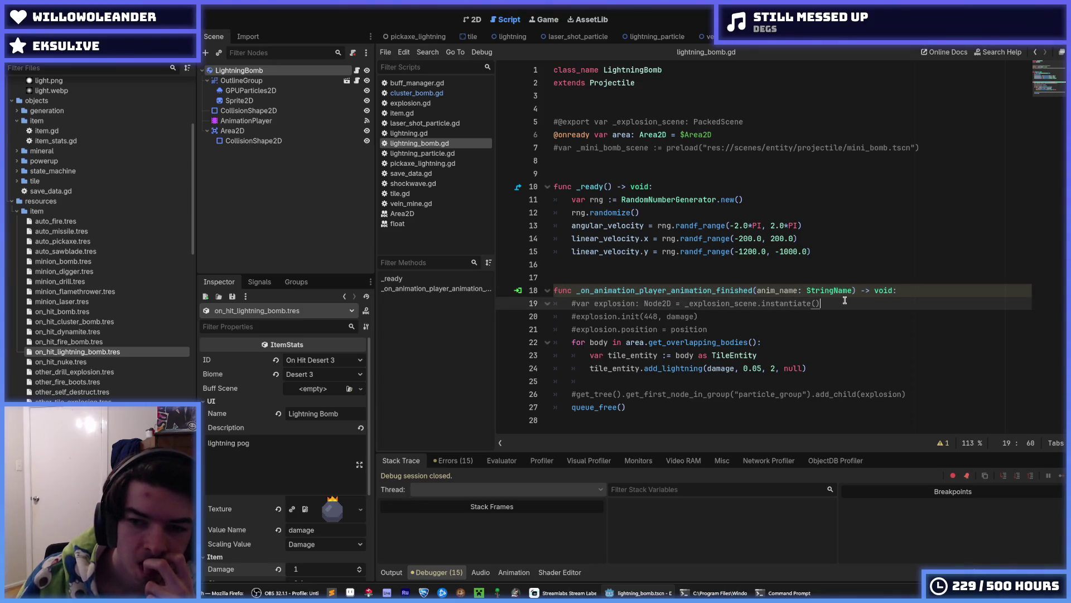
left_click(773, 369)
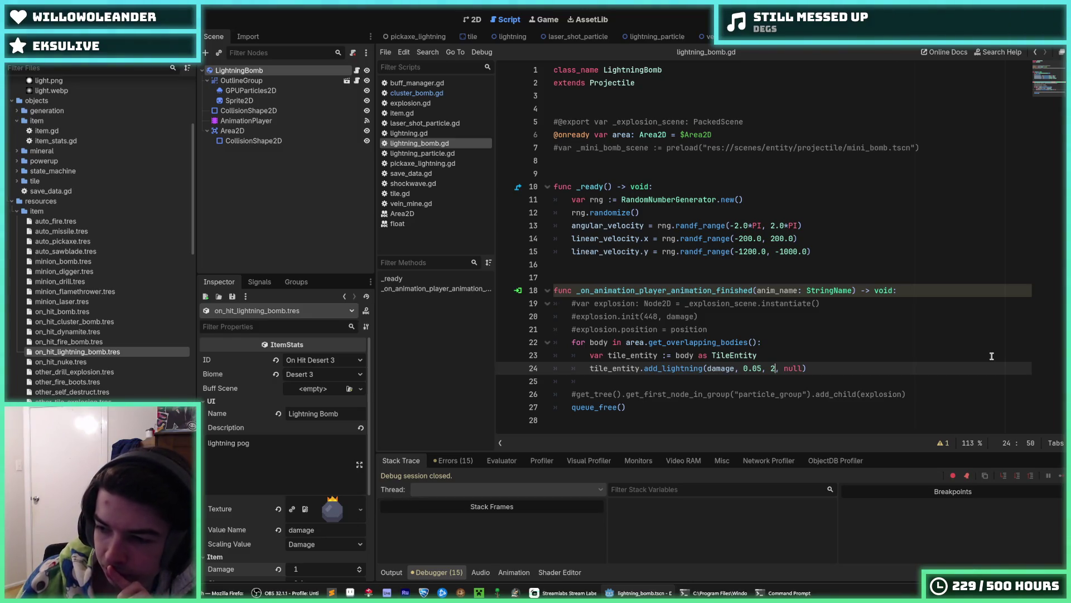
left_click(809, 314)
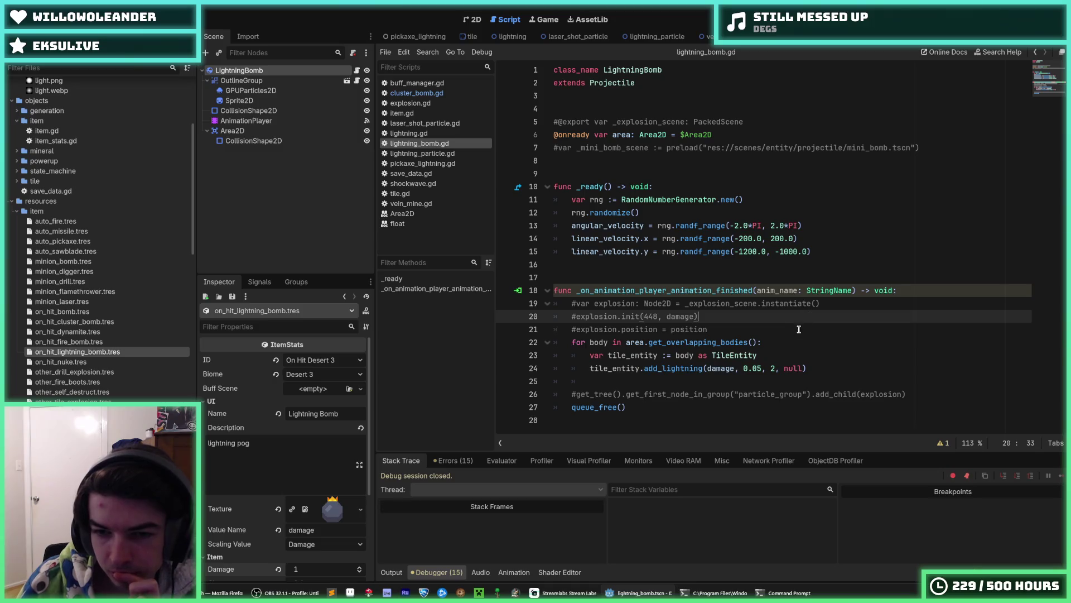
left_click(735, 327)
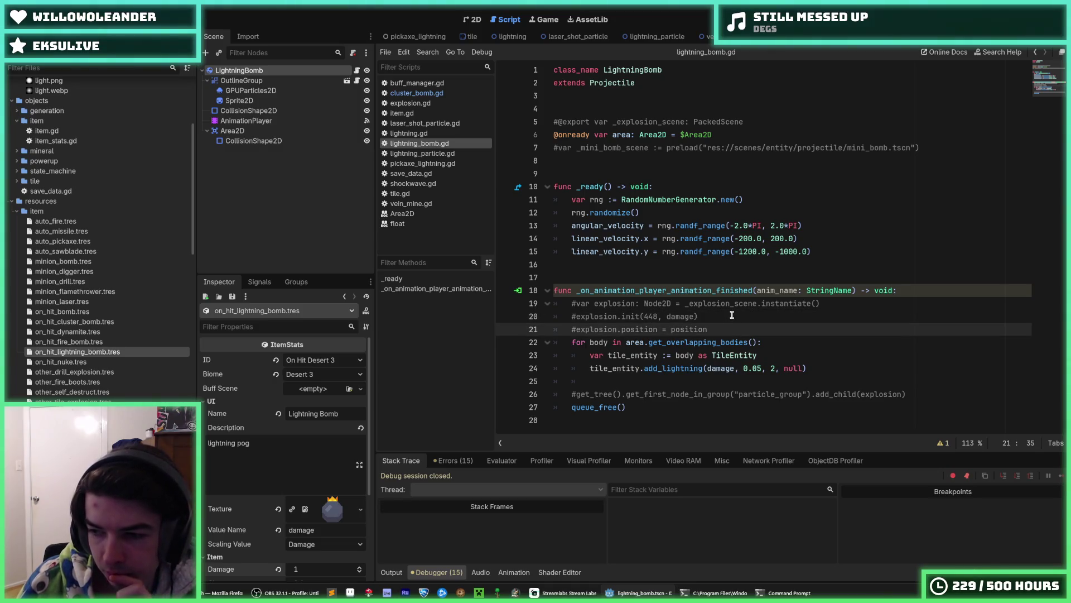
left_click(732, 315)
left_click(707, 324)
left_click(707, 317)
left_click(707, 324)
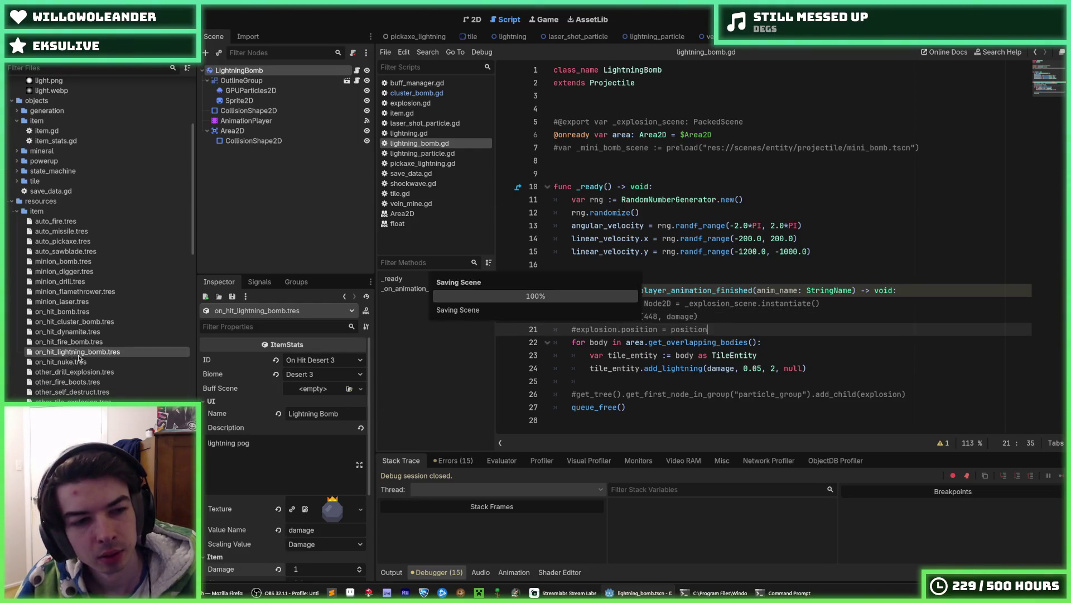
In item.gd, rename ON_HIT_DESERT_3 on line 298 to ON_HIT_LIGHTNING_BOMB and save.
scroll(88, 372, "down", 6)
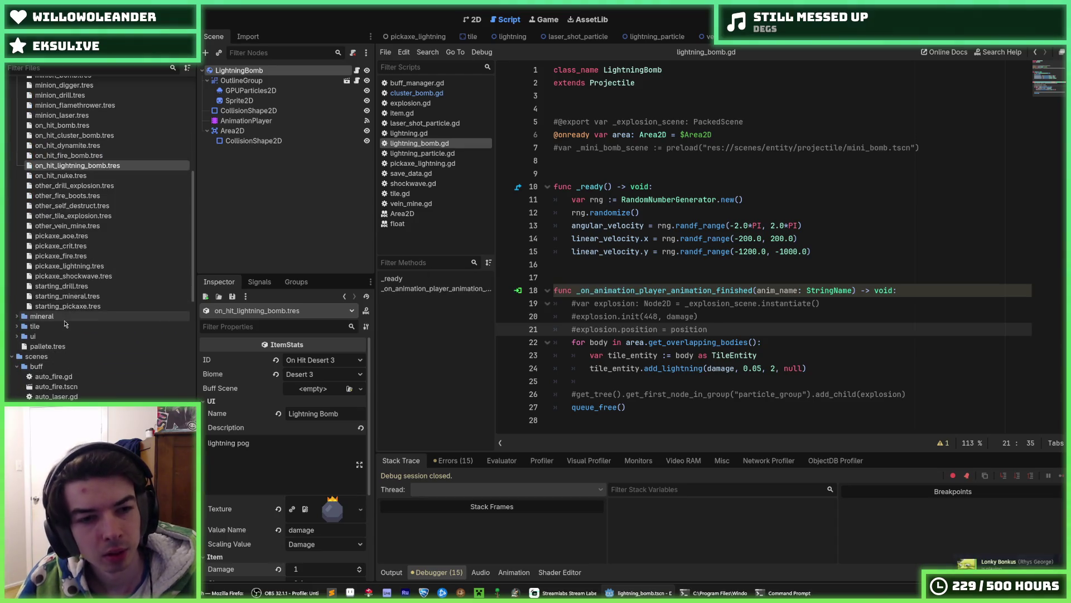
scroll(101, 268, "up", 10)
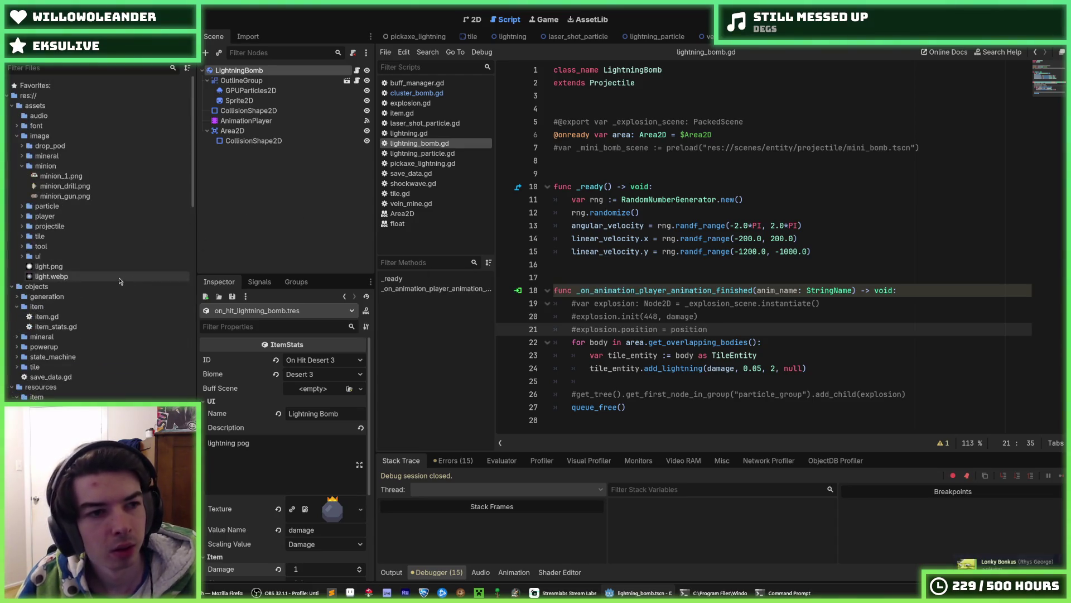
double_click(44, 317)
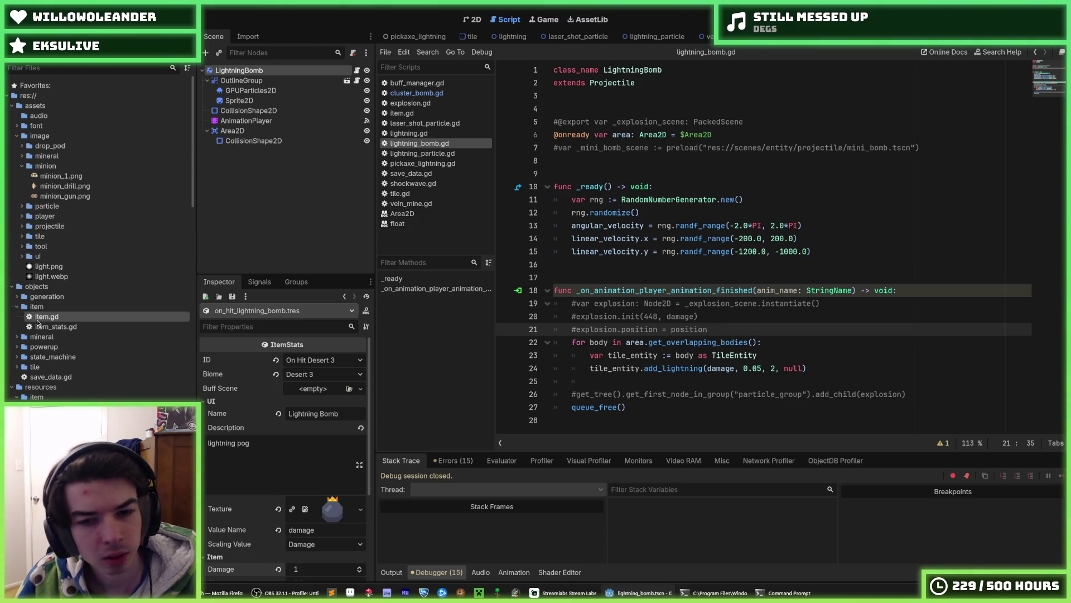
scroll(631, 344, "down", 5)
scroll(631, 345, "down", 10)
scroll(621, 379, "up", 13)
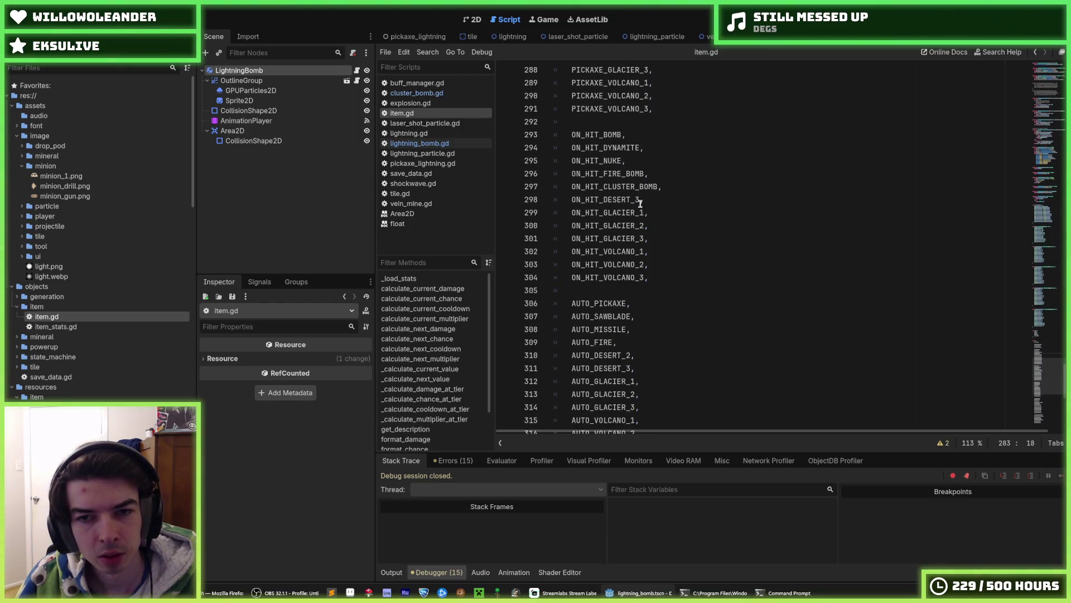
left_click(641, 199)
left_click_drag(641, 199, 604, 199)
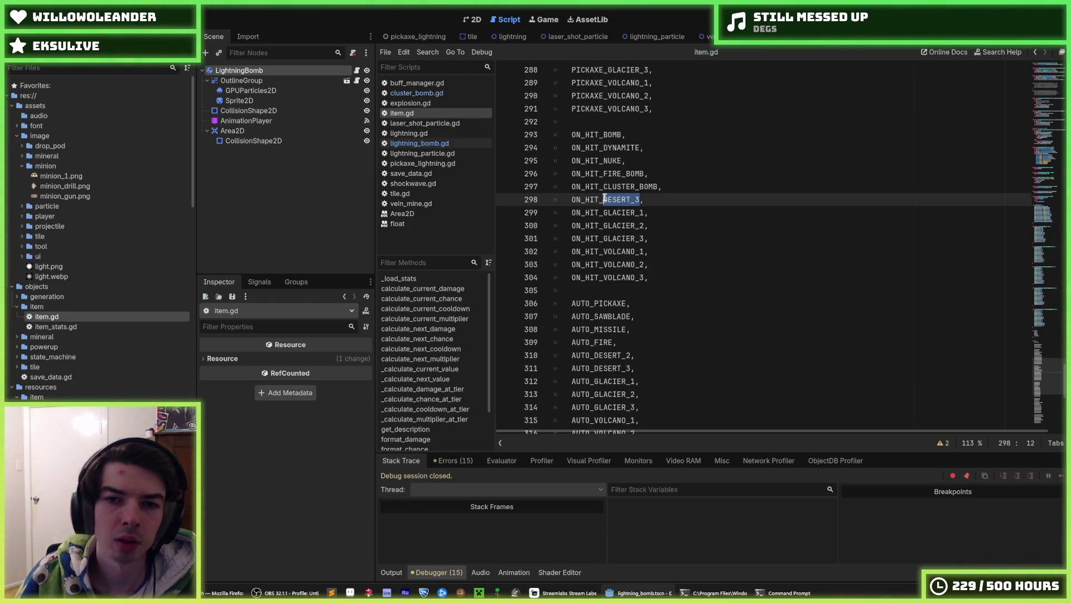
type("BIG")
key("BackSpace")
key("BackSpace")
key("BackSpace")
type("LIGHTNING_BOMB")
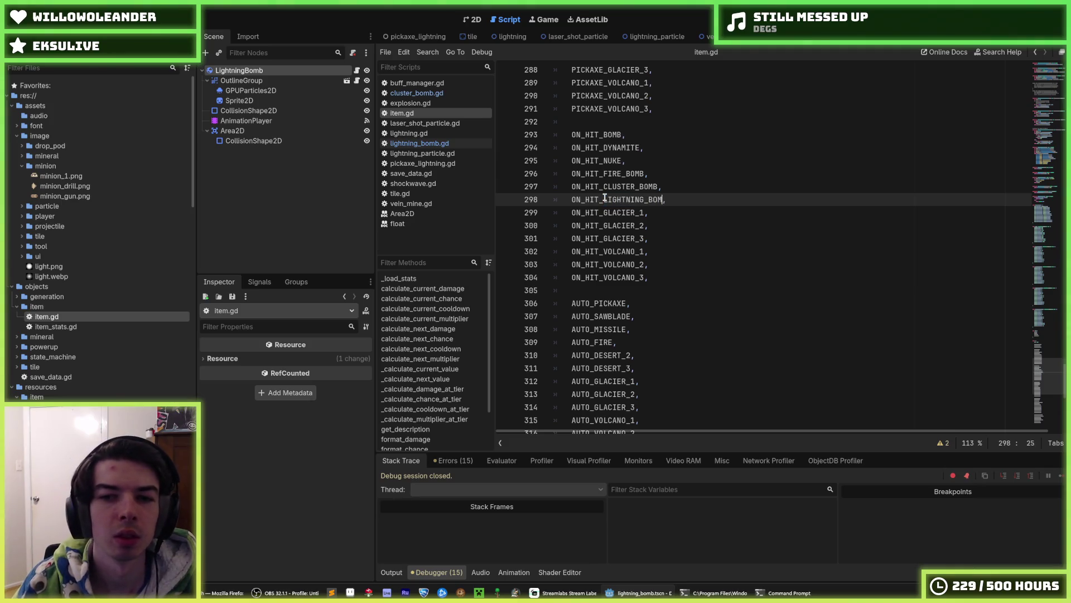
key("ctrl+s")
scroll(84, 379, "down", 10)
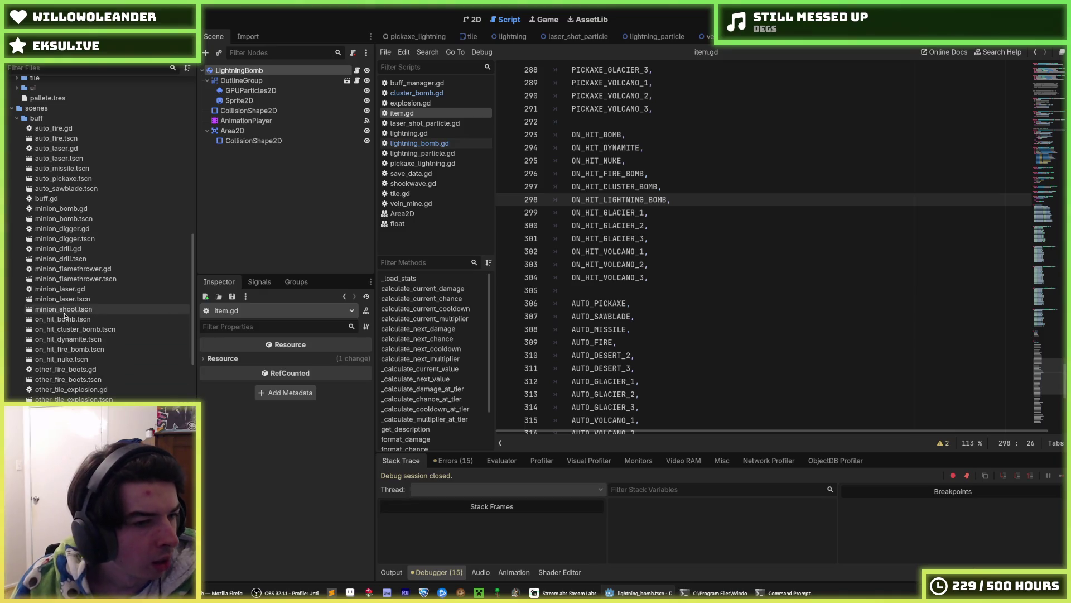
Duplicate on_hit_nuke.tscn as on_hit_lightning_bomb.tscn.
double_click(84, 359)
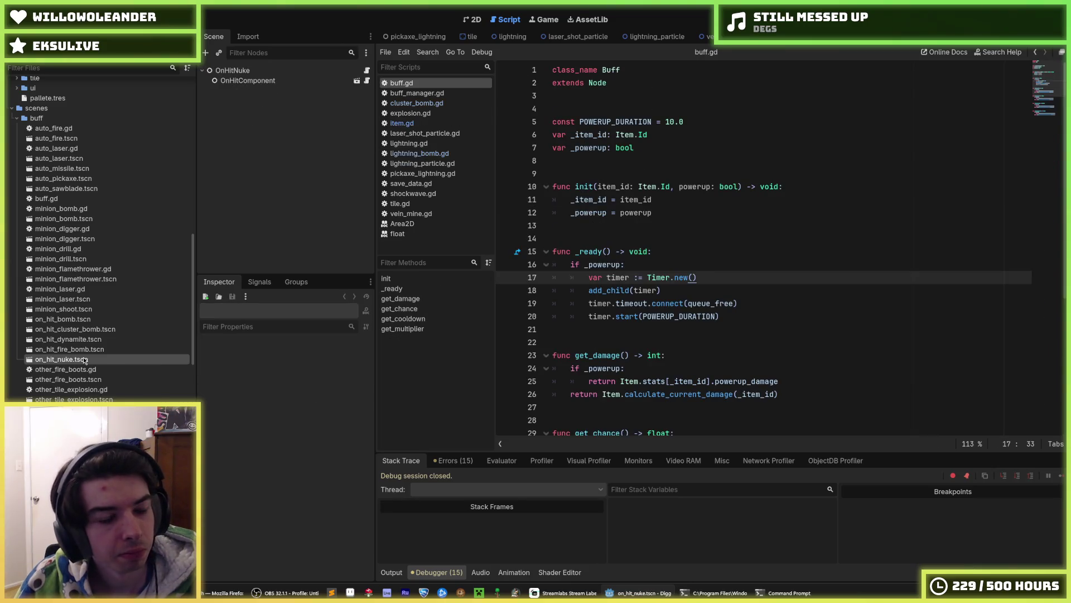
key("ctrl+d")
key("Right")
key("BackSpace")
key("BackSpace")
key("BackSpace")
type("lig")
type("htning")
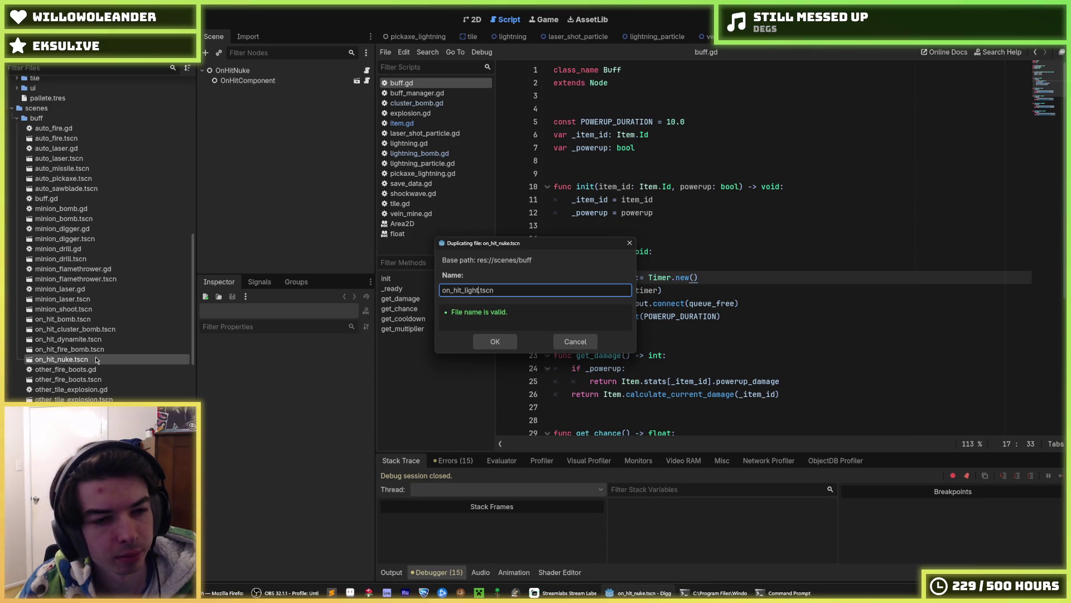
type("_bomb")
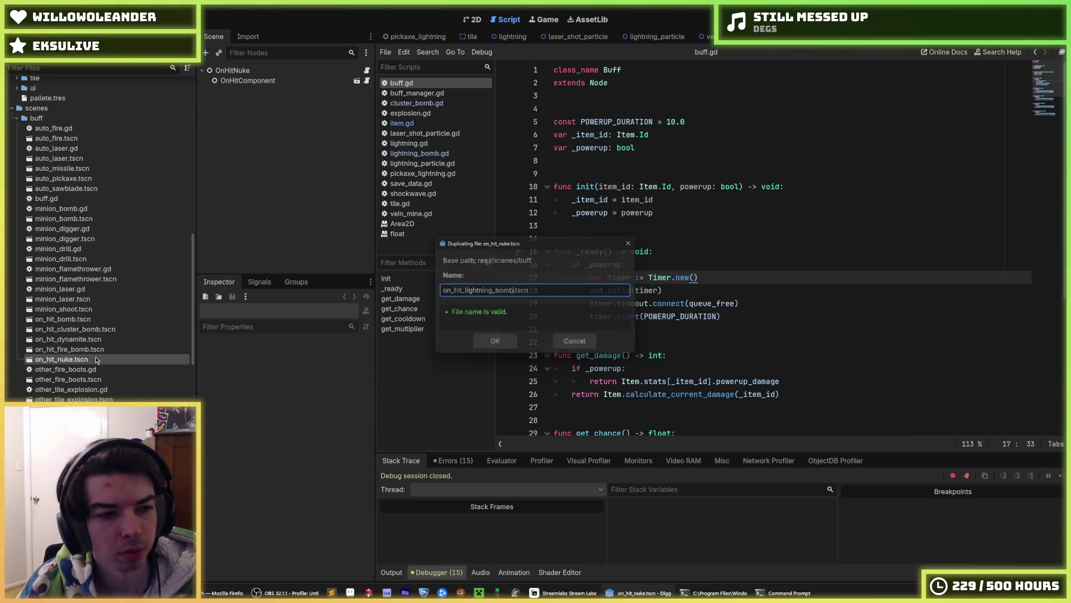
key("Return")
Rename the new scene's root node to OnHitLightningBomb.
double_click(96, 360)
double_click(265, 71)
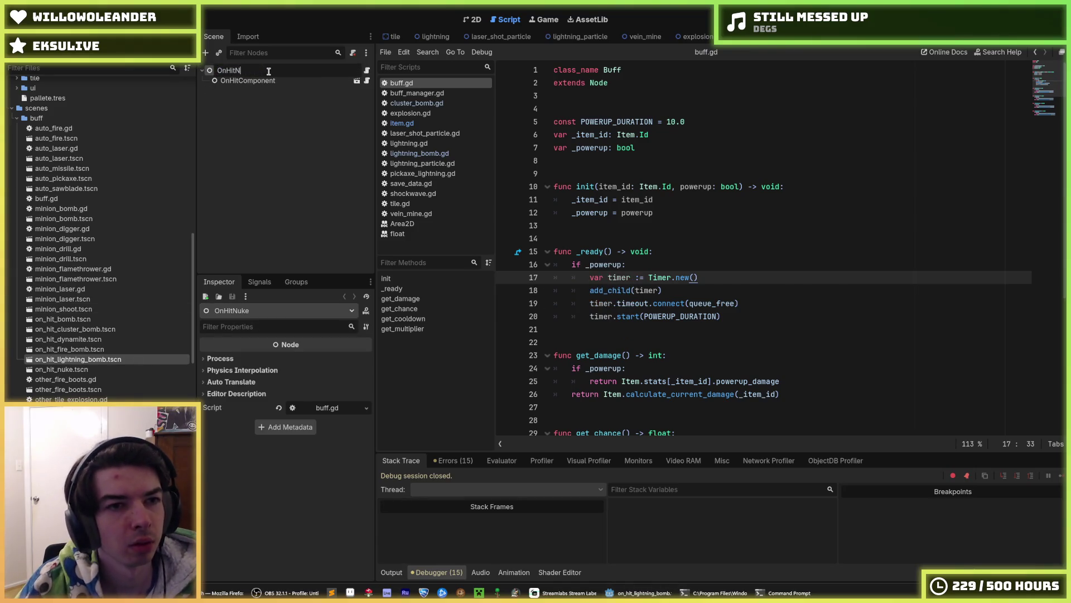
type("ghtningBomb")
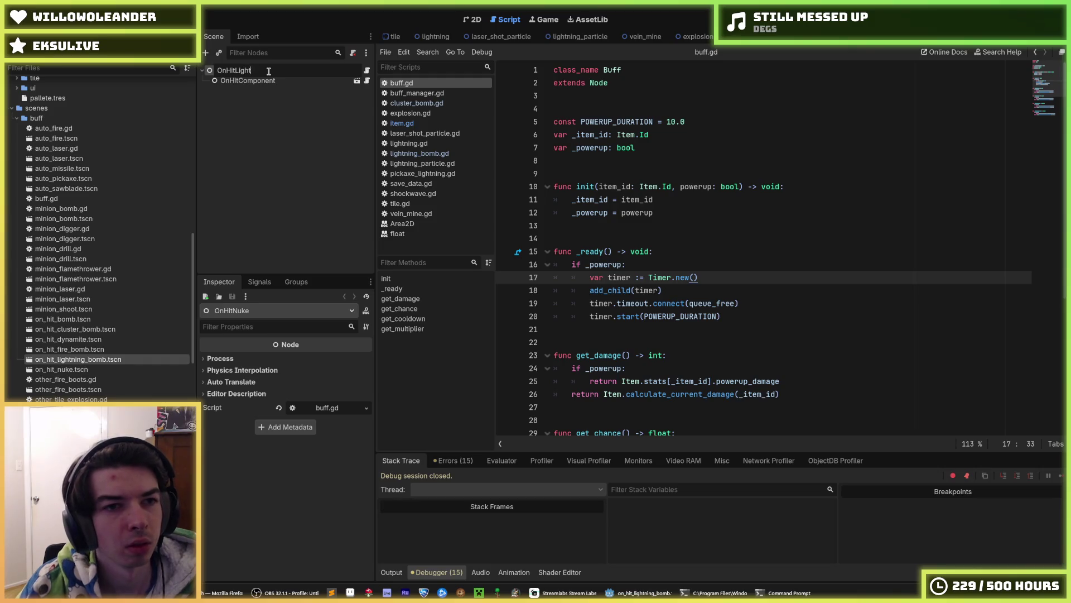
key("Return")
Set the OnHitComponent's Projectile Scene to lightning_bomb.tscn and save.
left_click(282, 81)
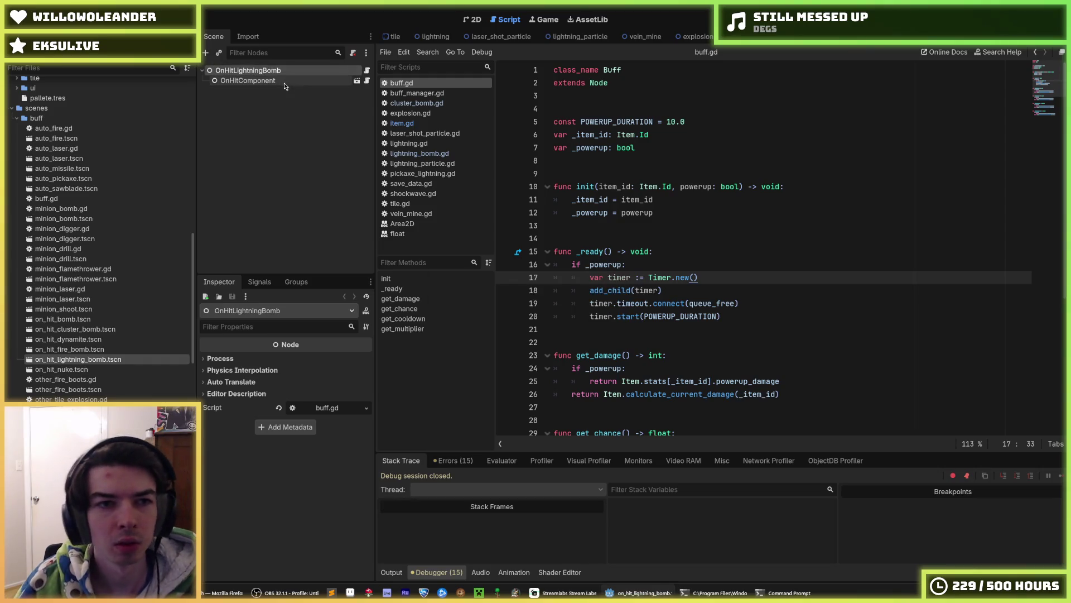
left_click(311, 364)
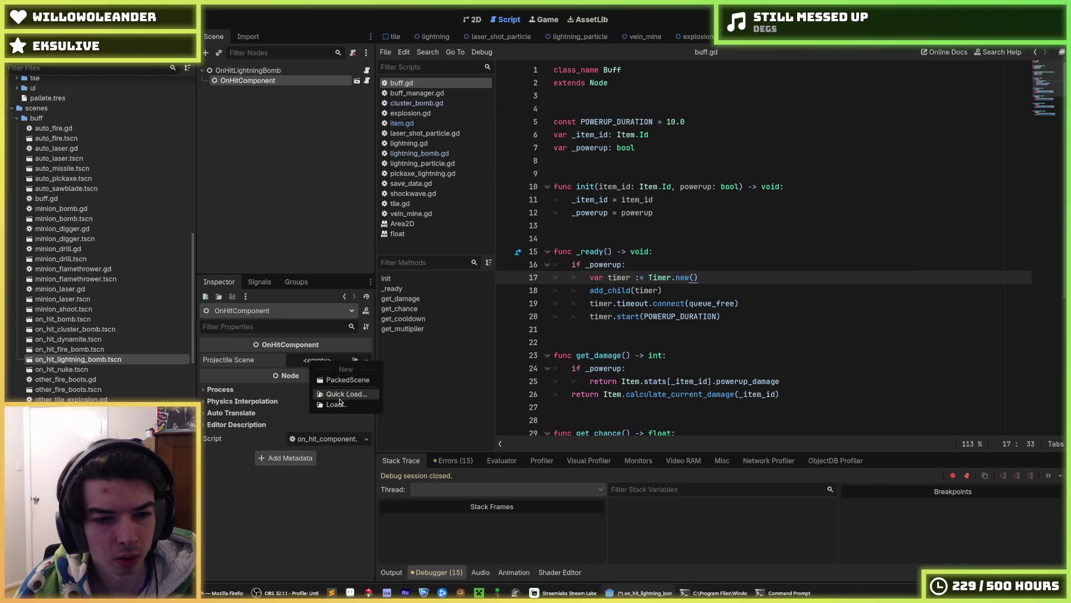
left_click(343, 397)
type("lightning")
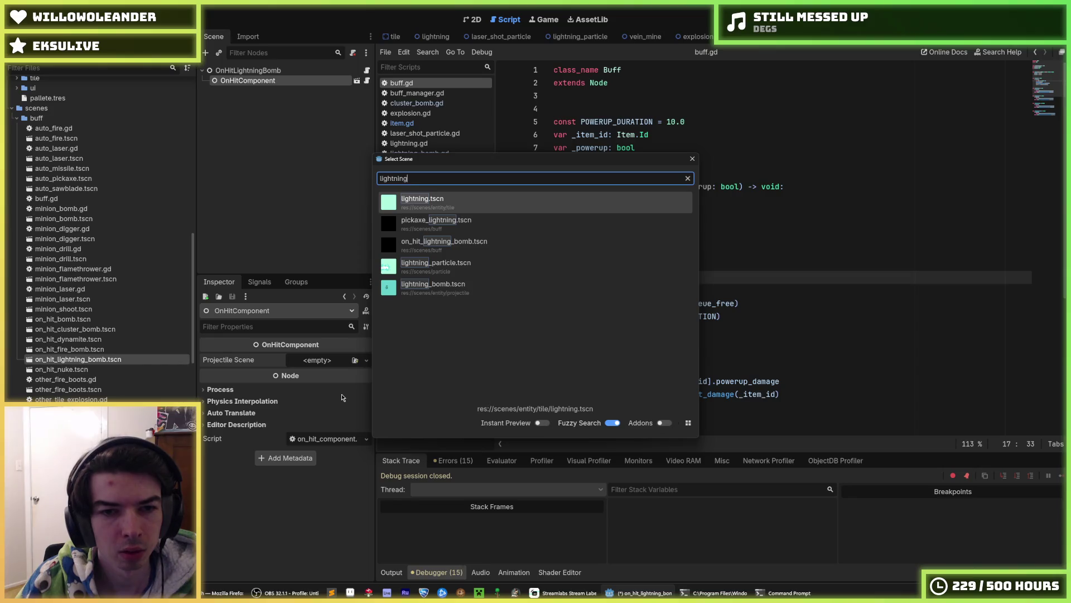
key("Down")
key("Down")
key("Down")
key("Return")
key("ctrl+s")
scroll(101, 251, "up", 10)
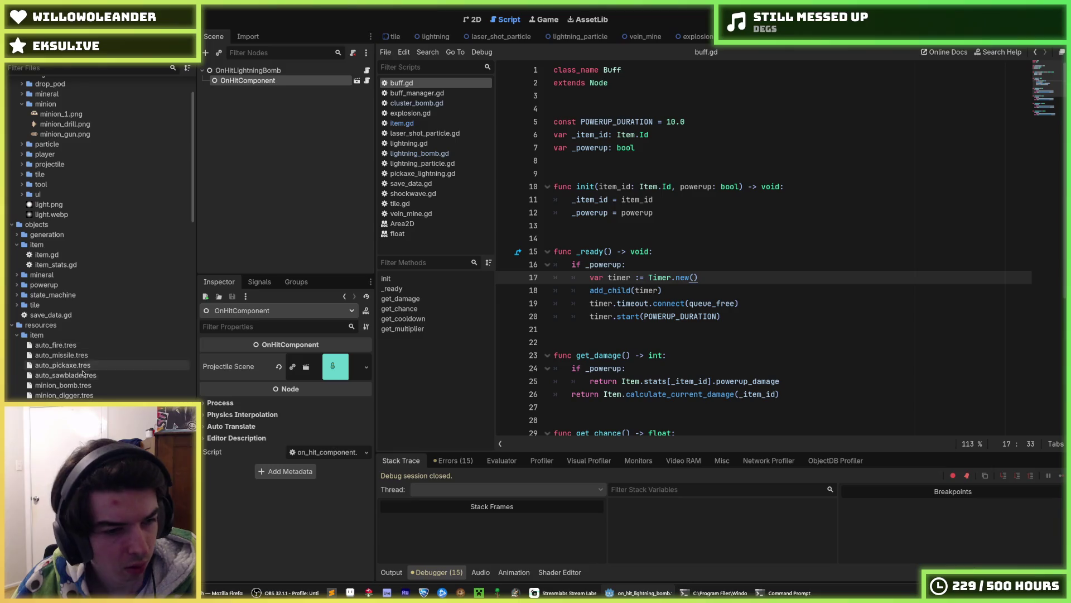
Set on_hit_lightning_bomb.tres's Buff Scene to on_hit_lightning_bomb.tscn.
left_click(67, 435)
left_click(360, 388)
left_click(329, 428)
type("lightnin")
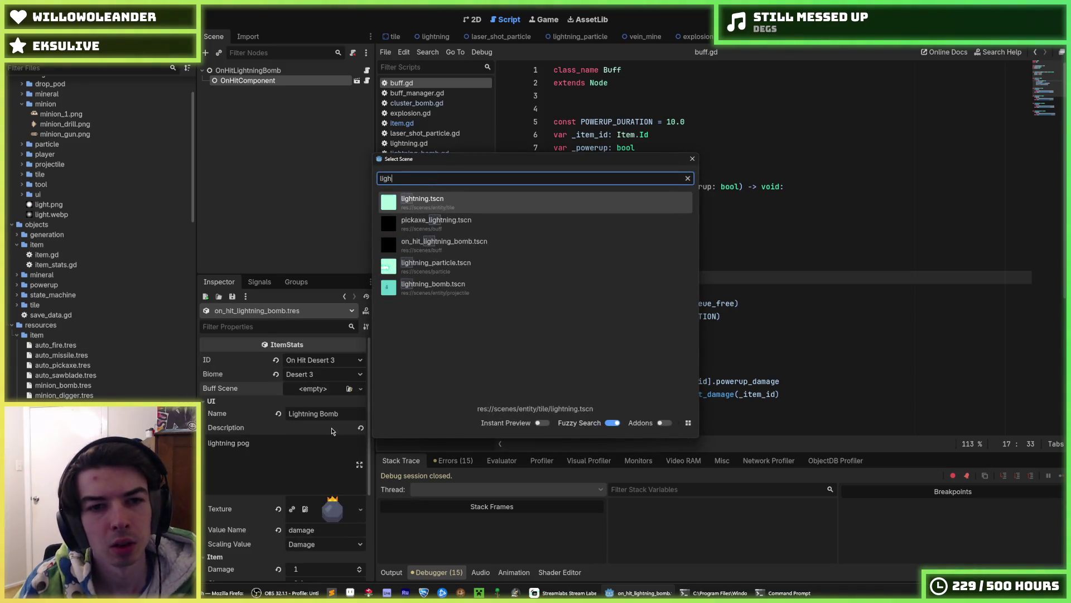
type("b")
key("Return")
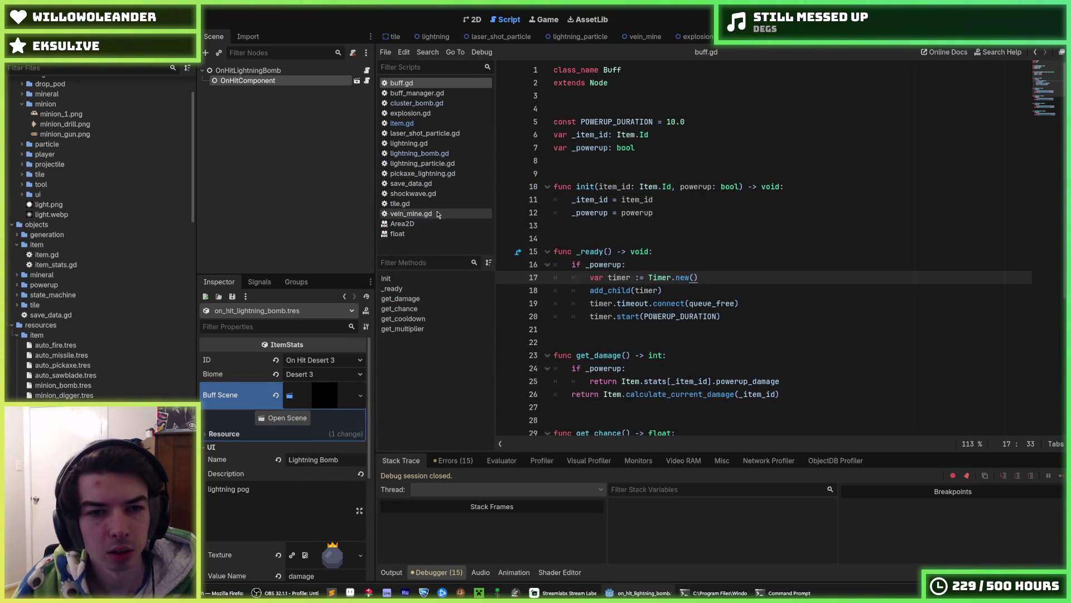
left_click(411, 183)
Duplicate the cluster bomb entry into ON_HIT_LIGHTNING_BOMB, unlocked by Mineral.Id.DESERT_1.
left_click(691, 269)
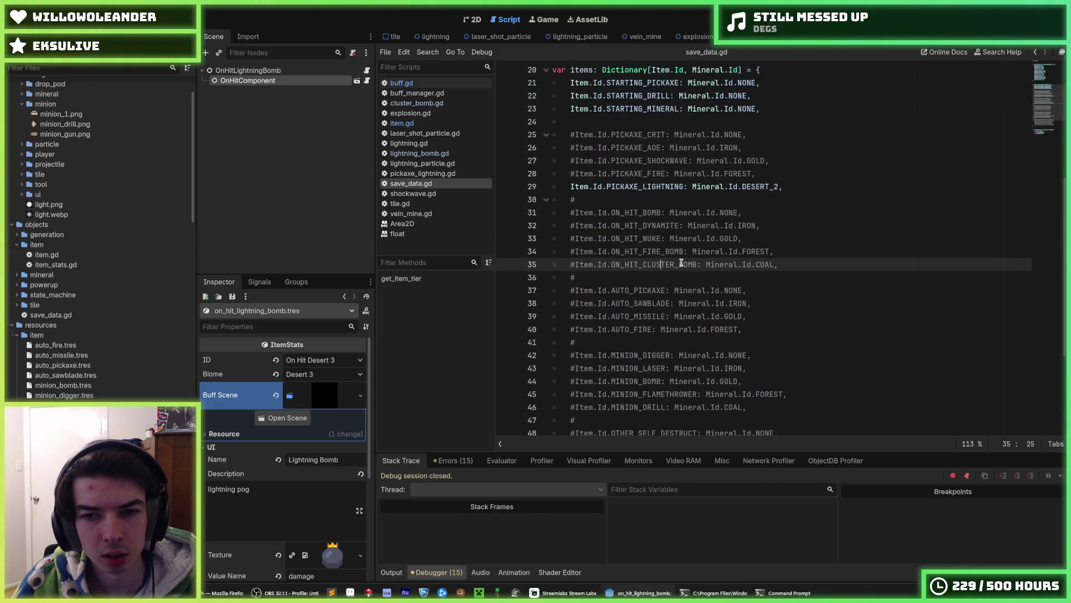
left_click(681, 264)
key("ctrl+shift+d")
key("ctrl+k")
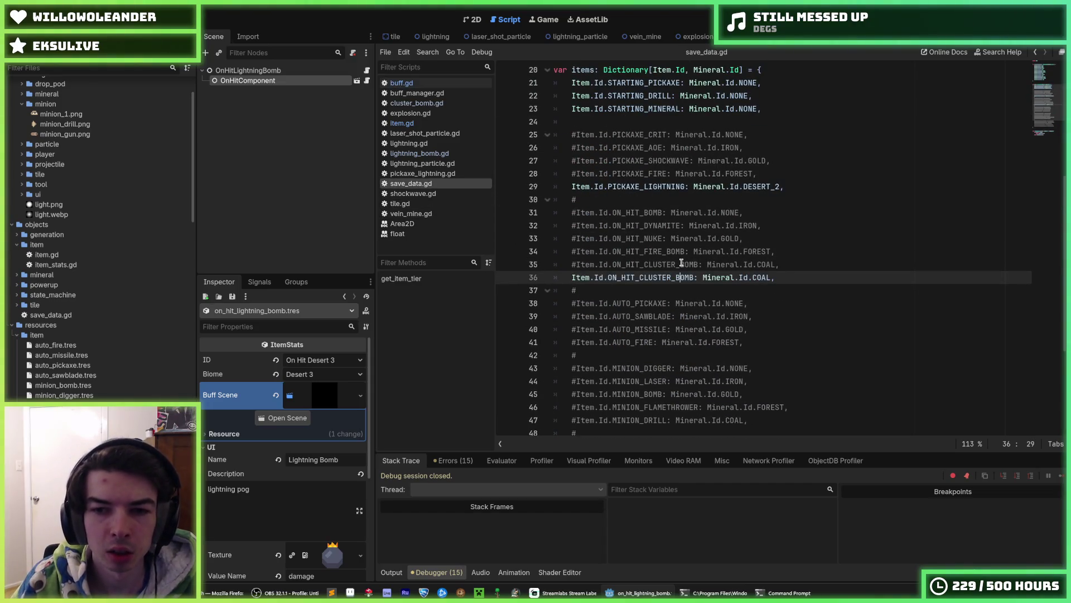
key("BackSpace")
key("BackSpace")
key("BackSpace")
type("LI")
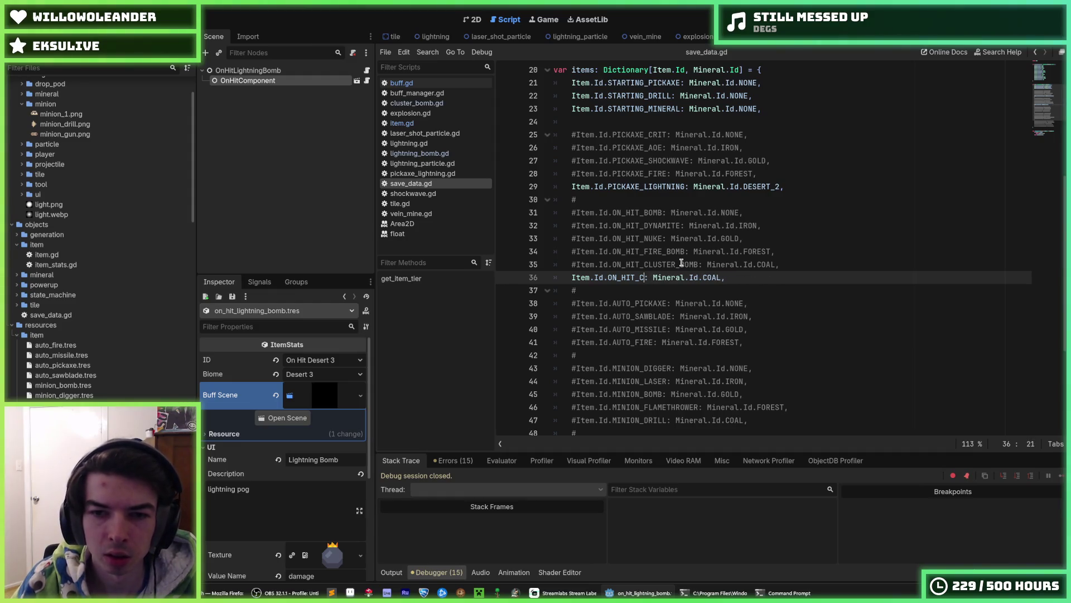
type("GHTNING_B")
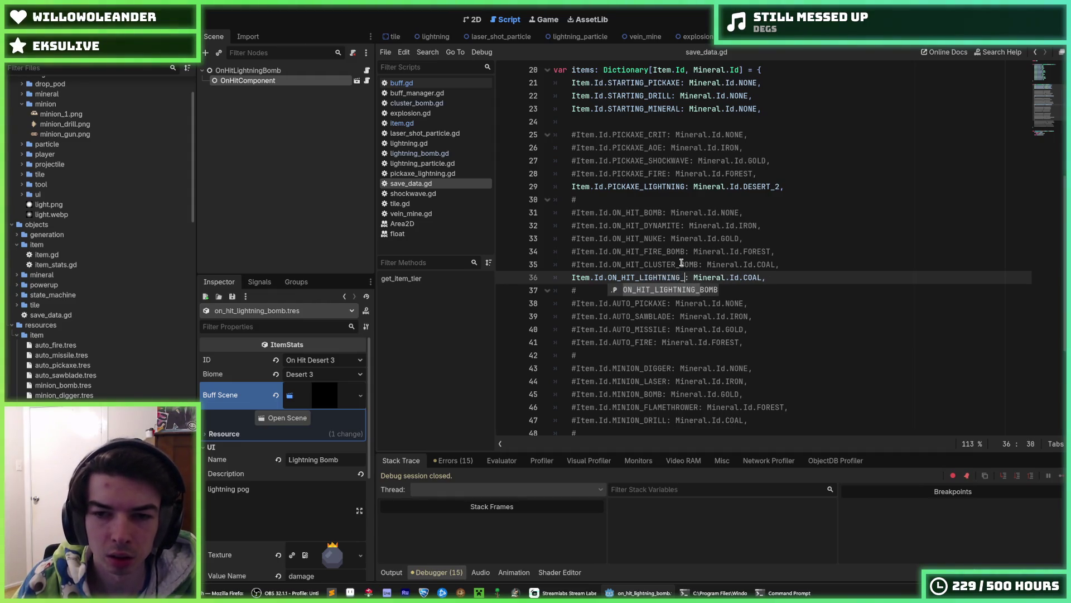
key("Return")
key("End")
key("Left")
key("BackSpace")
key("BackSpace")
key("BackSpace")
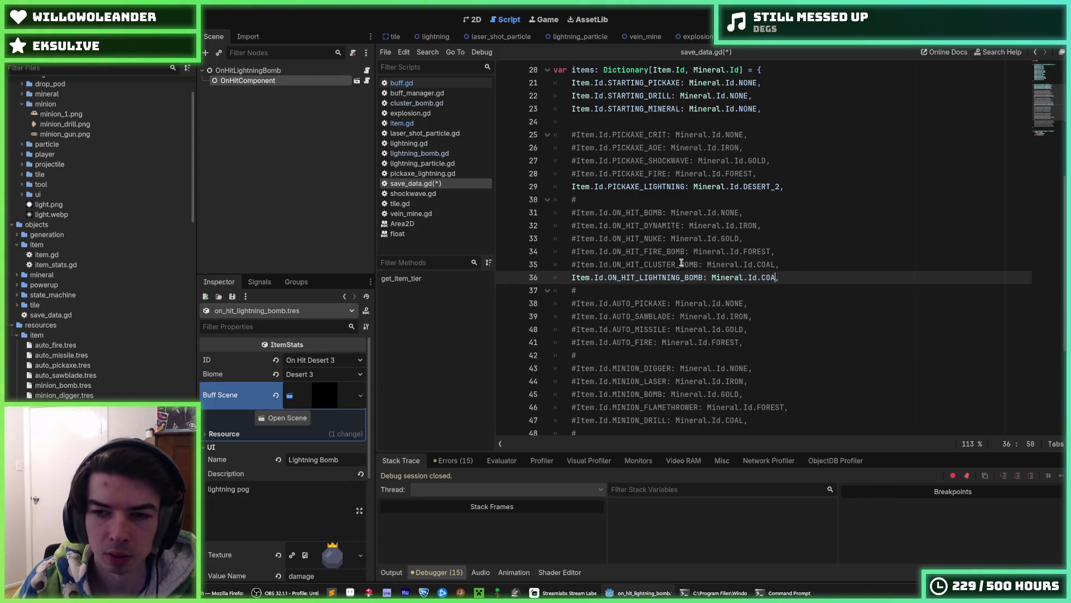
type("DESERT_1")
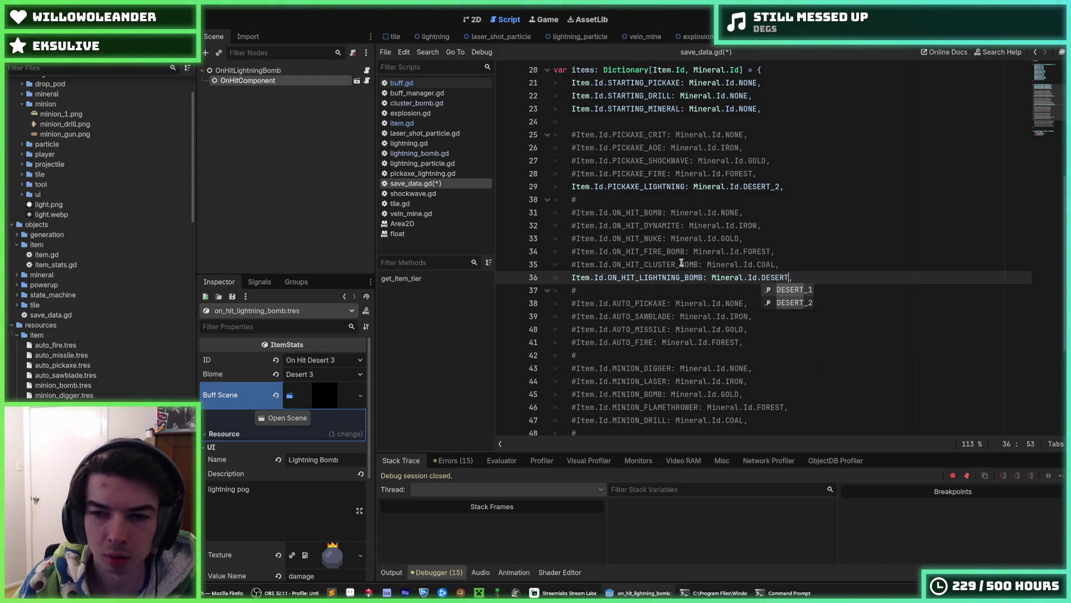
key("Up")
key("Up")
key("Up")
Comment out the PICKAXE_LIGHTNING entry, save save_data.gd, and run the game.
key("Down")
key("ctrl+k")
key("ctrl+s")
key("F5")
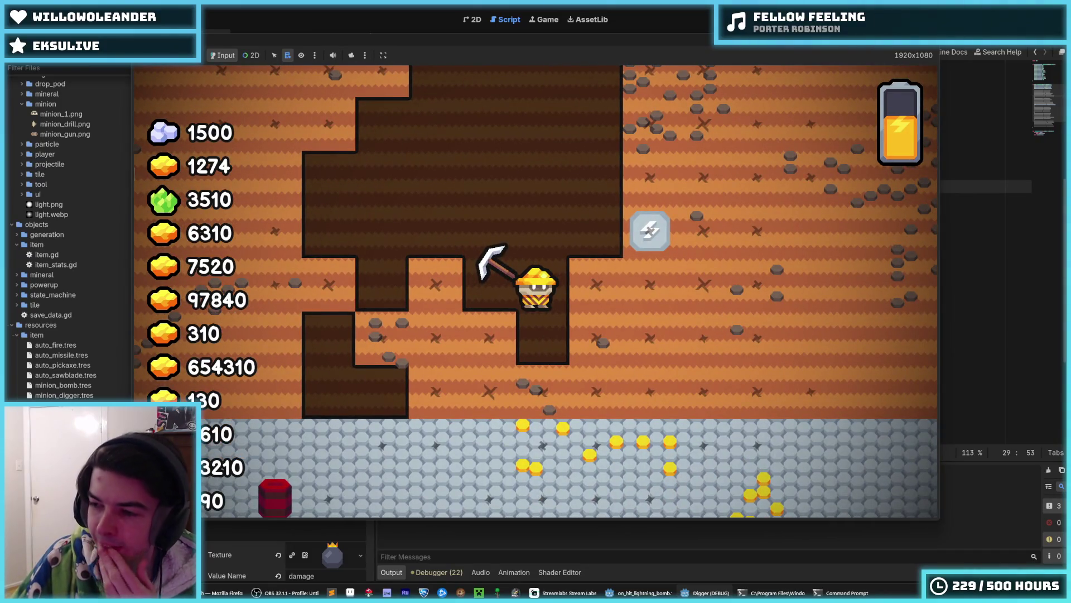
Stop the running Digger test with F8 to return to save_data.gd.
key("F8")
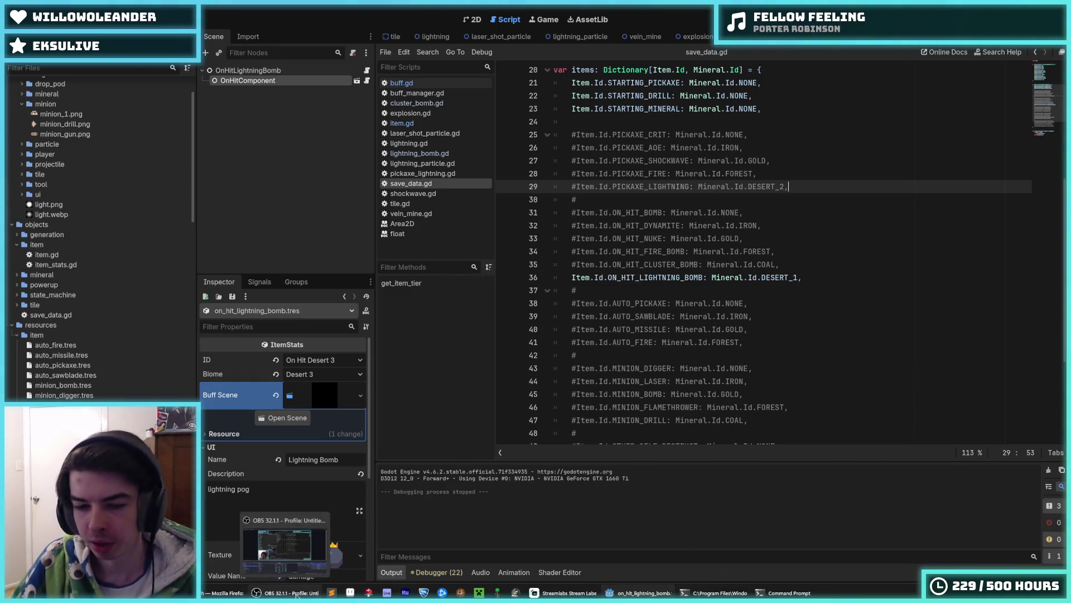
Switch from save_data.gd to item.gd to see the on-hit Item ids around line 298.
left_click(745, 212)
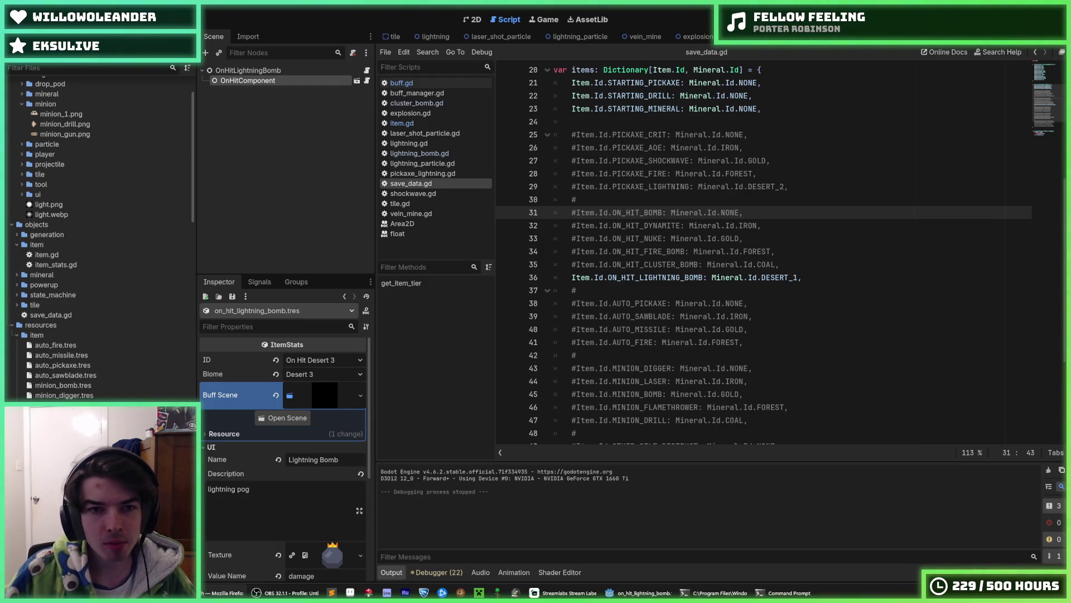
left_click(419, 124)
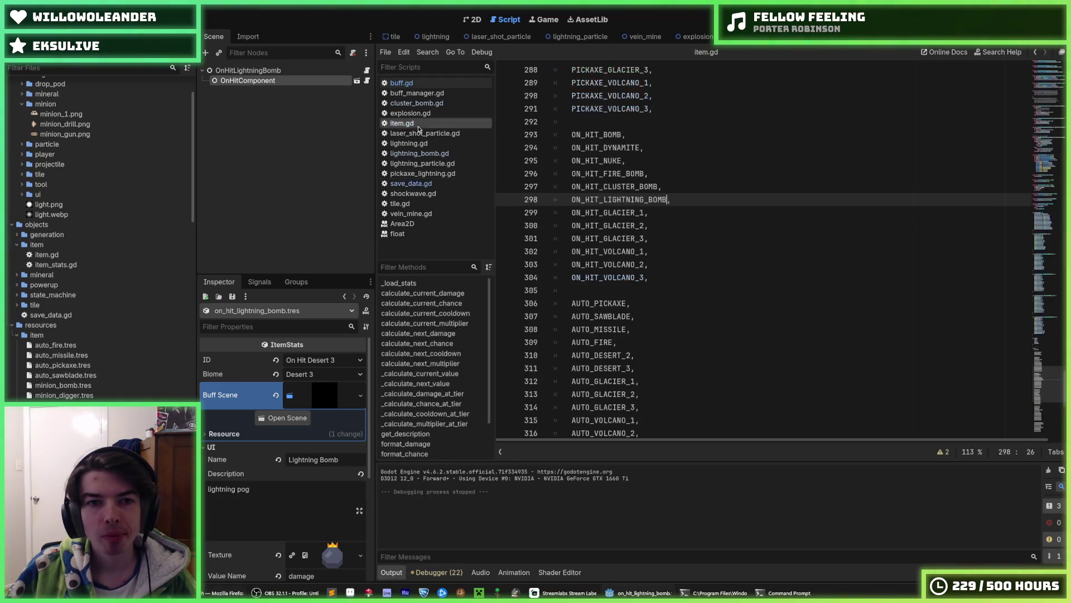
Review the _ready function in lightning.gd and the code in lightning_bomb.gd.
left_click(419, 143)
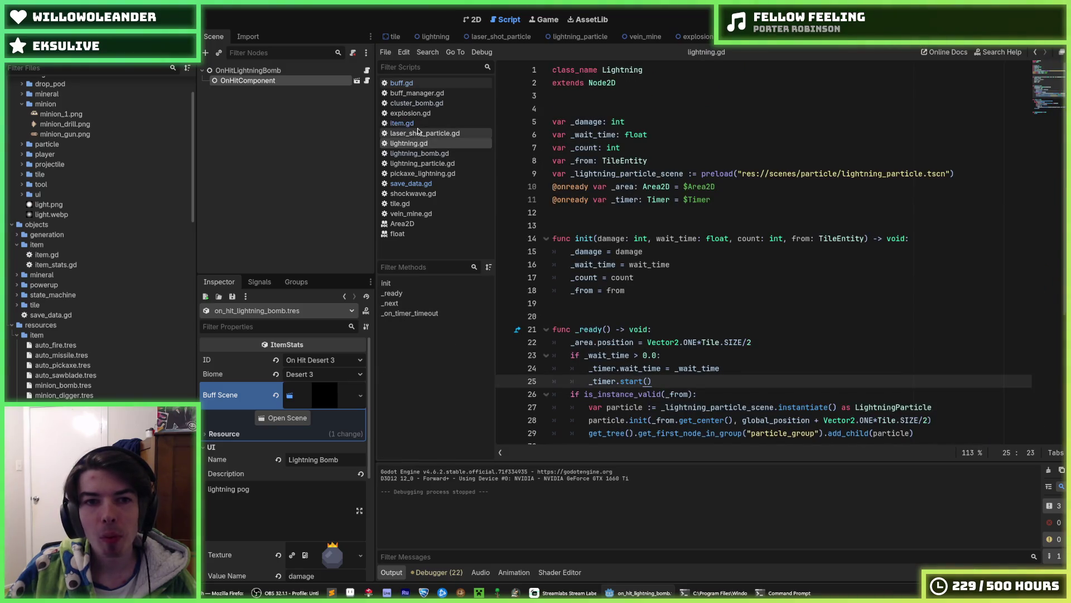
scroll(703, 245, "down", 3)
left_click(694, 213)
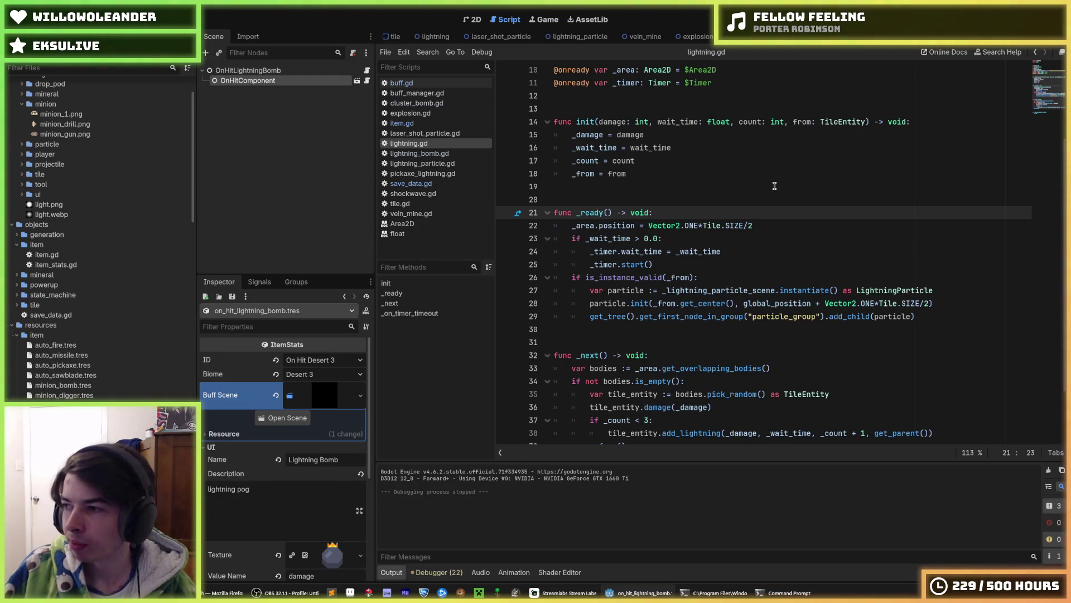
left_click(420, 155)
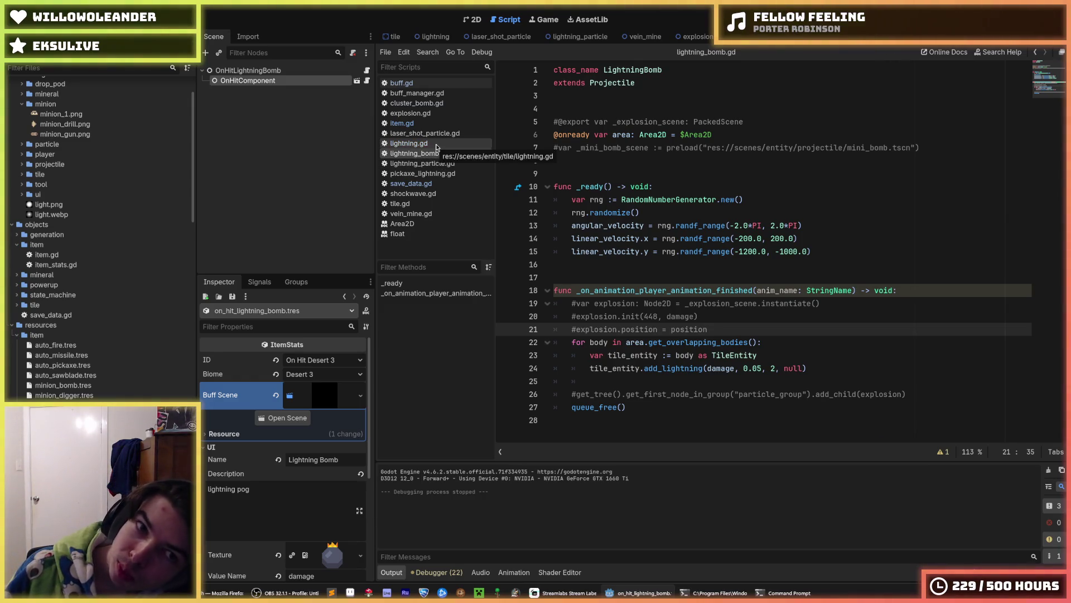
left_click(433, 143)
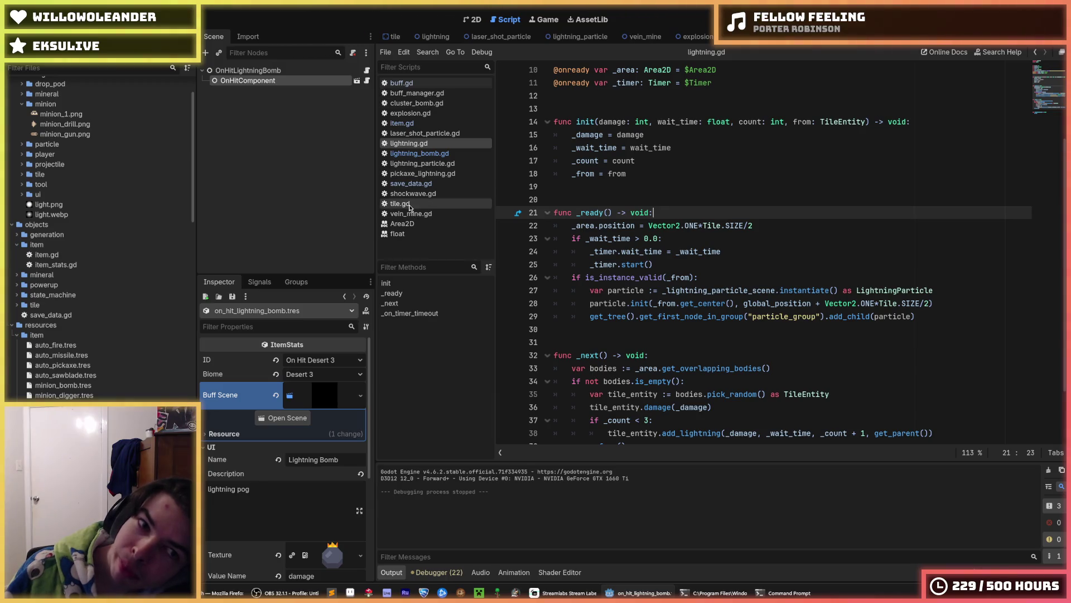
Open tile.gd and scroll down to its add_lightning function.
left_click(404, 203)
scroll(641, 218, "down", 4)
scroll(656, 224, "down", 1)
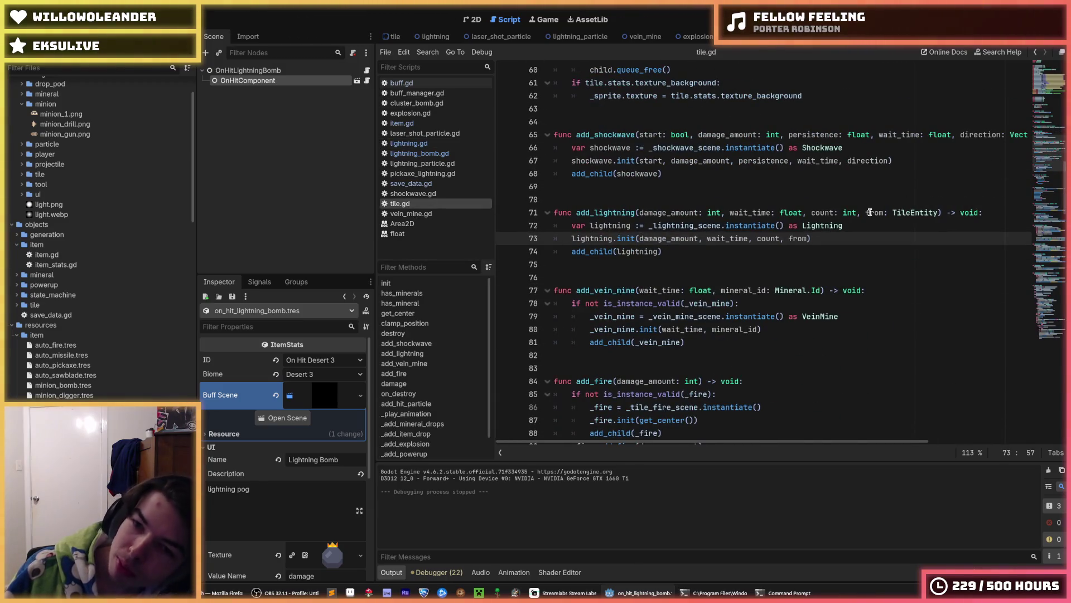
In tile.gd, change add_lightning's from parameter to from := Vector2.INF and save.
double_click(910, 211)
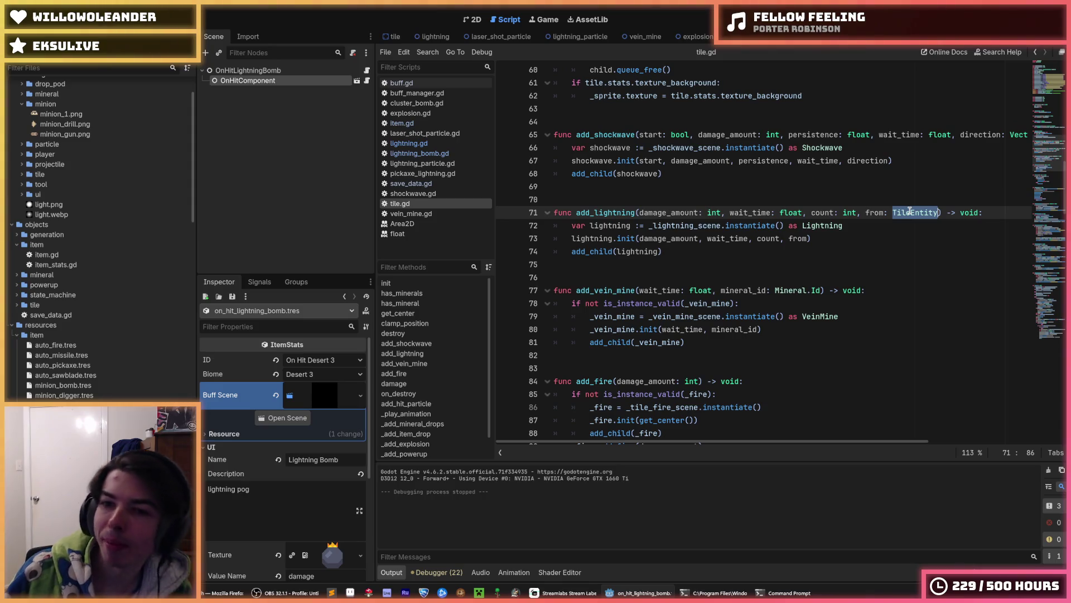
type("po")
type("Vector2")
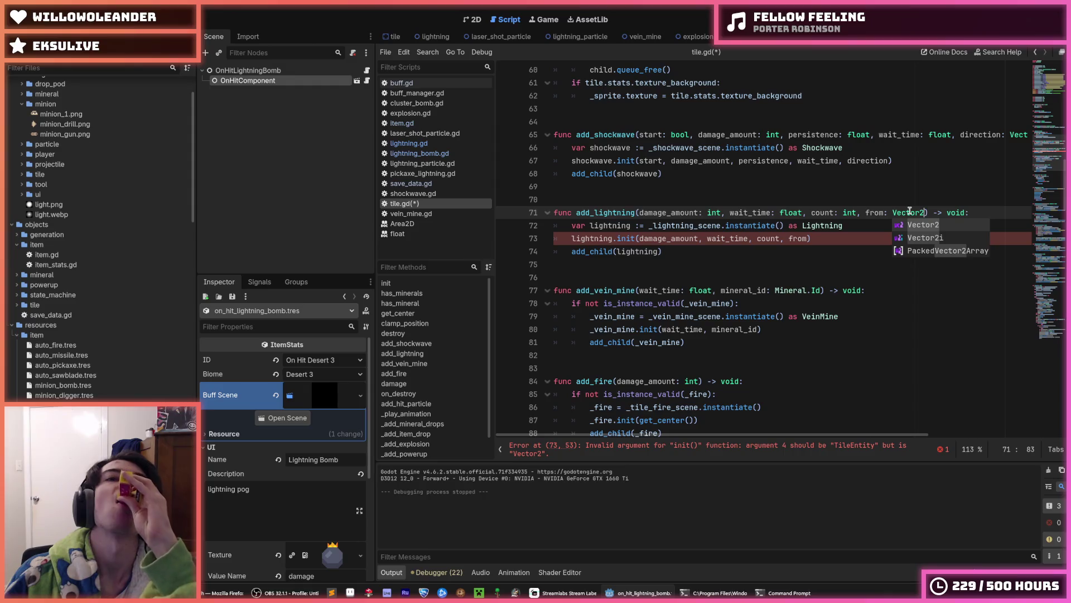
key("BackSpace")
key("BackSpace")
key("BackSpace")
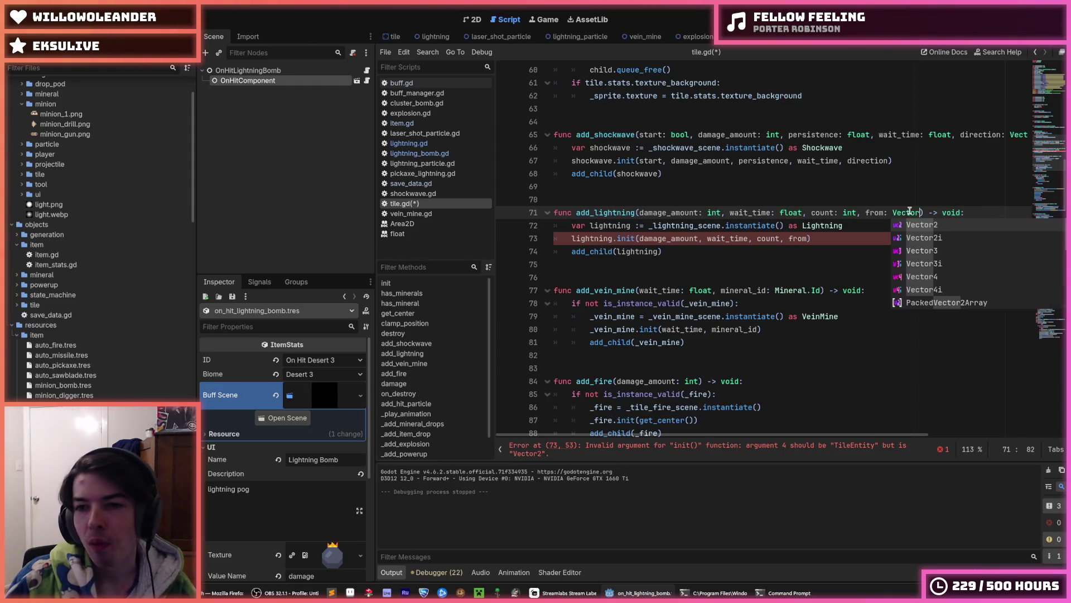
type(":= Vector2.")
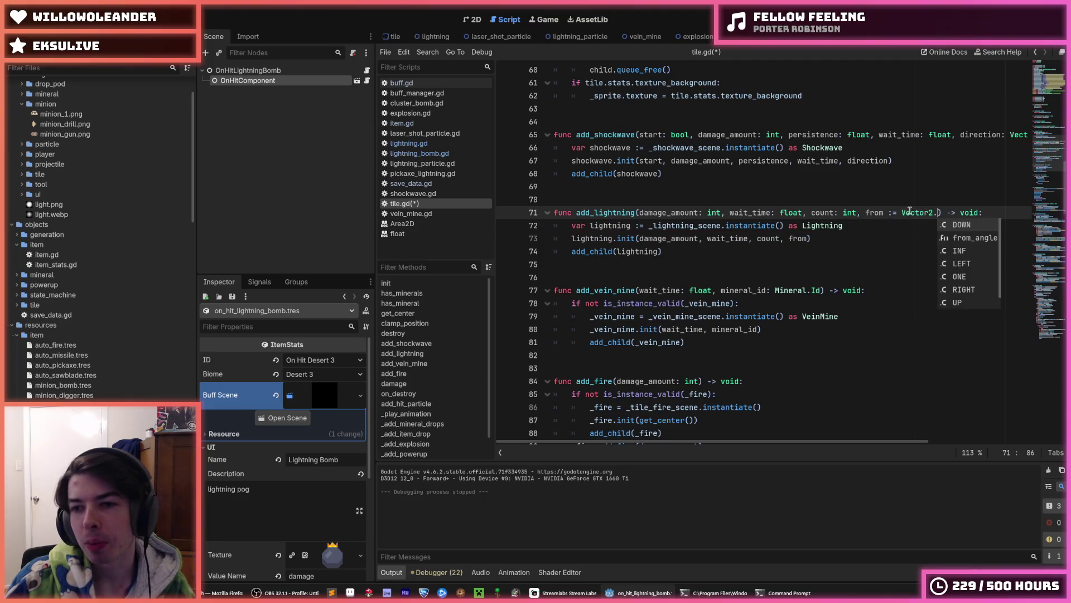
type("INF")
key("ctrl+s")
Retype the from argument in the Lightning init call on line 73.
key("Down")
key("Down")
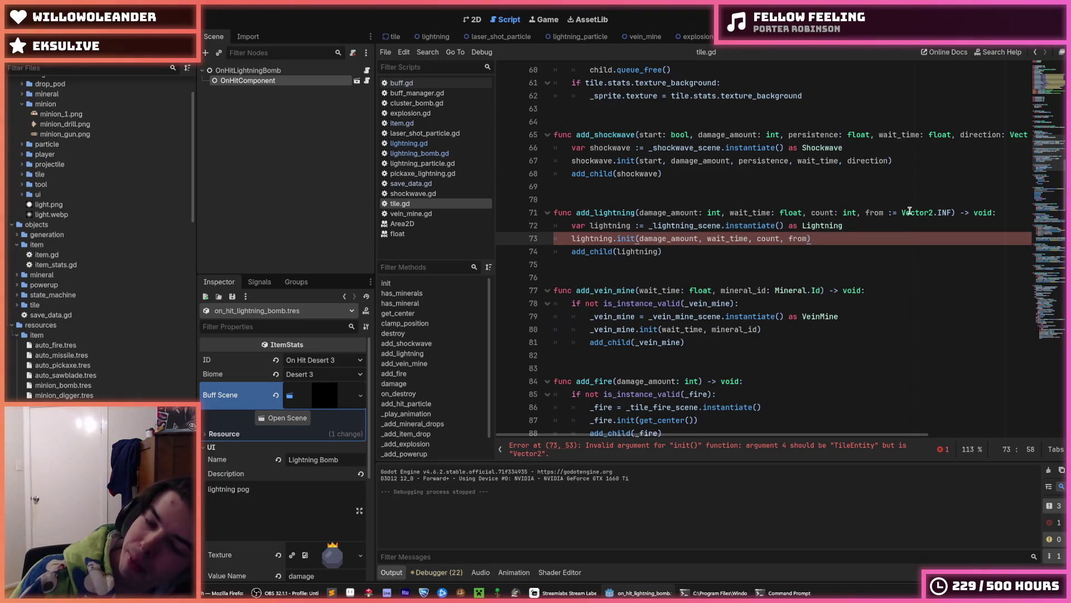
key("Left")
key("BackSpace")
key("BackSpace")
key("BackSpace")
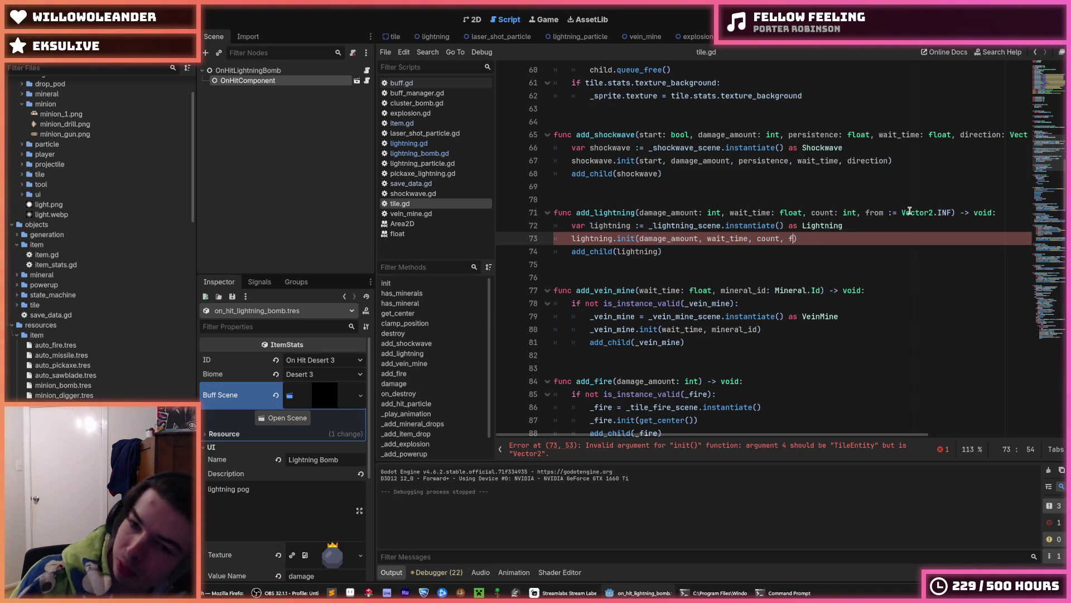
type("from")
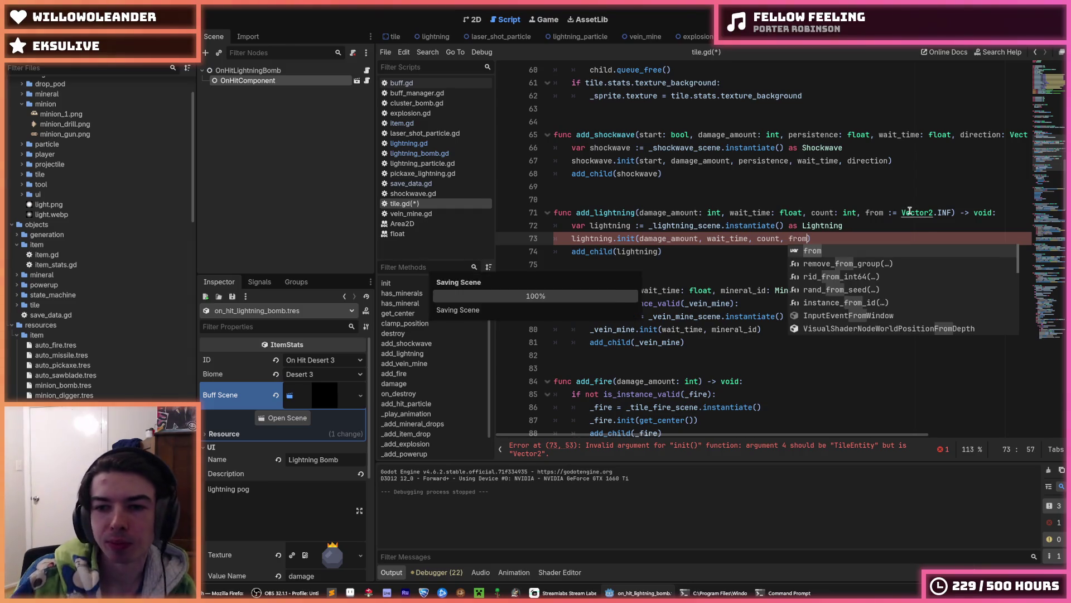
left_click(873, 228)
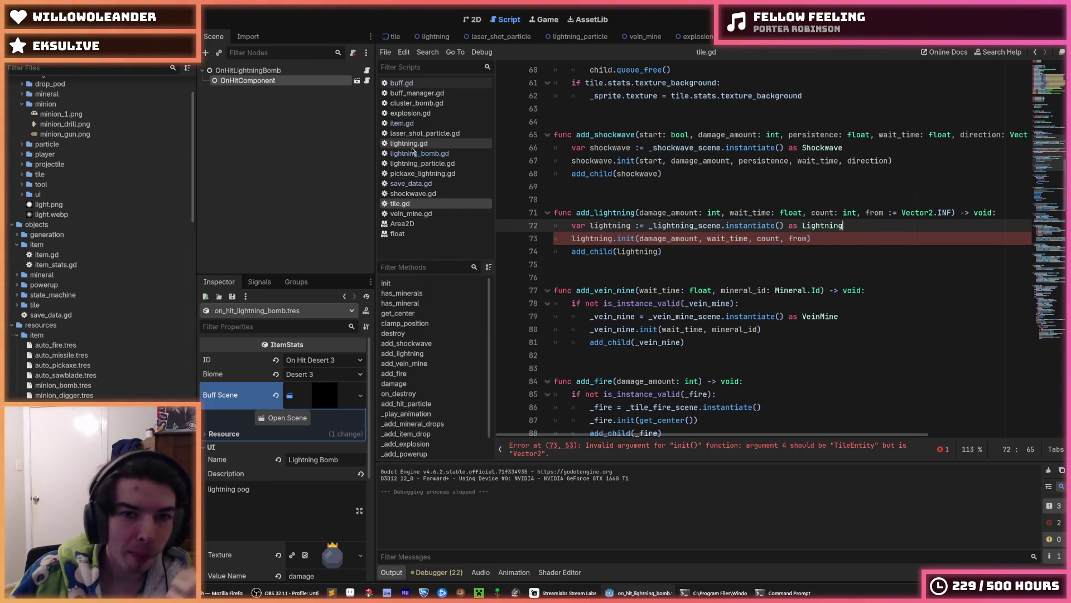
Delete the null argument from lightning_bomb.gd's add_lightning call, then switch to buff.gd.
left_click(419, 153)
double_click(793, 367)
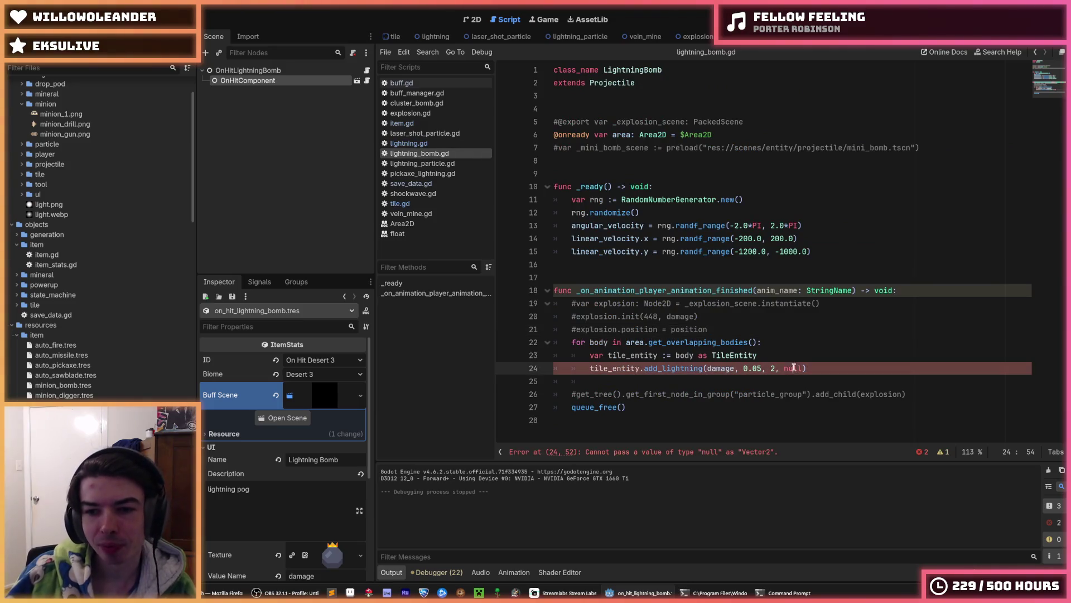
key("BackSpace")
key("BackSpace")
key("BackSpace")
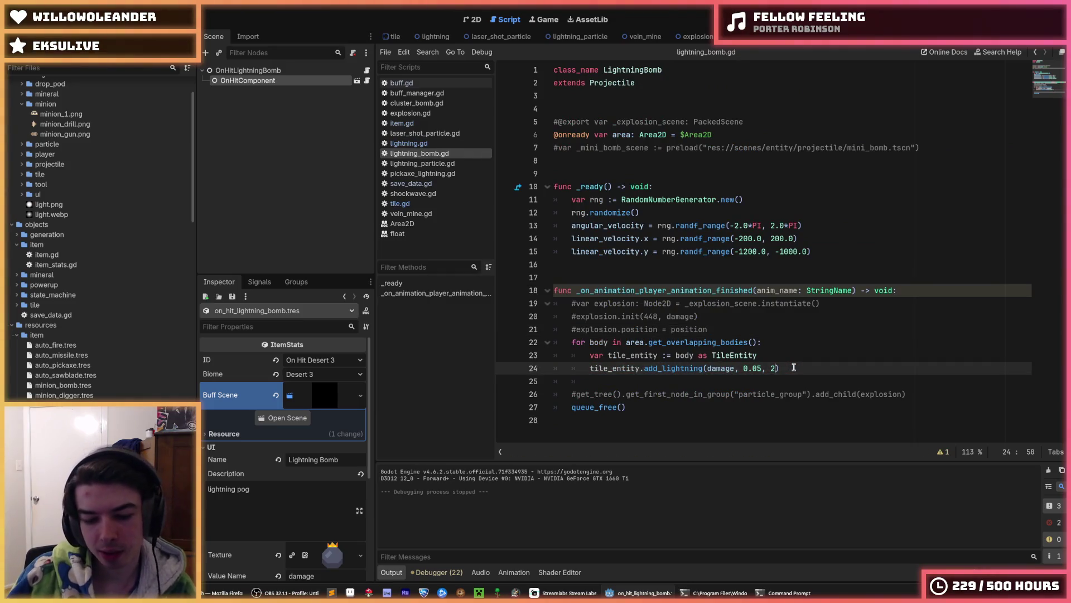
left_click(415, 84)
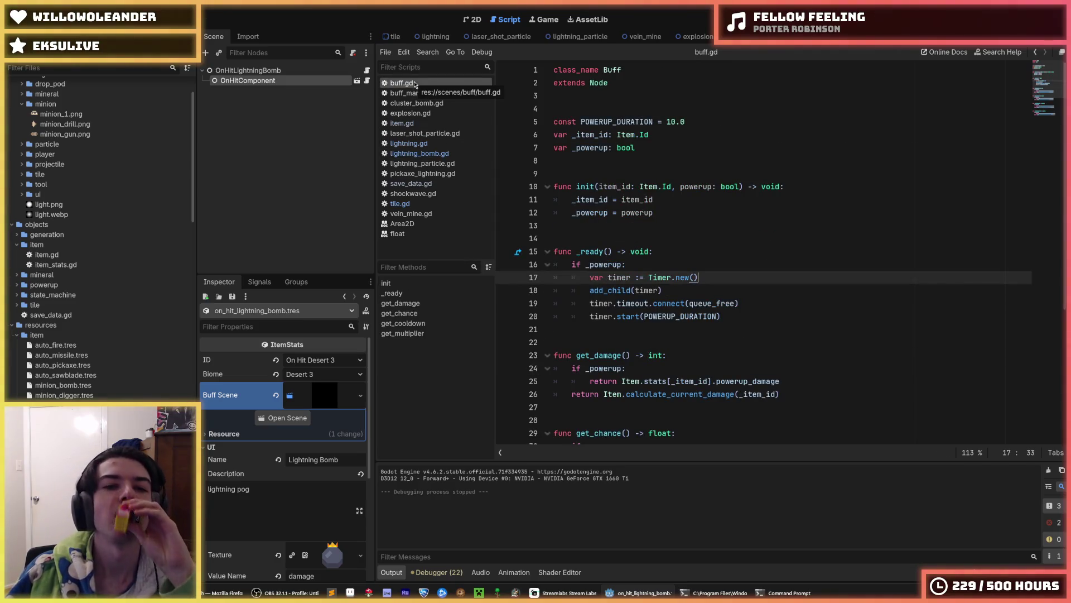
In lightning.gd, append .get_center() after get_parent() in the chained add_lightning call on line 38.
left_click(424, 143)
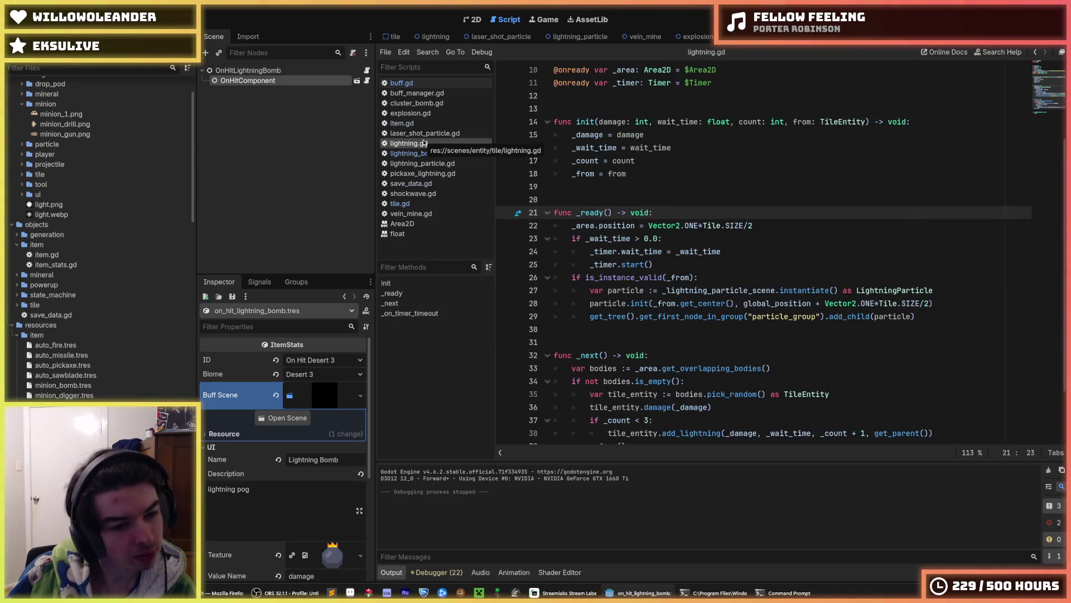
scroll(806, 313, "down", 2)
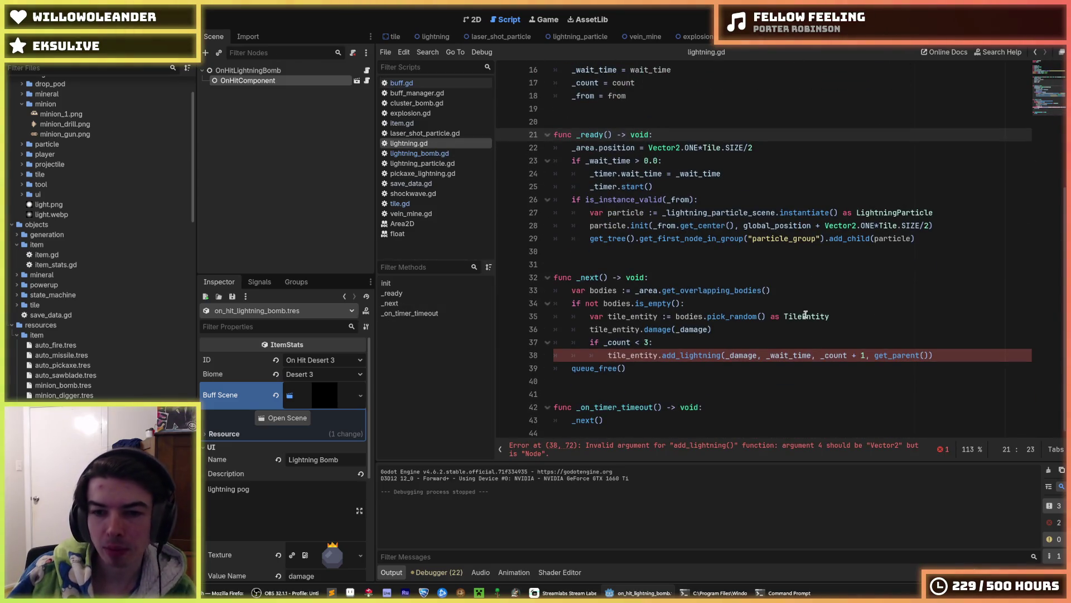
left_click(789, 342)
left_click_drag(873, 357, 927, 355)
left_click(927, 355)
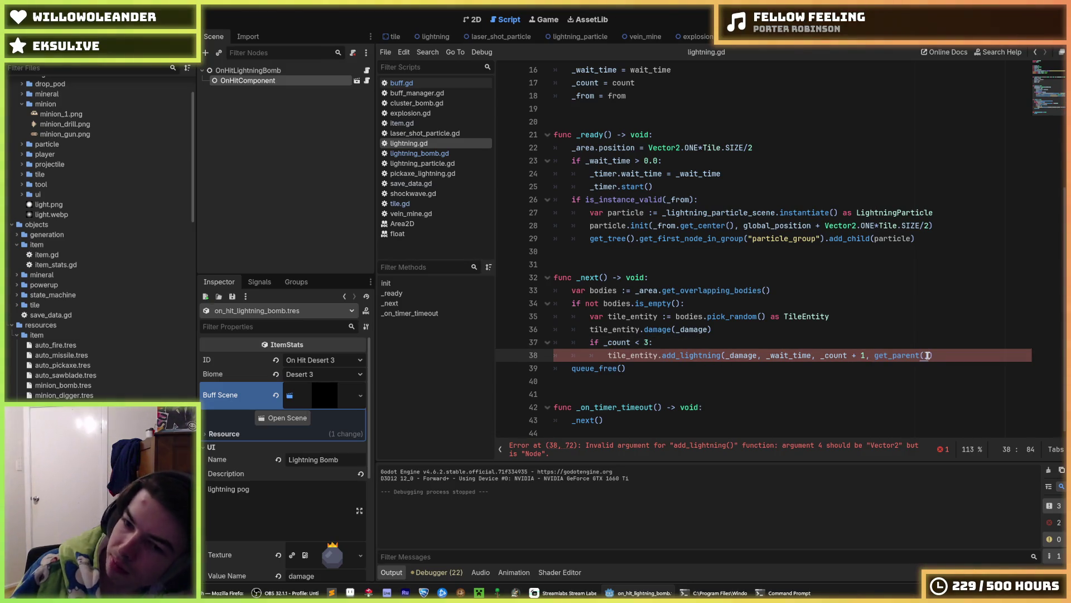
left_click(874, 342)
left_click(834, 332)
left_click(927, 356)
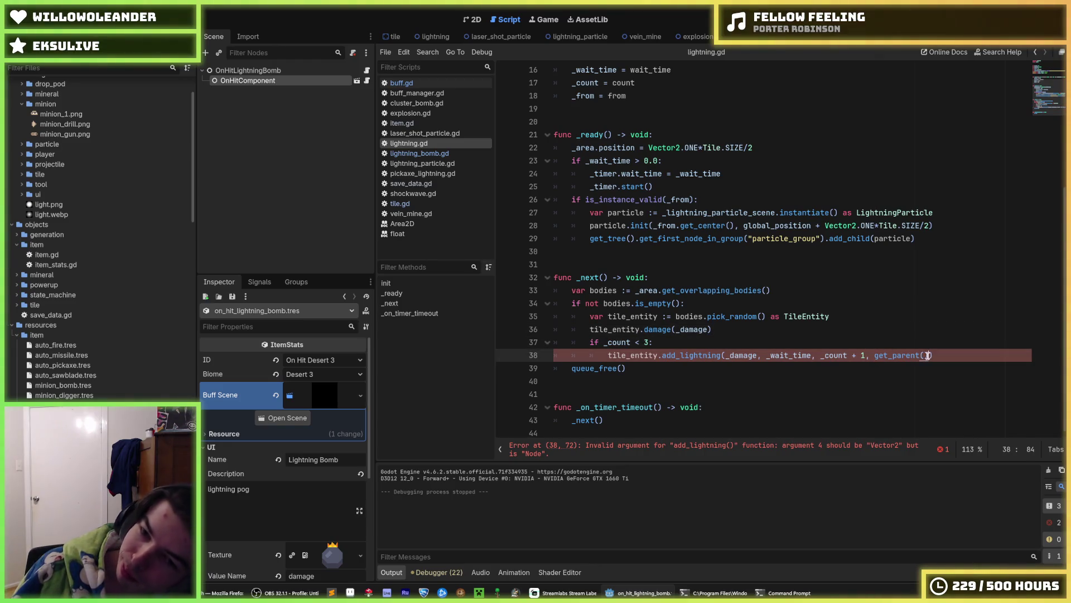
type(".get_center(")
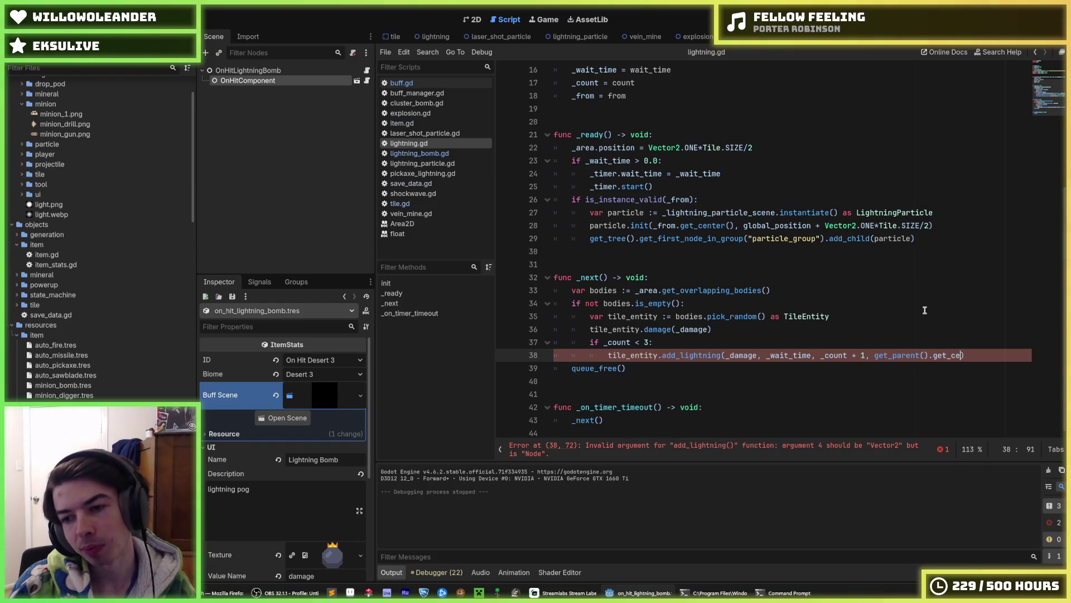
key("Up")
key("Up")
key("Up")
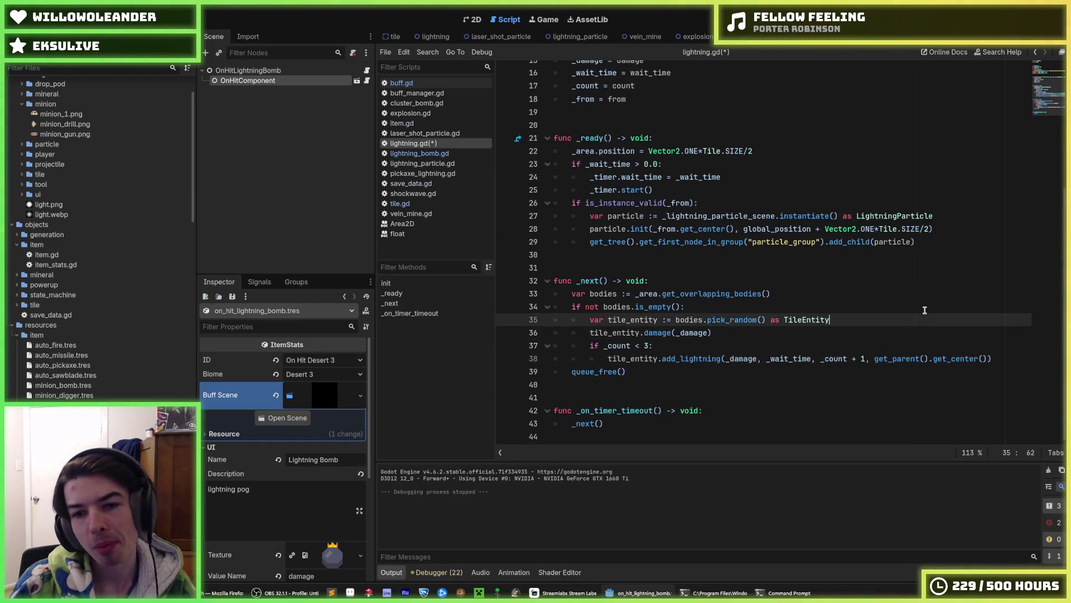
key("Up")
key("Up")
key("Up")
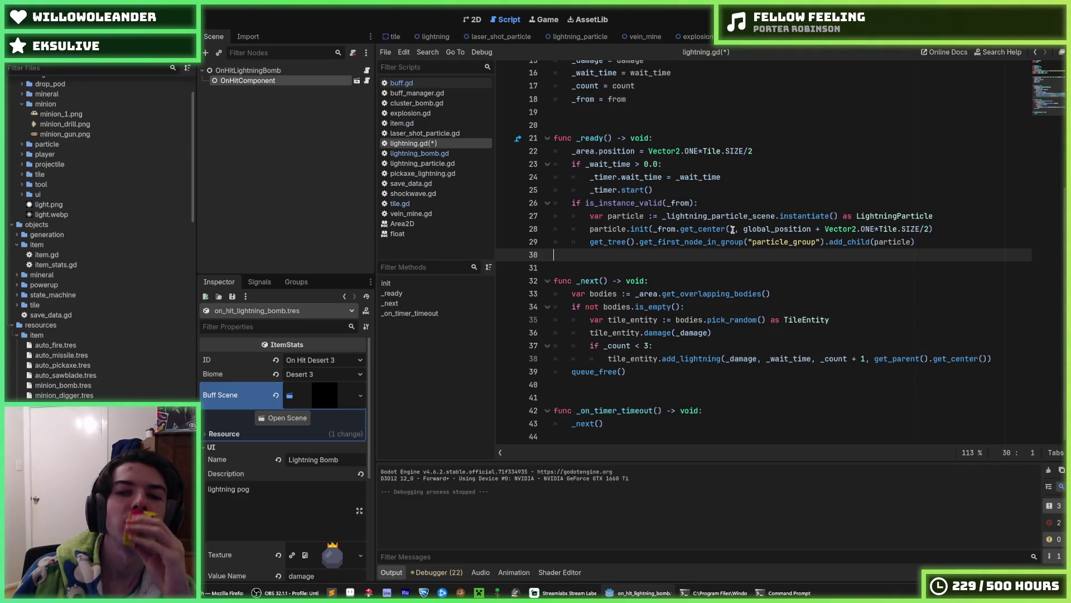
Replace the is_instance_valid(_from) check on line 26 with _from != Vector2.INF.
left_click_drag(694, 204, 584, 208)
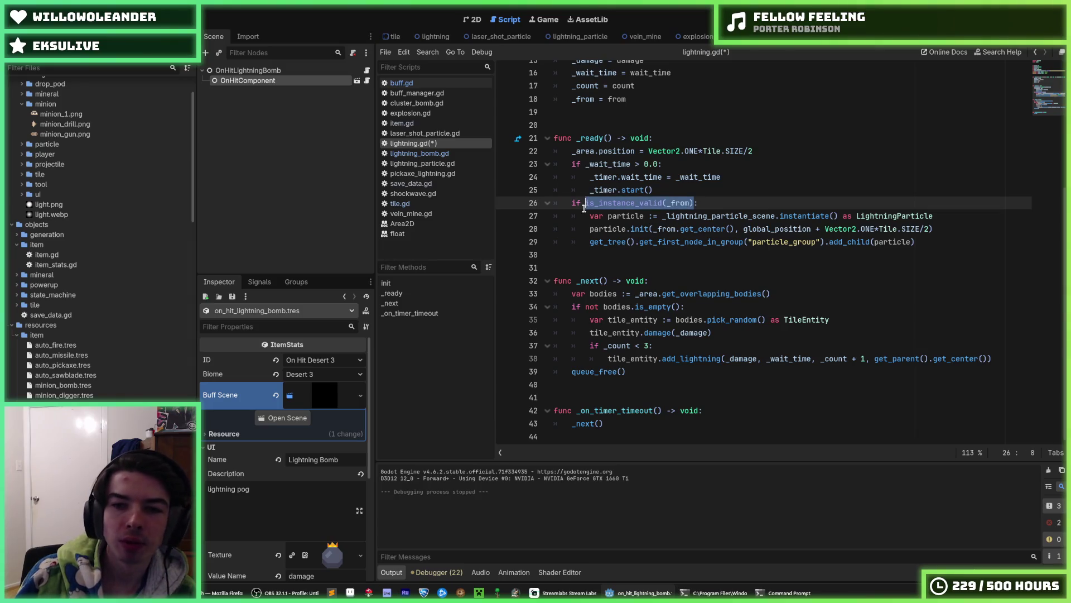
left_click(606, 166)
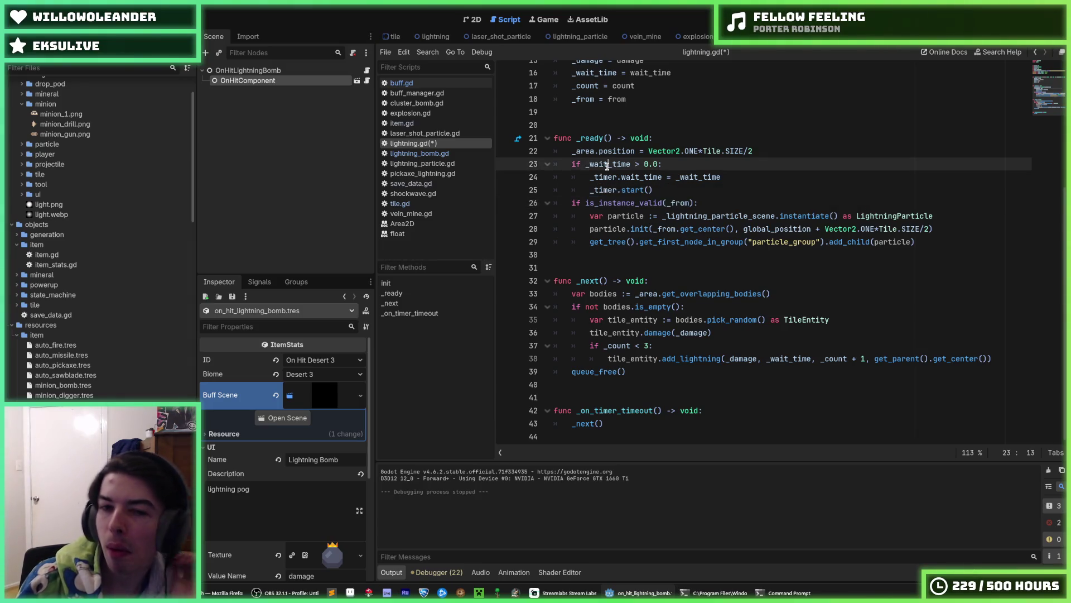
left_click(695, 203)
mouse_move(694, 202)
left_mouse_down()
mouse_move(543, 205)
mouse_move(584, 202)
left_mouse_up()
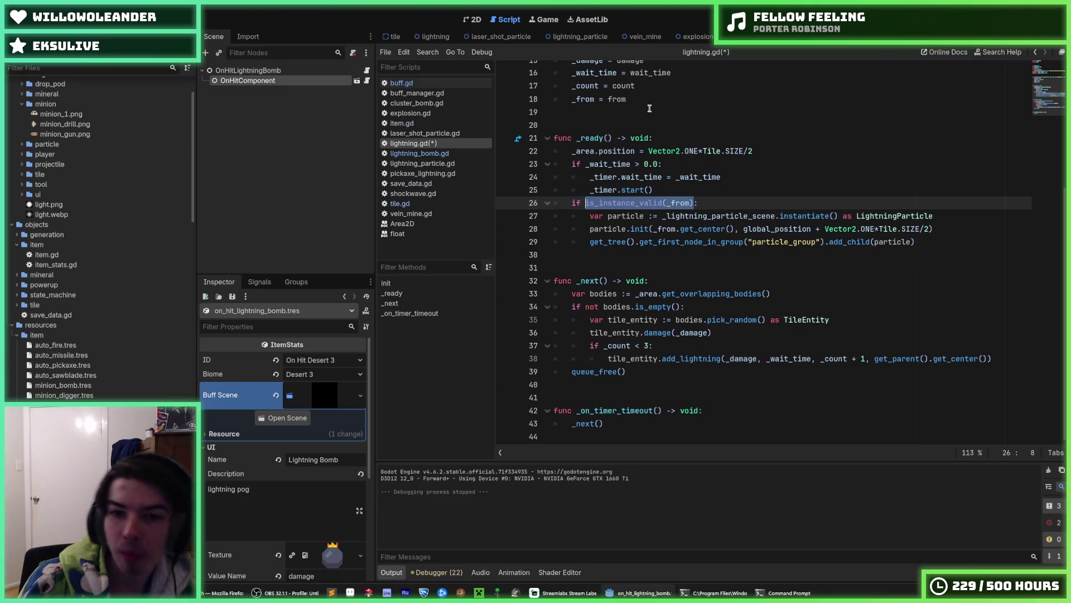
type("_from !=")
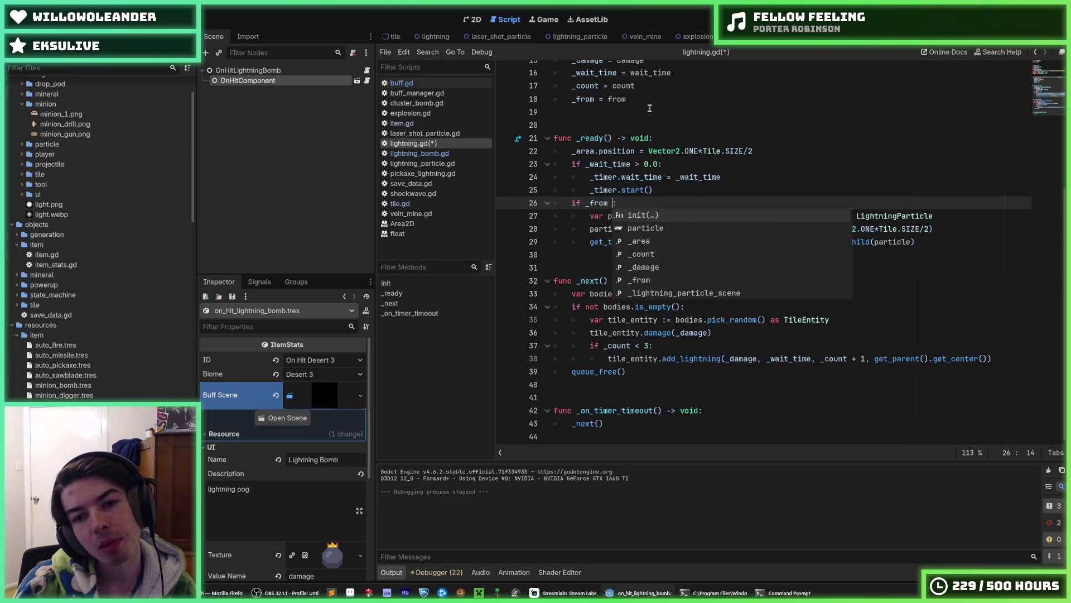
type(" Vector2.INF")
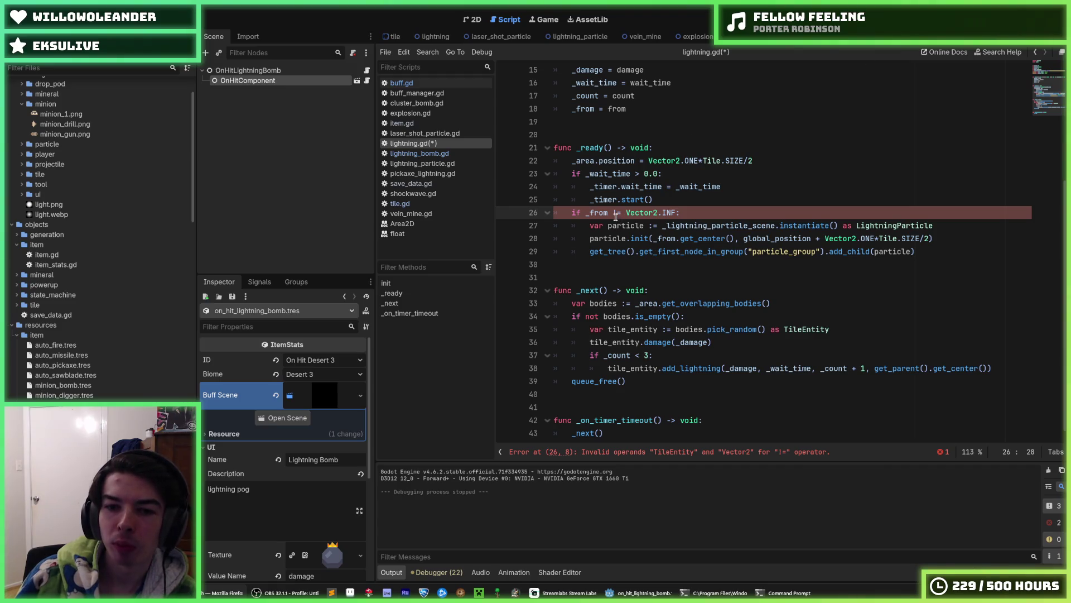
Change _from's type from TileEntity to Vector2, delete .get_center() on line 28, and save.
scroll(616, 217, "up", 4)
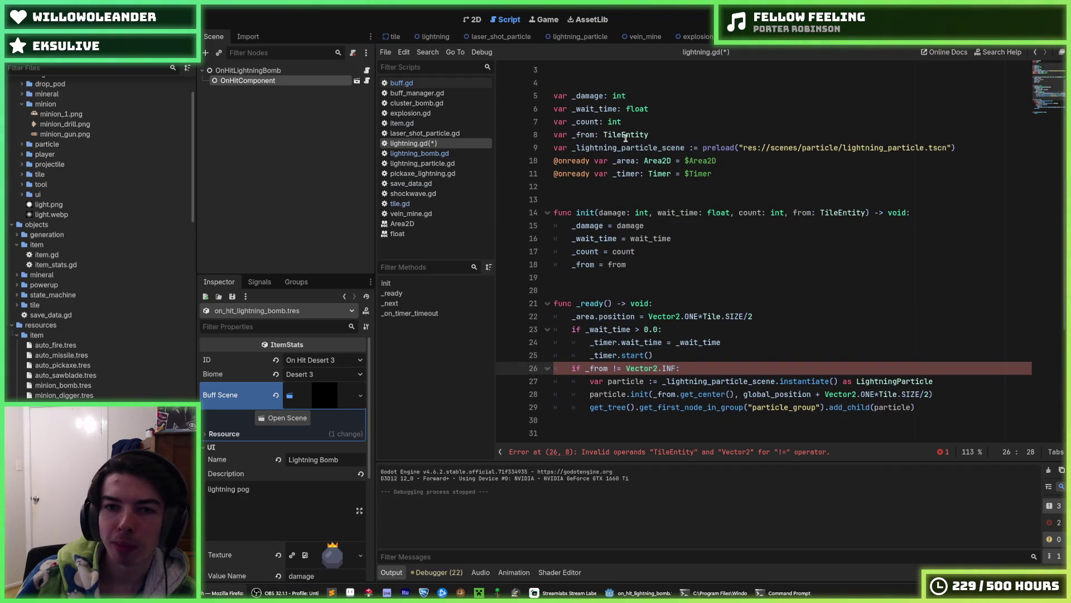
double_click(622, 135)
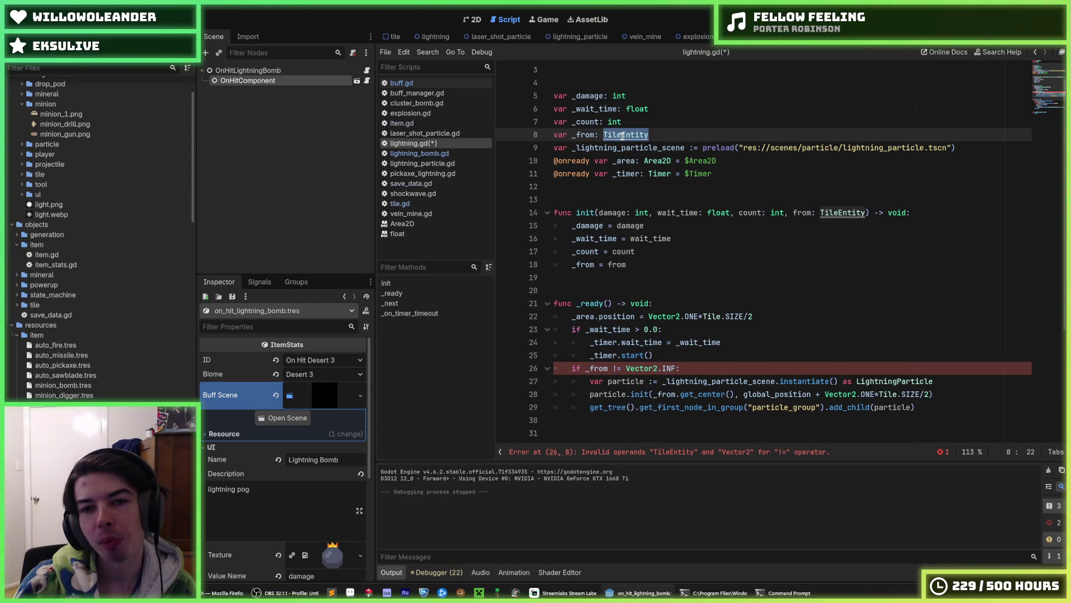
type("Vector2")
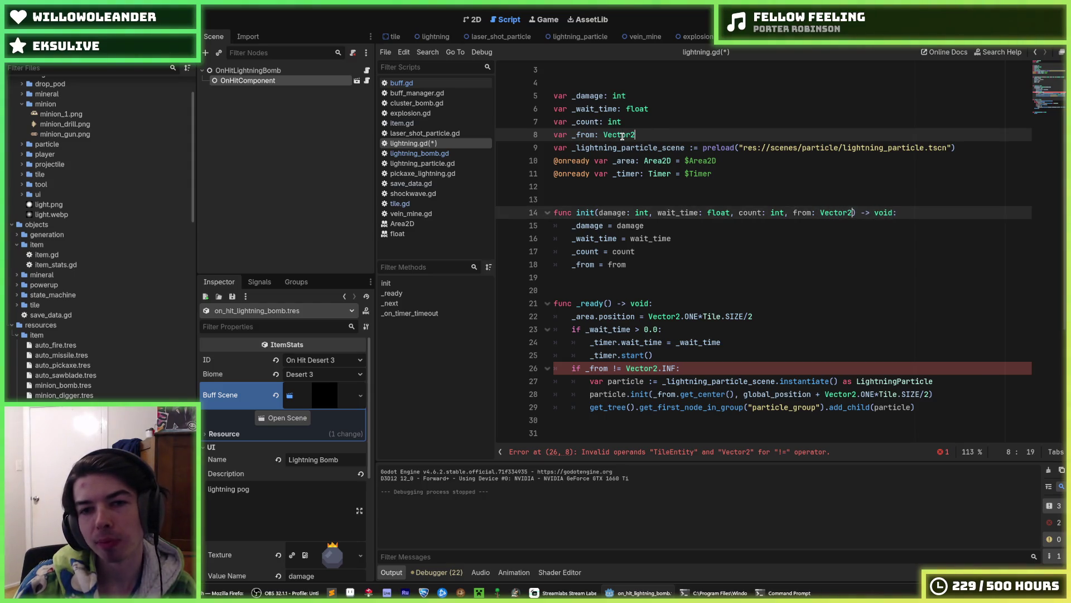
key("Escape")
left_click(654, 262)
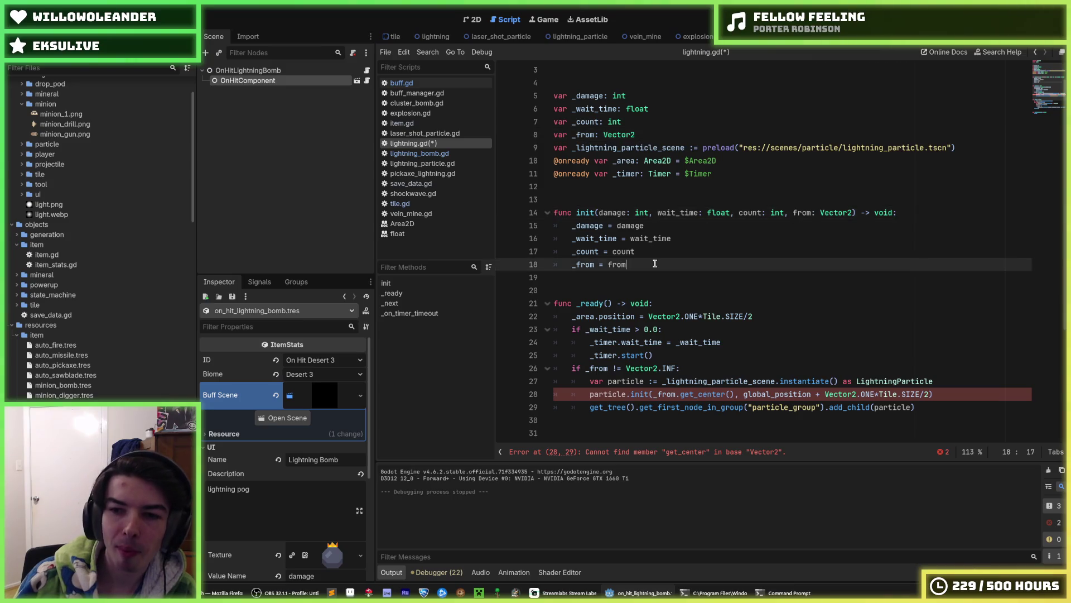
scroll(700, 268, "down", 2)
left_click_drag(677, 316, 734, 314)
key("BackSpace")
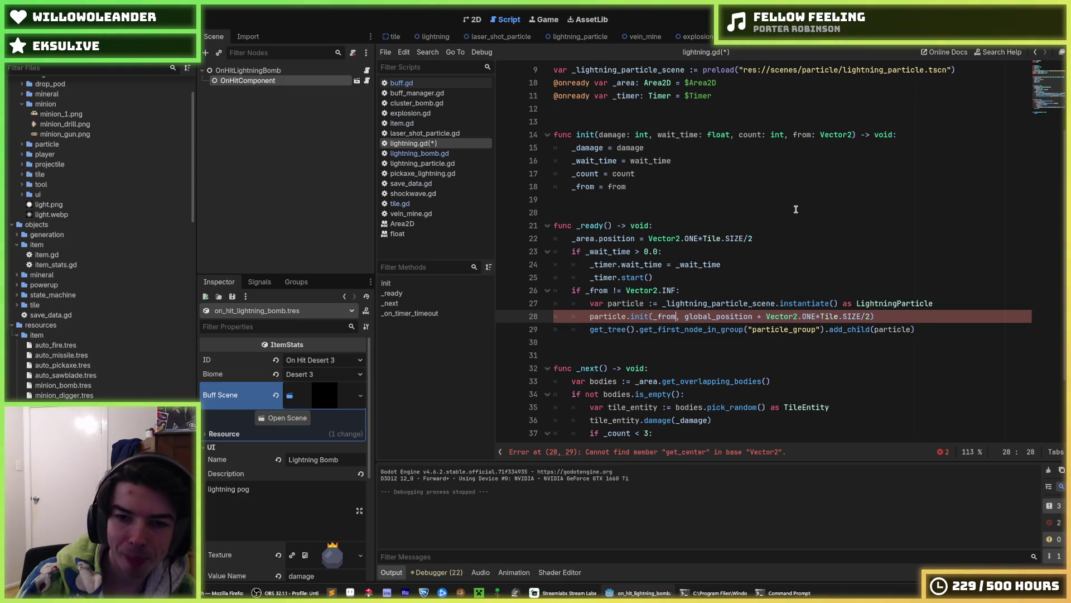
key("ctrl+s")
Move the caret among lines in the lower part of lightning.gd while reviewing the code.
scroll(789, 217, "down", 2)
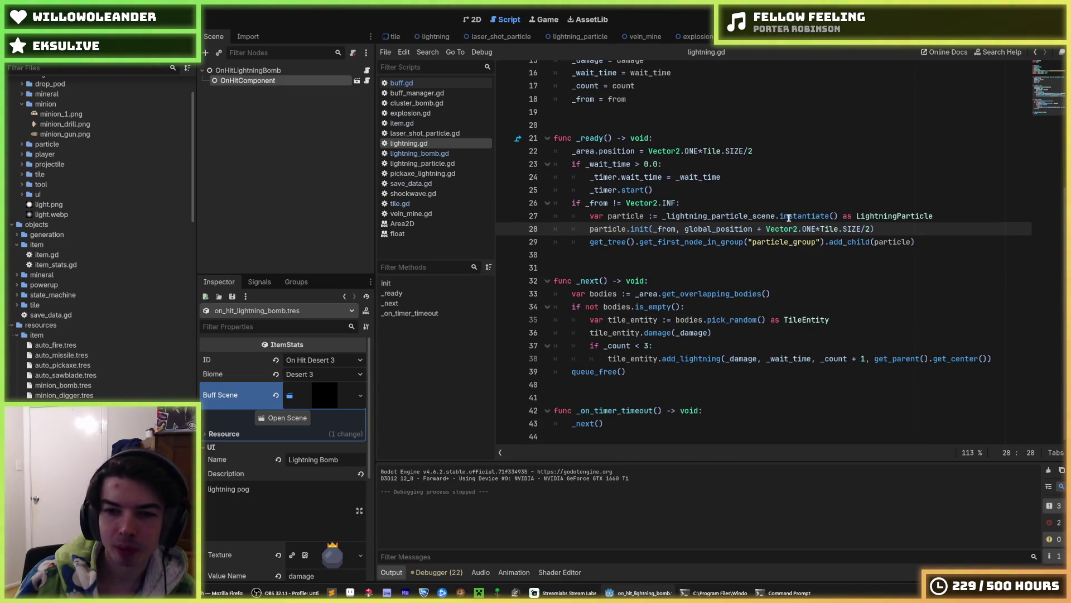
mouse_move(788, 218)
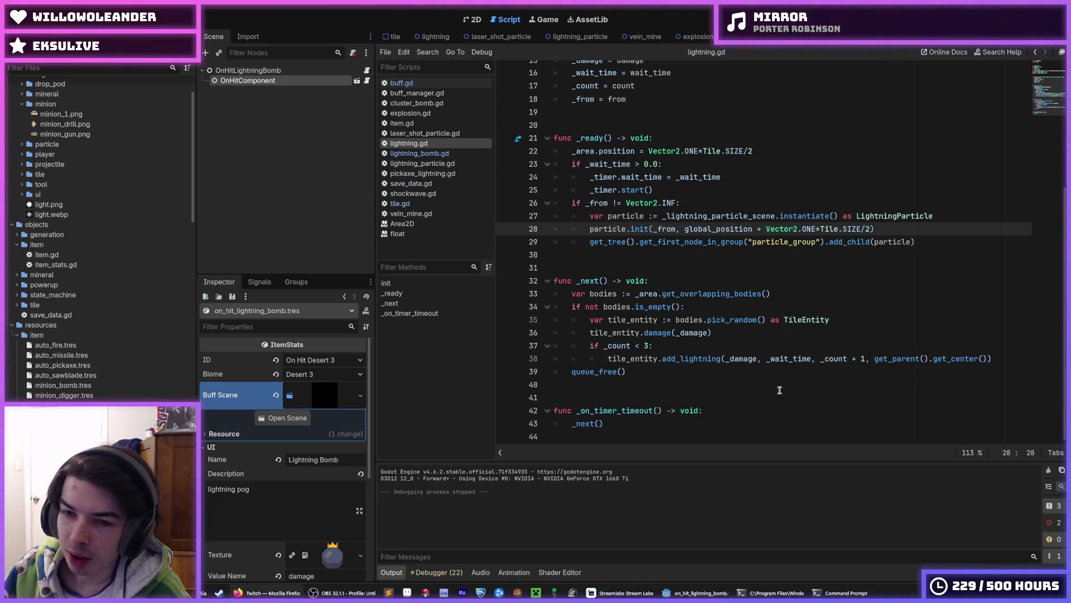
left_click(921, 237)
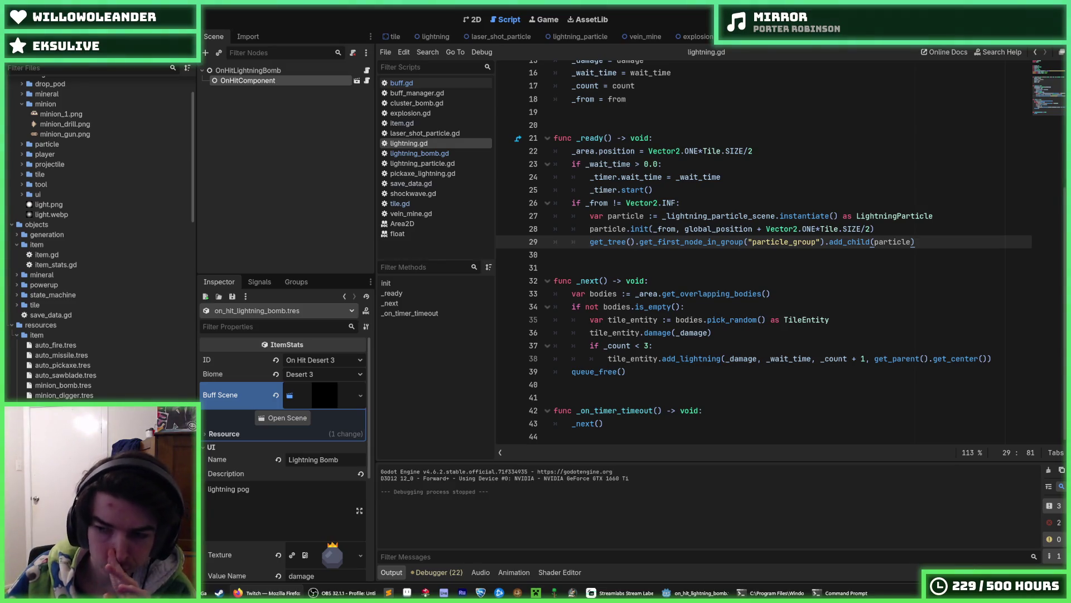
left_click(915, 231)
left_click(916, 237)
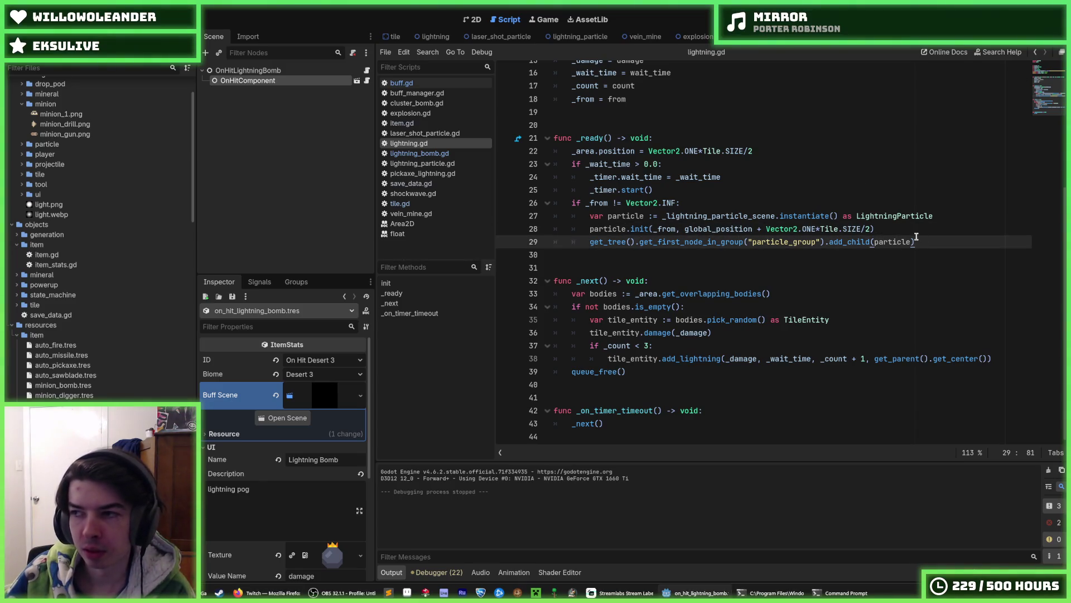
left_click(923, 232)
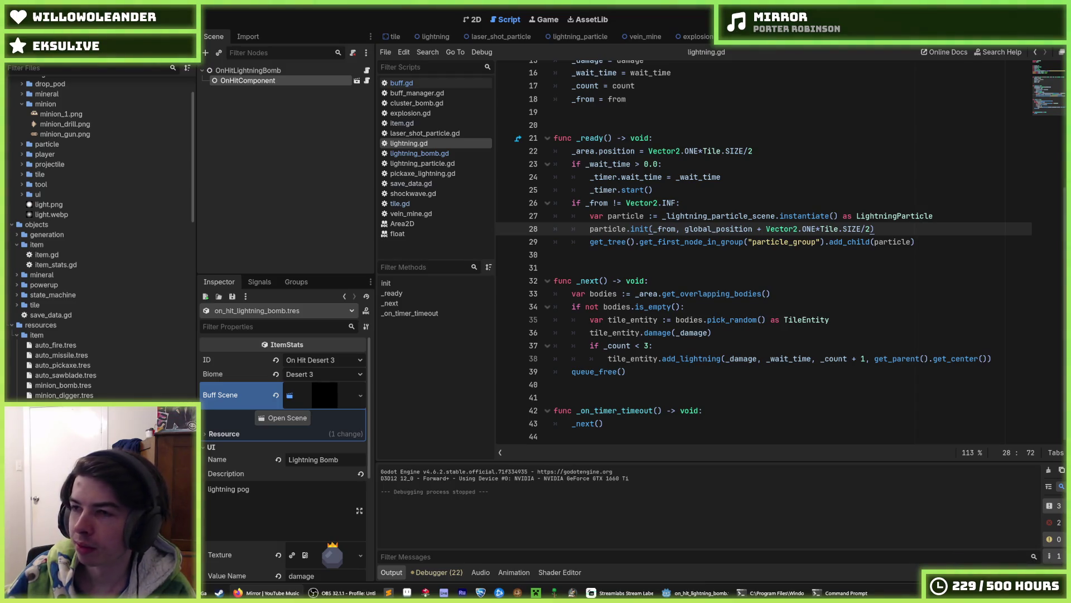
left_click(926, 241)
left_click(909, 229)
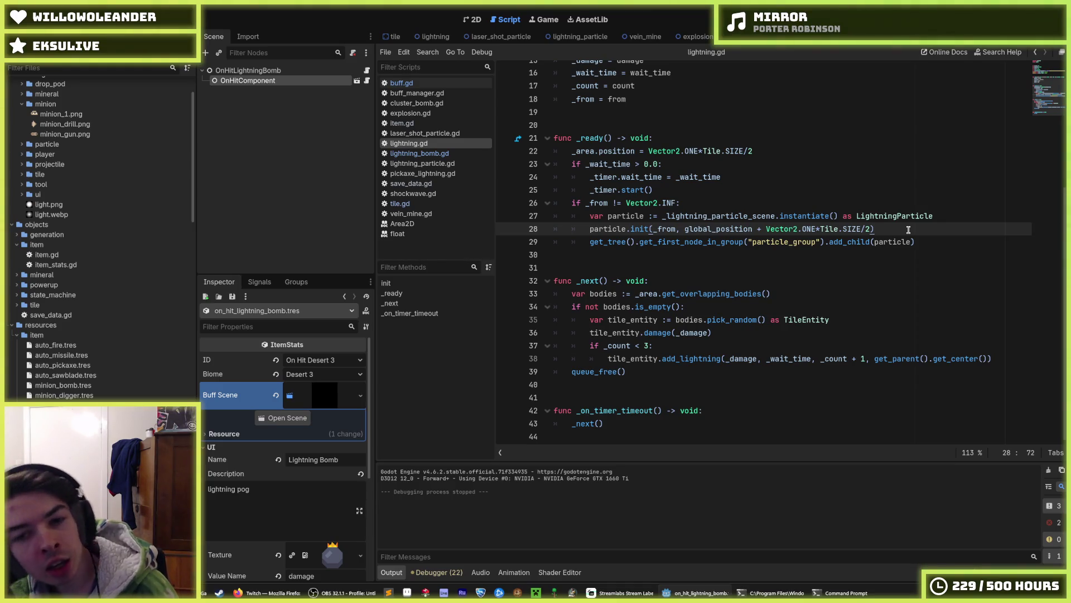
left_click(943, 241)
left_click(935, 231)
left_click(932, 244)
left_click(928, 231)
left_click(930, 241)
left_click(927, 230)
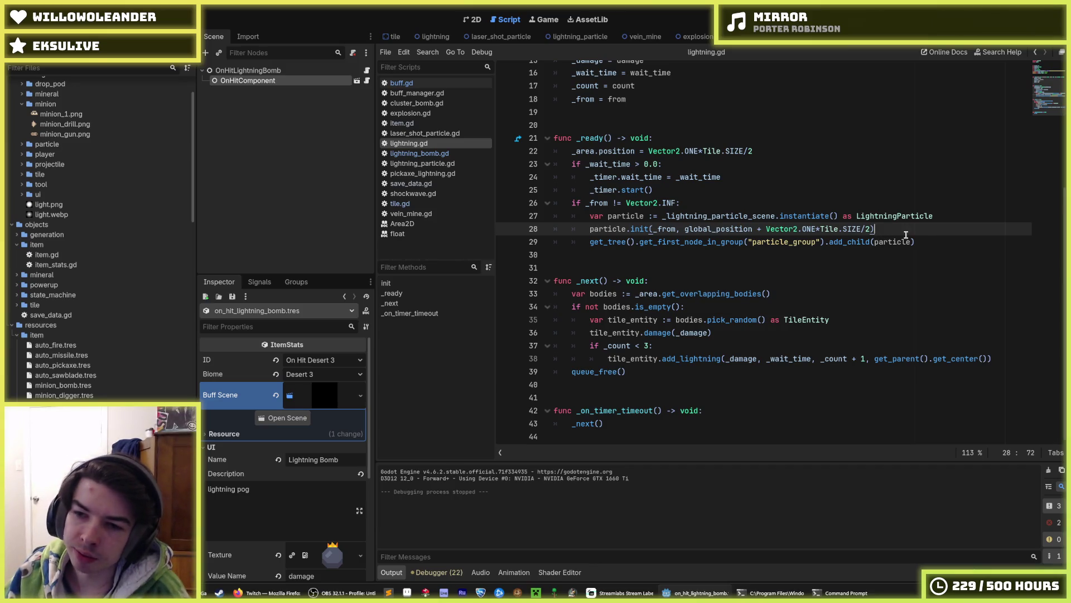
left_click(938, 216)
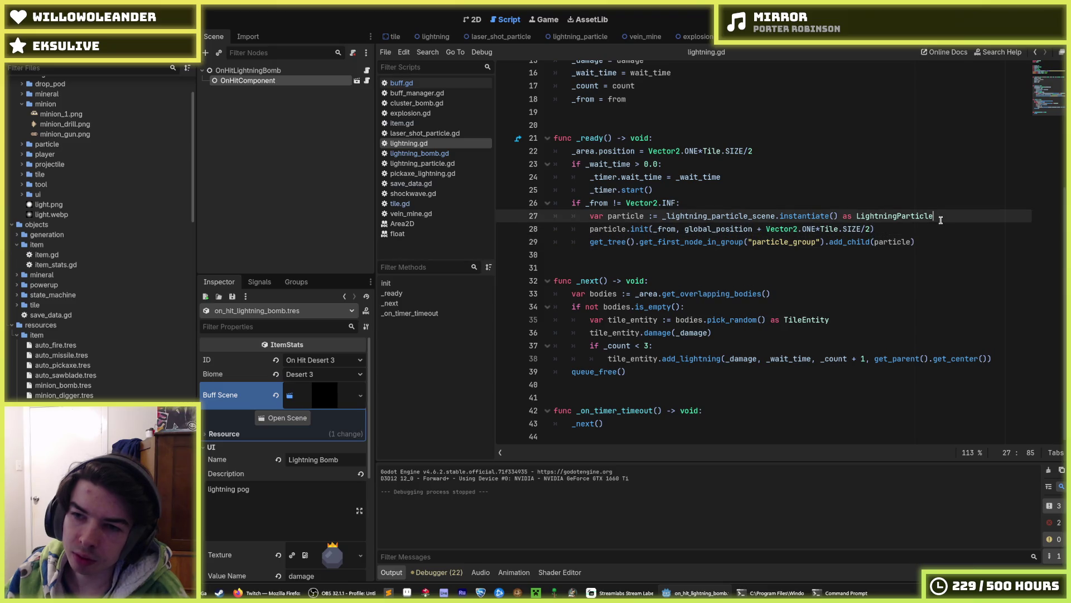
key("Down")
key("Up")
left_click(922, 230)
Highlight every use of wait_time in lightning.gd and scroll through the occurrences.
left_click(704, 280)
left_click(697, 268)
left_click(700, 279)
left_click(694, 268)
scroll(694, 267, "up", 3)
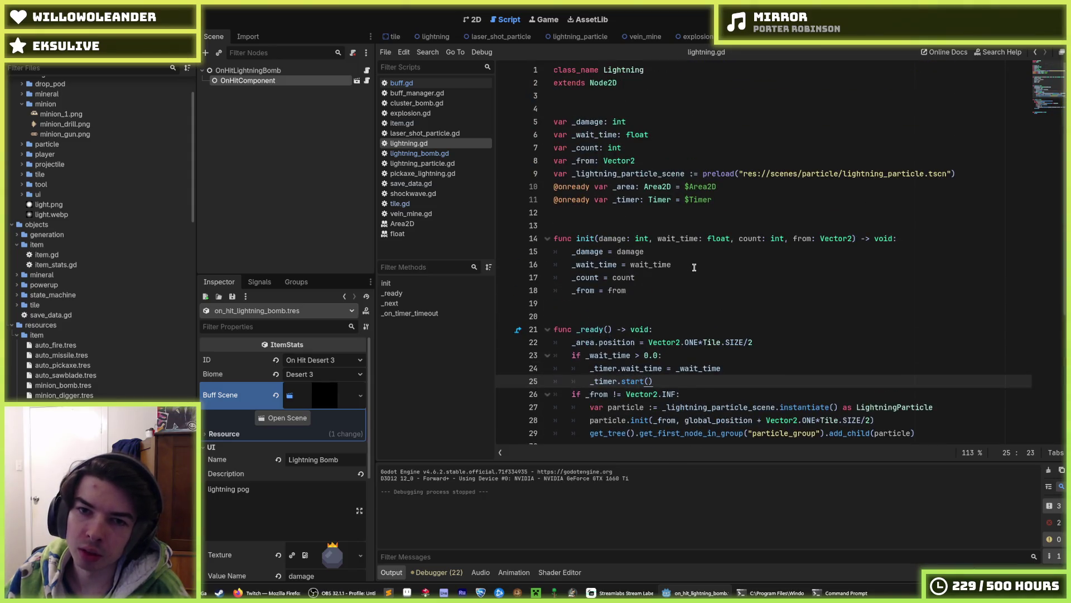
double_click(680, 239)
scroll(680, 239, "down", 2)
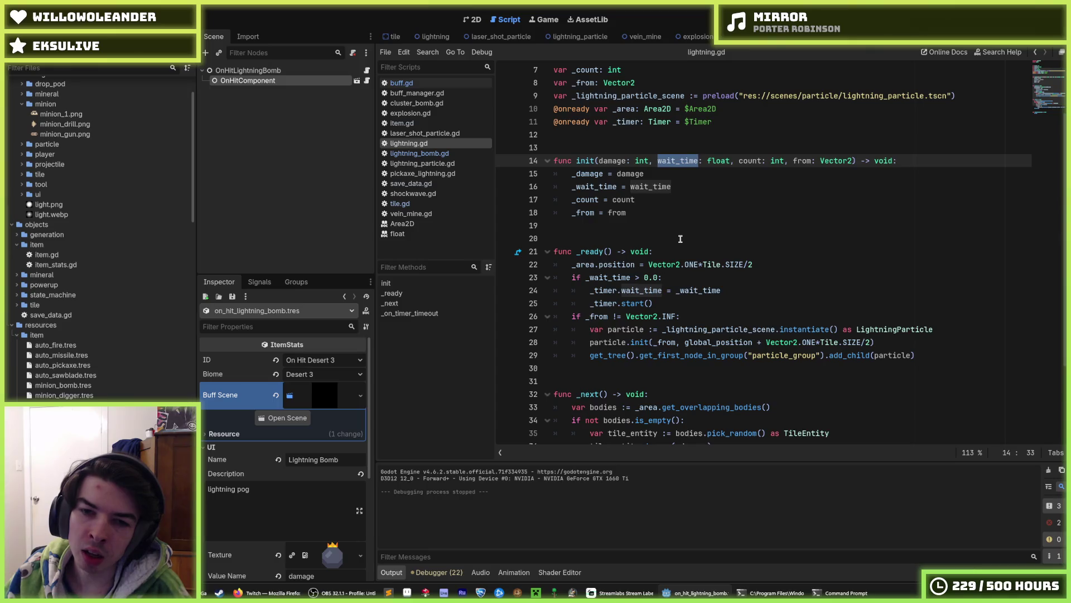
scroll(681, 238, "down", 3)
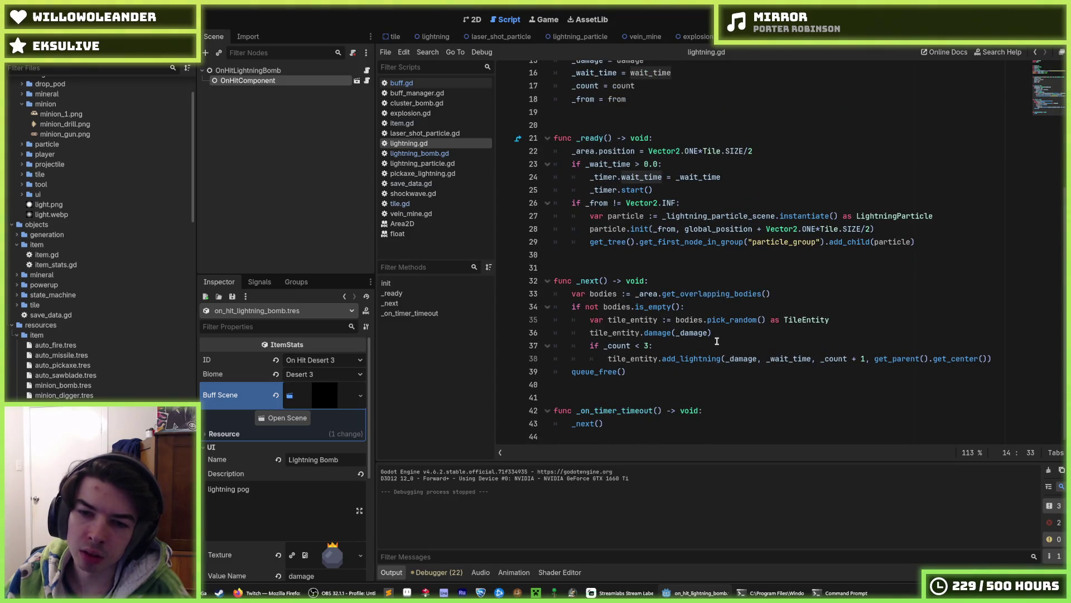
scroll(717, 341, "up", 5)
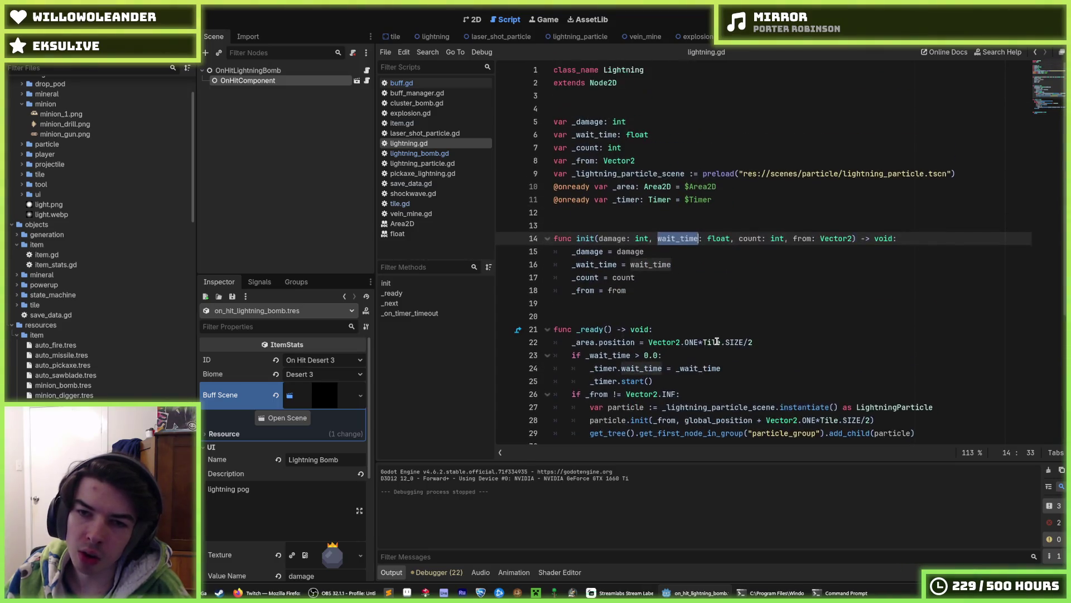
Start typing a new const declaration above the _damage variable in lightning.gd.
left_click(632, 118)
key("Down")
key("Up")
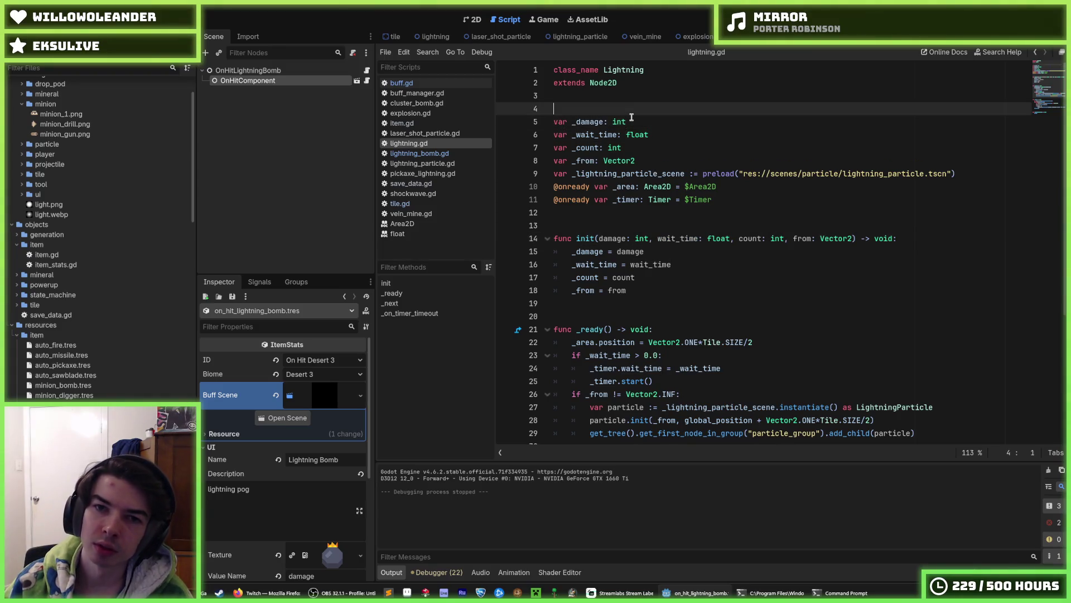
key("Up")
key("Return")
type("const WAIT_TIME =")
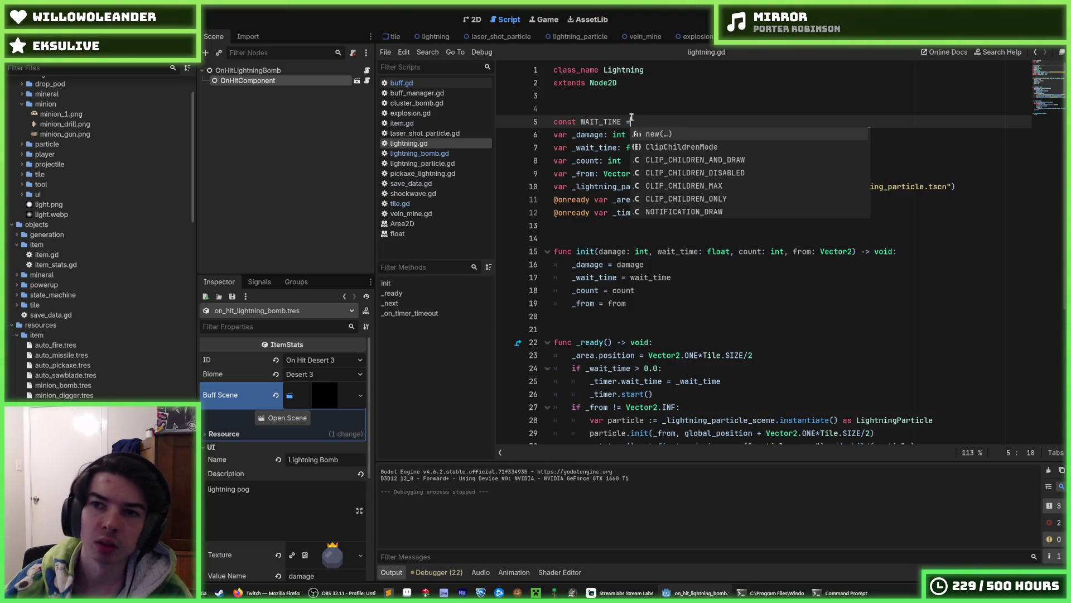
scroll(145, 308, "down", 10)
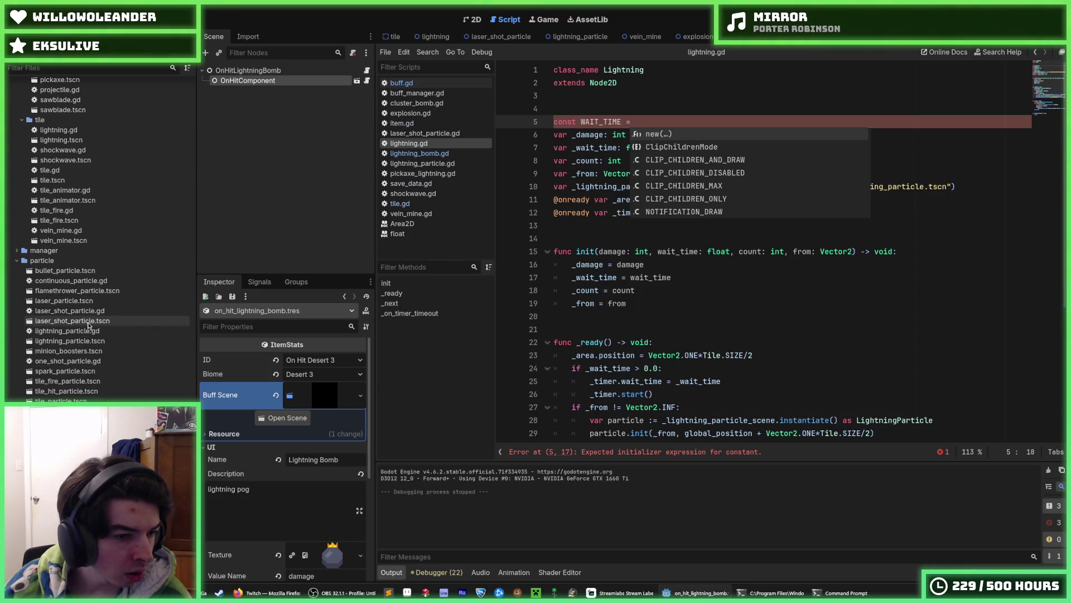
scroll(61, 334, "up", 5)
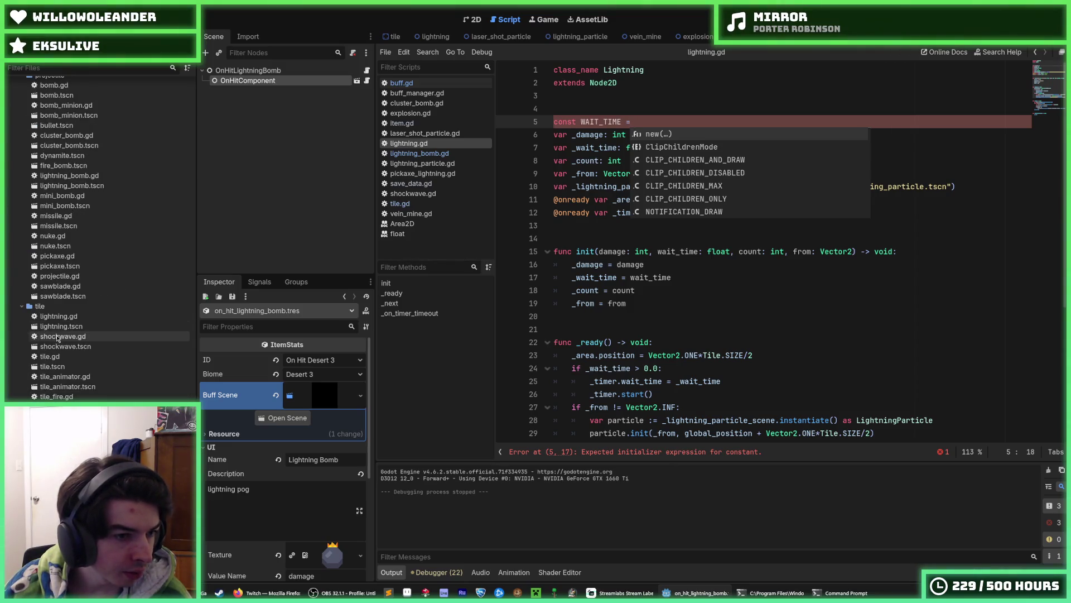
Open the lightning scene and set the Timer's Wait Time to 0.05.
double_click(62, 326)
left_click(303, 375)
type("0.05")
key("Return")
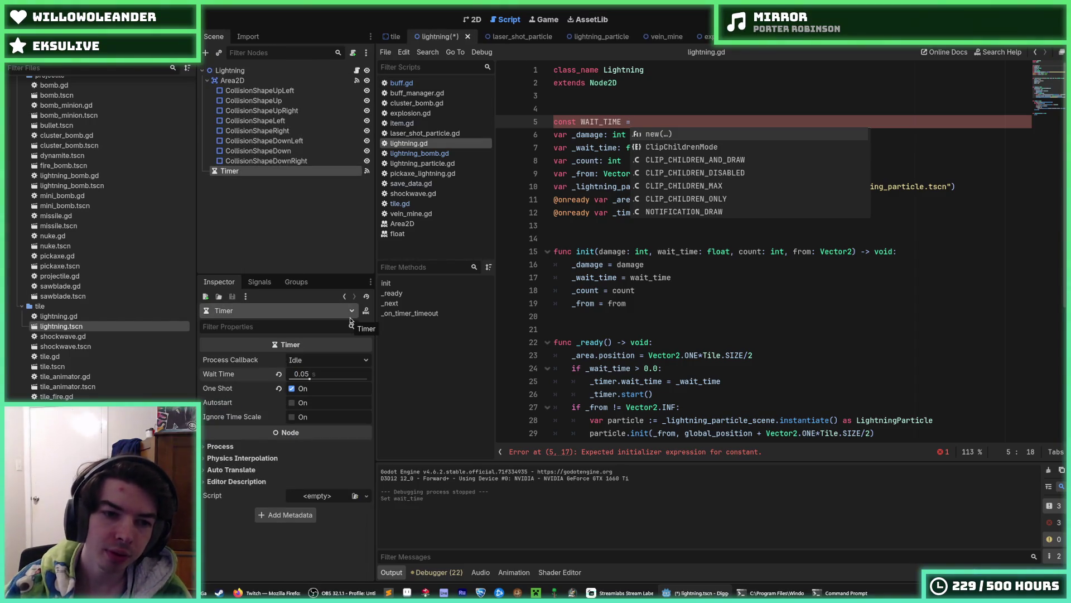
key("ctrl+s")
Delete the unfinished WAIT_TIME constant and the _wait_time variable declaration.
left_click(692, 123)
key("shift+Home")
key("BackSpace")
key("BackSpace")
left_click(692, 136)
key("shift+Home")
key("BackSpace")
key("BackSpace")
Remove the wait_time init parameter, its assignment, and the _wait_time check in _ready.
left_click_drag(738, 225, 654, 225)
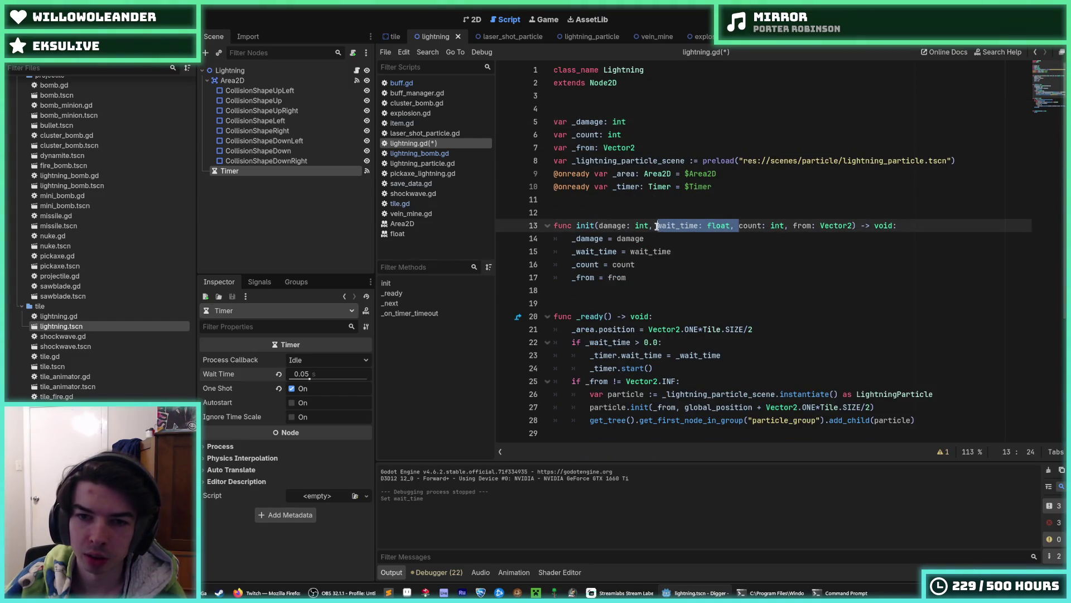
key("BackSpace")
left_click(692, 252)
key("shift+Home")
key("BackSpace")
key("BackSpace")
left_click_drag(742, 340, 783, 322)
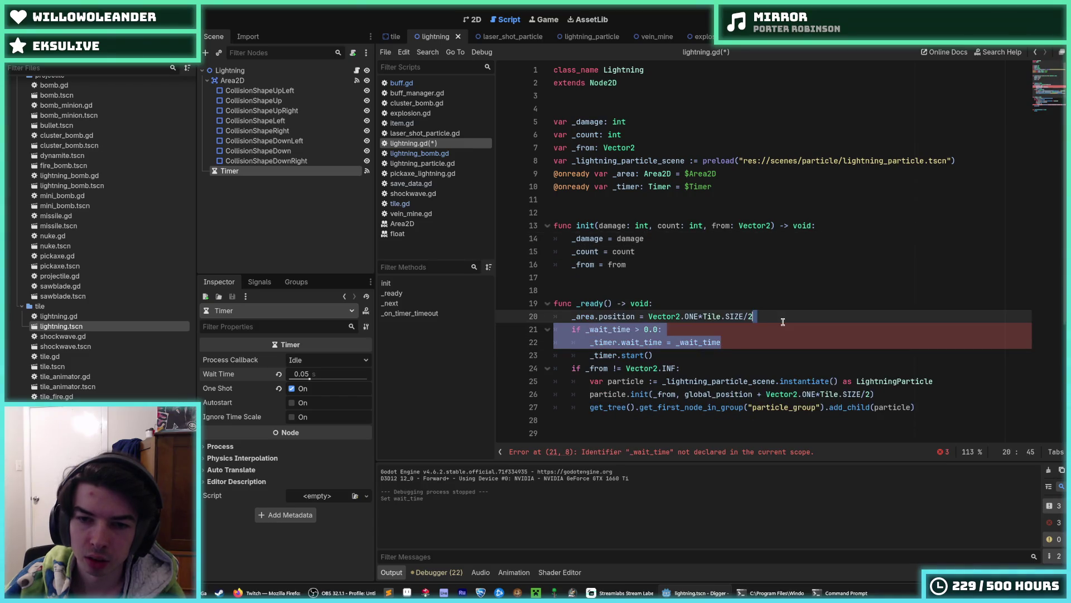
scroll(782, 322, "down", 5)
key("BackSpace")
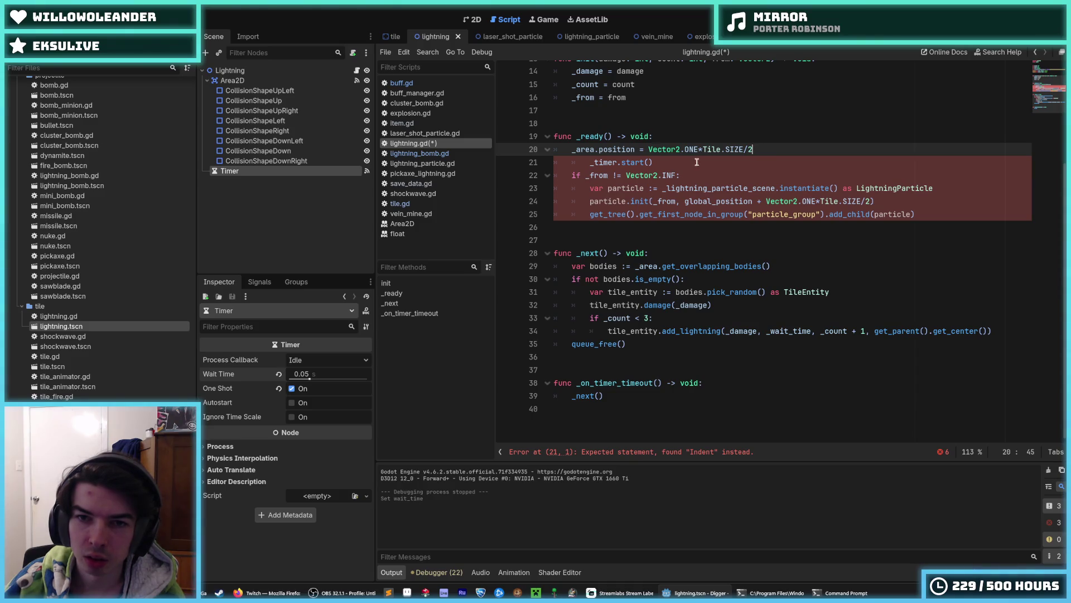
Delete the manual _timer.start() line, enable the Timer's Autostart, and save.
left_click_drag(694, 162, 784, 147)
key("BackSpace")
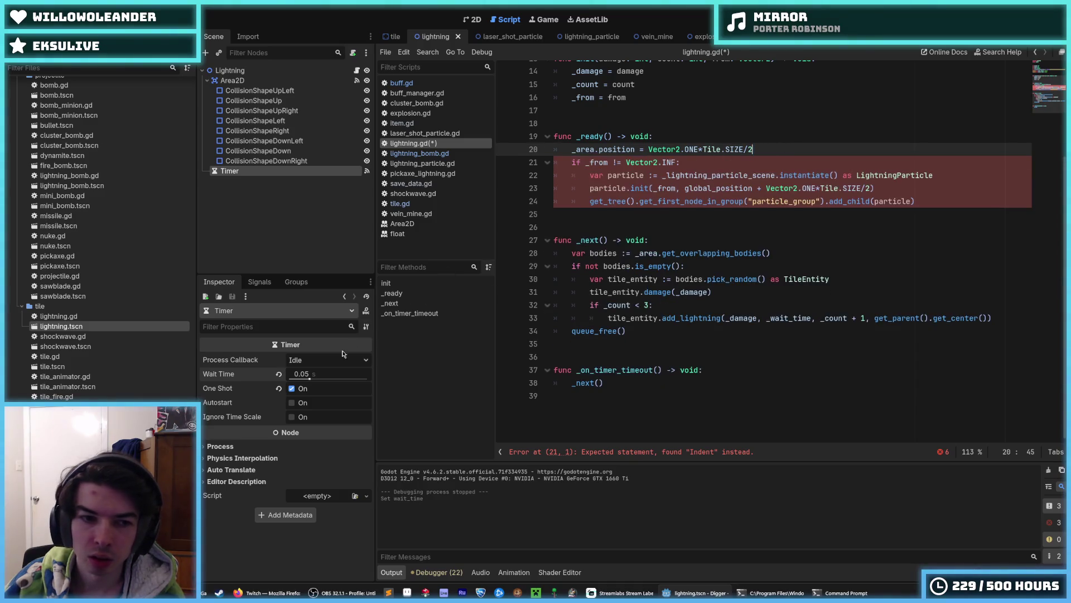
left_click(306, 403)
left_click(733, 285)
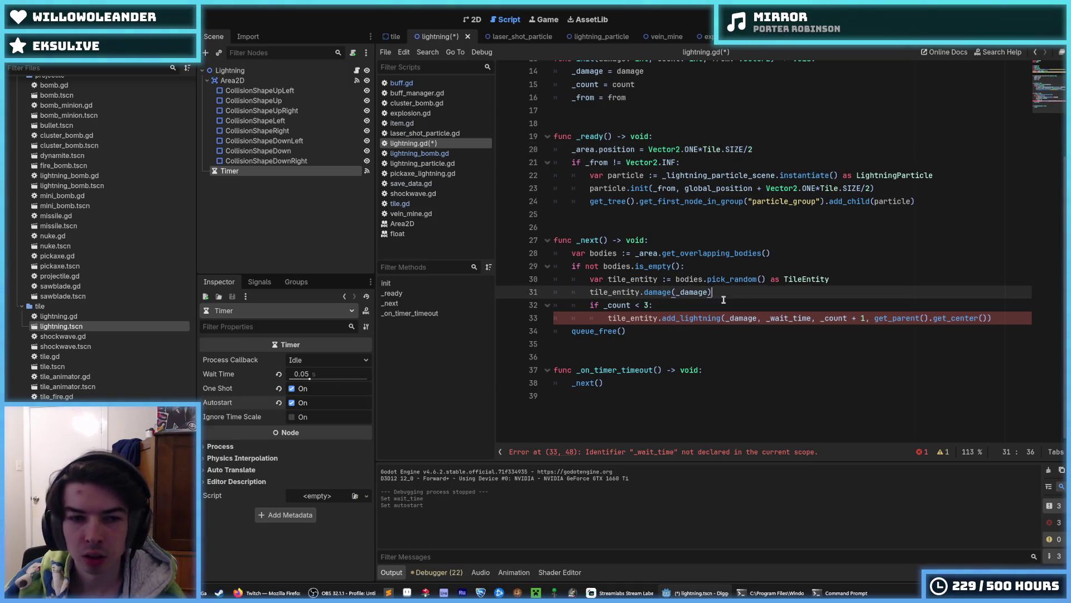
left_click(723, 300)
key("ctrl+s")
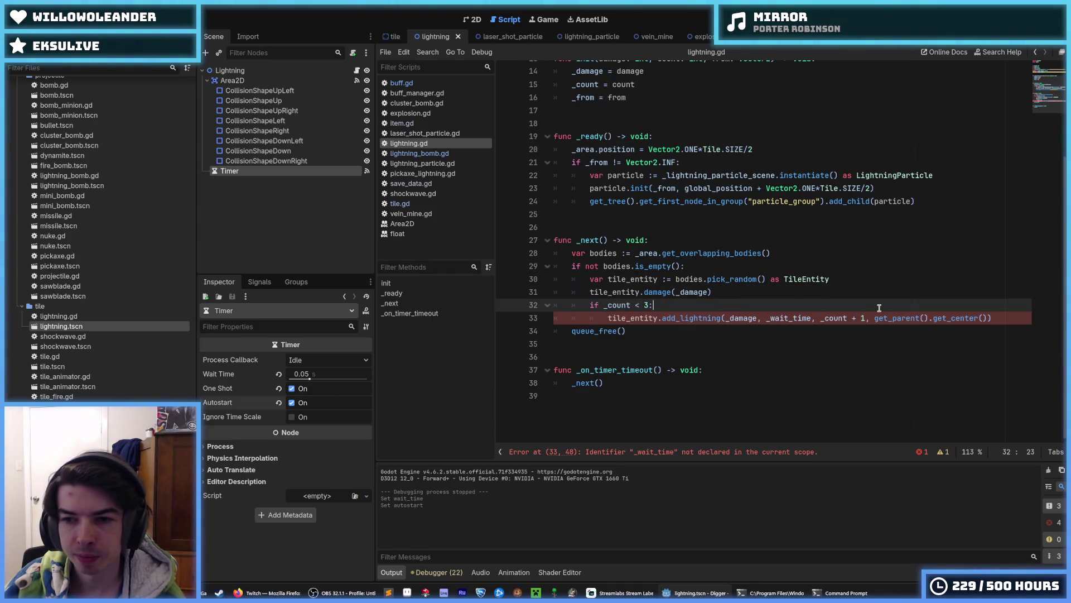
Remove the _wait_time argument from the chained add_lightning call on line 33.
double_click(783, 316)
key("BackSpace")
key("BackSpace")
key("BackSpace")
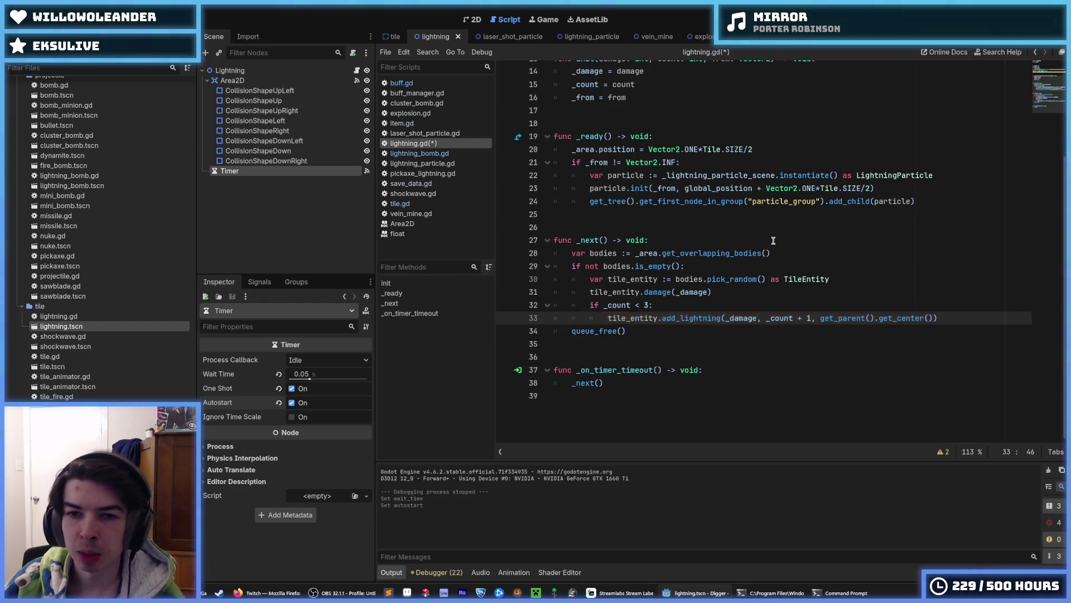
scroll(772, 243, "up", 2)
left_click(419, 153)
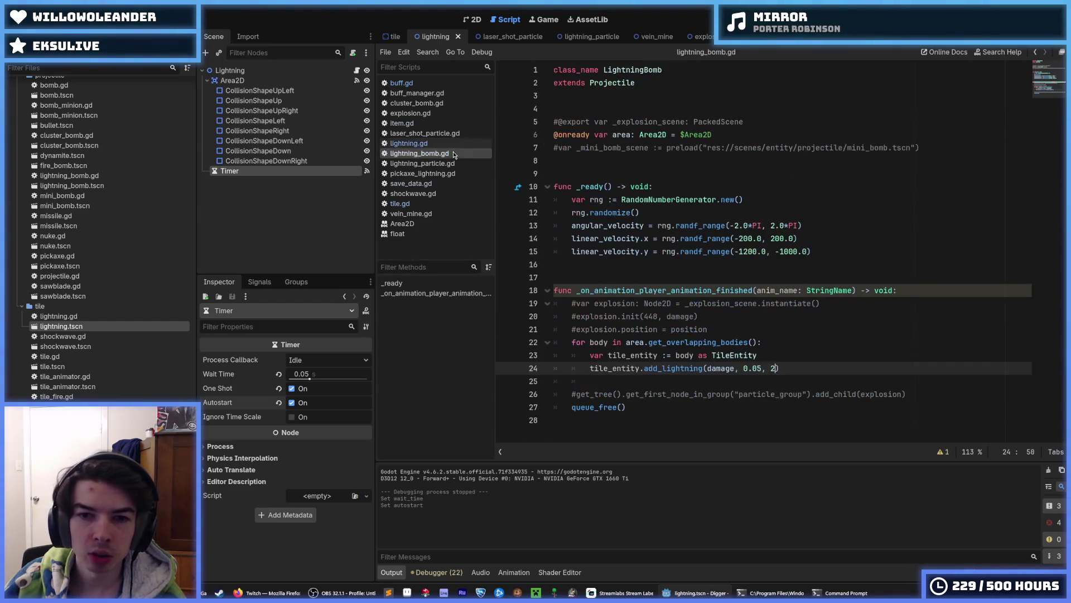
In lightning_bomb.gd, drop the 0.05 argument and pass position after 2, then save.
double_click(761, 367)
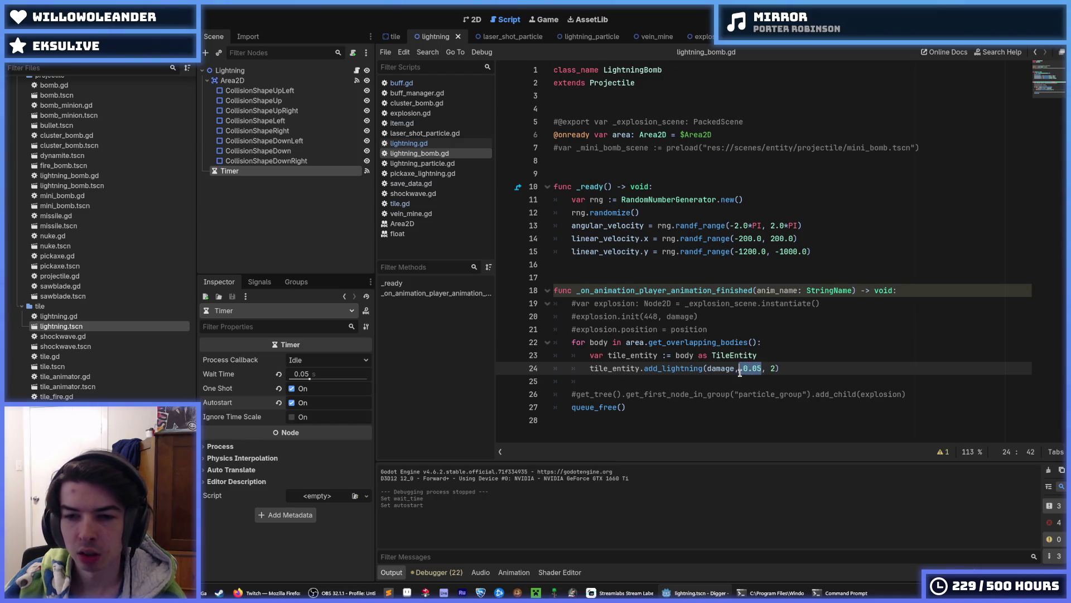
key("BackSpace")
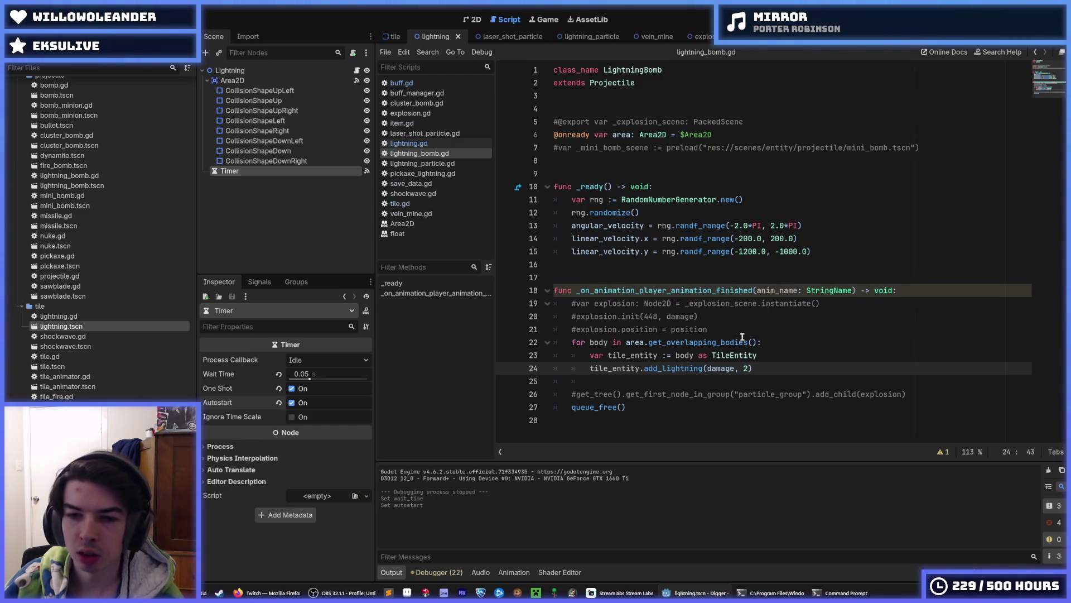
key("Right")
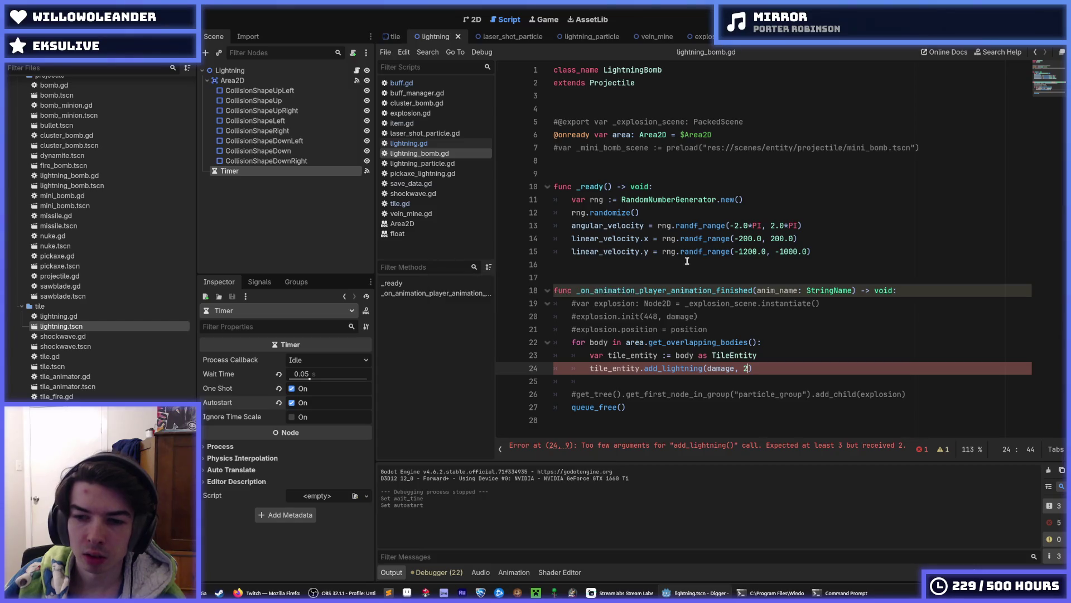
type("po")
type("n")
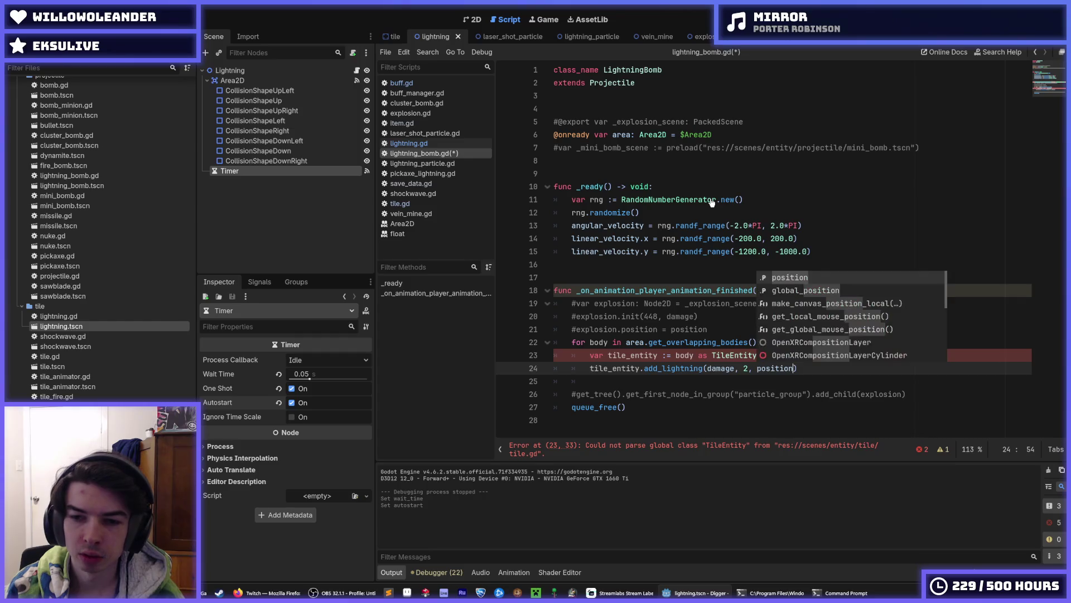
key("Escape")
key("ctrl+s")
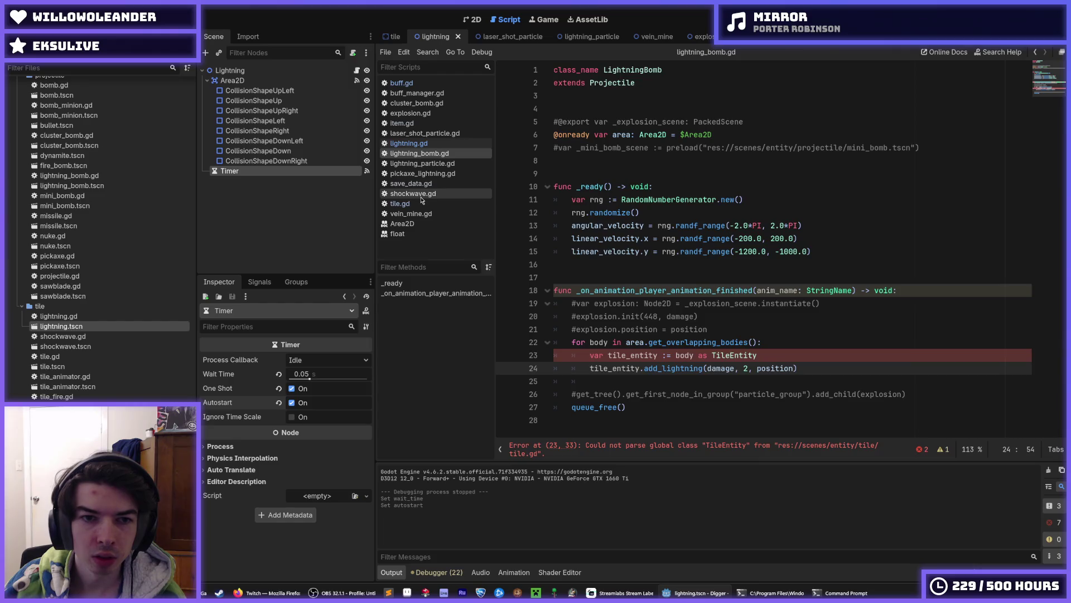
Remove wait_time from tile.gd's add_lightning parameters and its lightning.init call.
left_click(399, 204)
left_click_drag(792, 212, 725, 212)
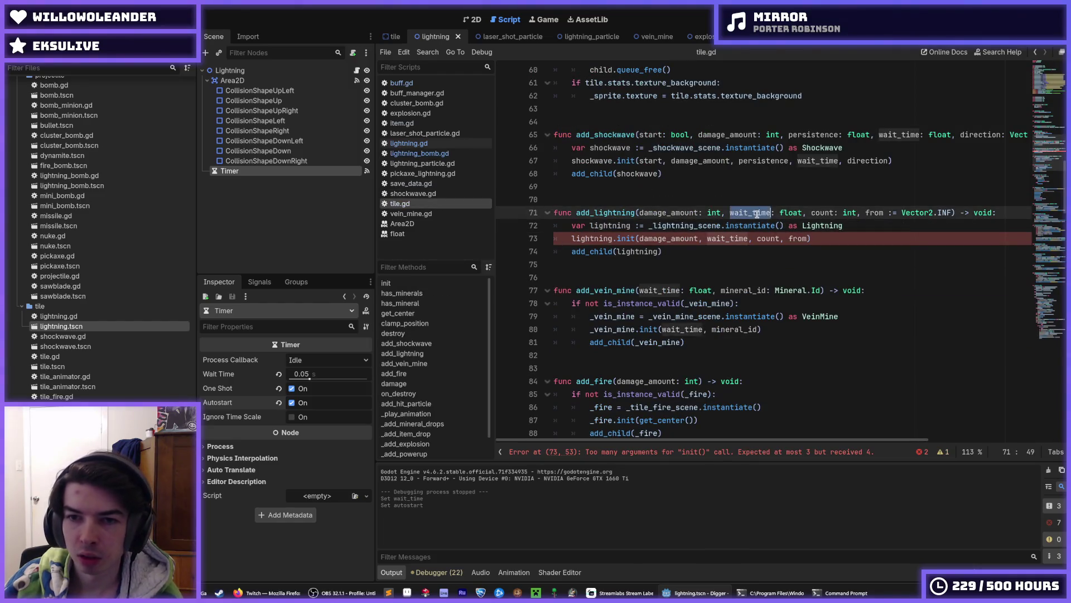
key("BackSpace")
key("Delete")
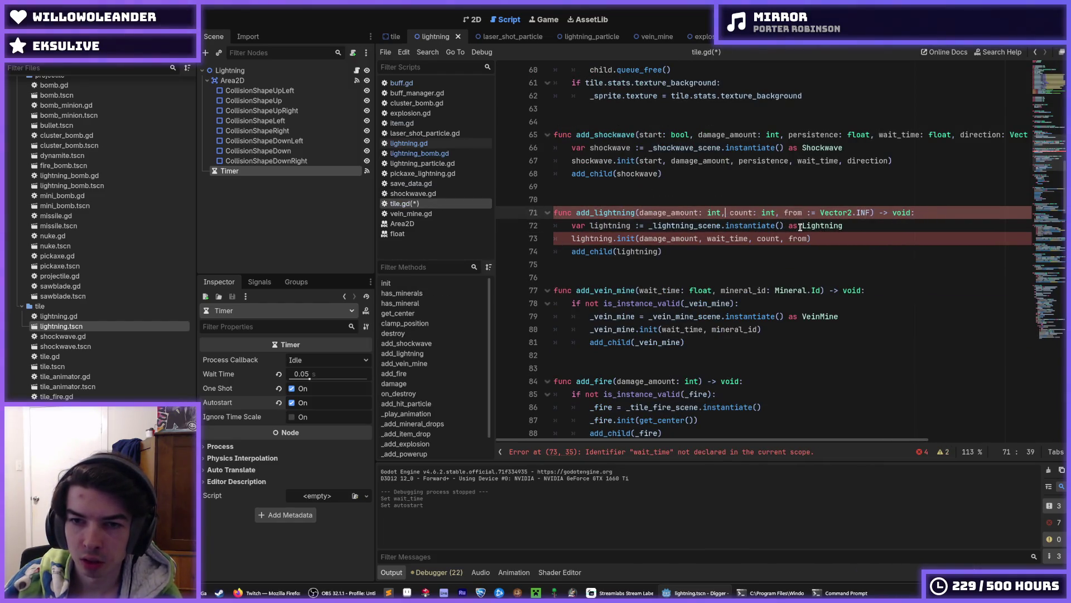
double_click(739, 239)
key("BackSpace")
key("Delete")
key("Delete")
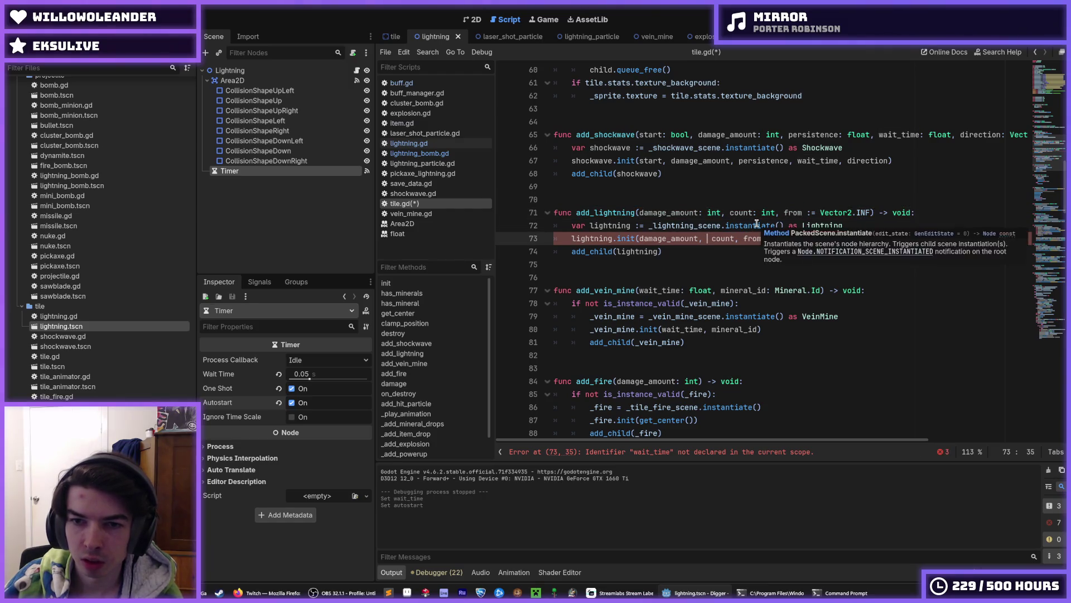
left_click(765, 290)
scroll(781, 270, "down", 2)
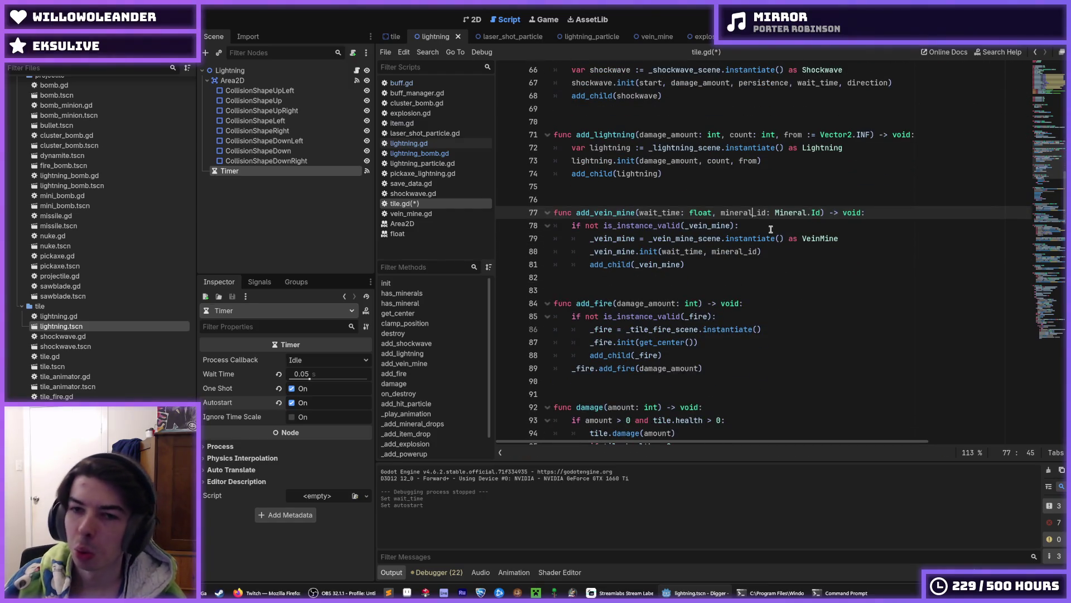
left_click(835, 238)
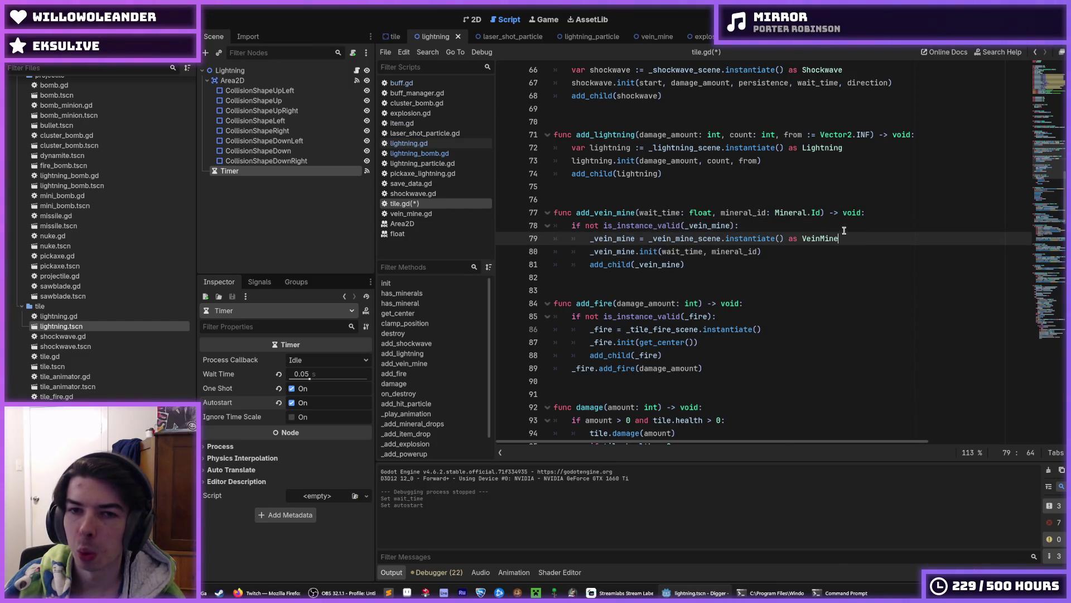
left_click(781, 164)
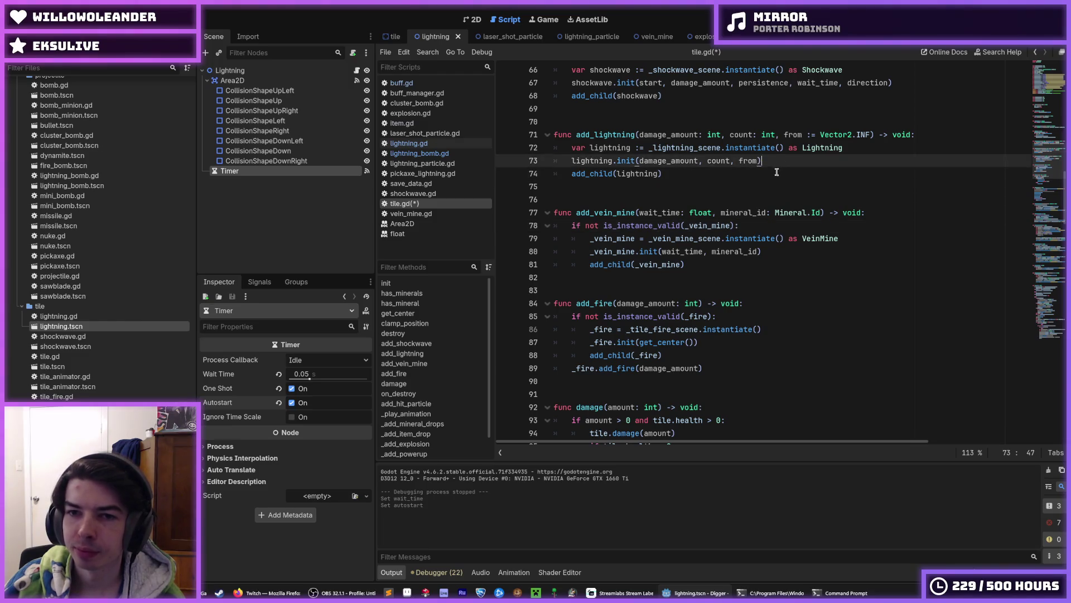
left_click(442, 154)
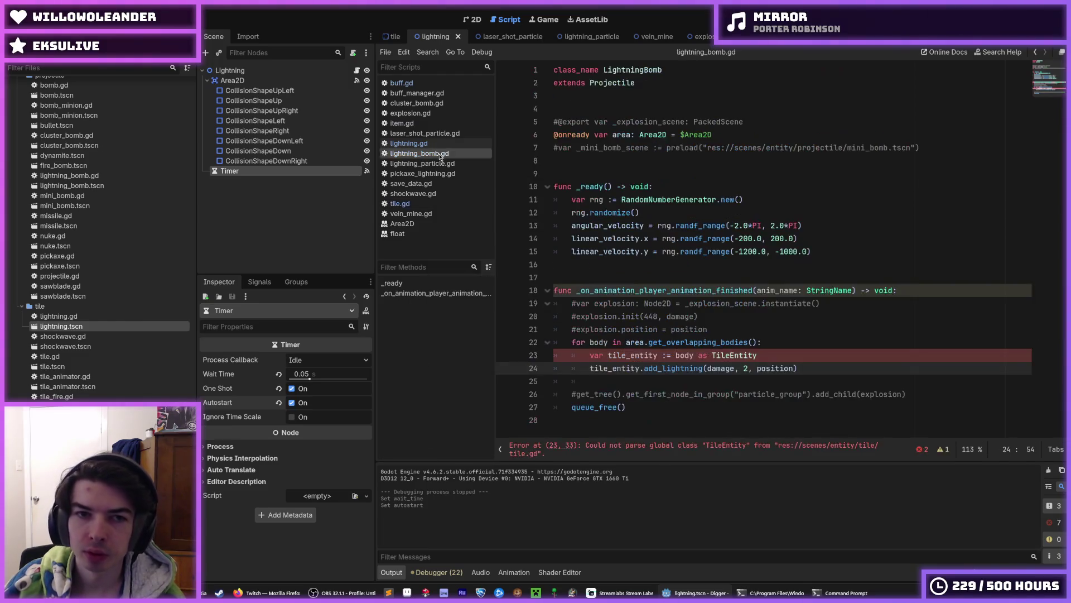
Delete the 0.04 and null arguments from pickaxe_lightning.gd's add_lightning call and save.
left_click(789, 355)
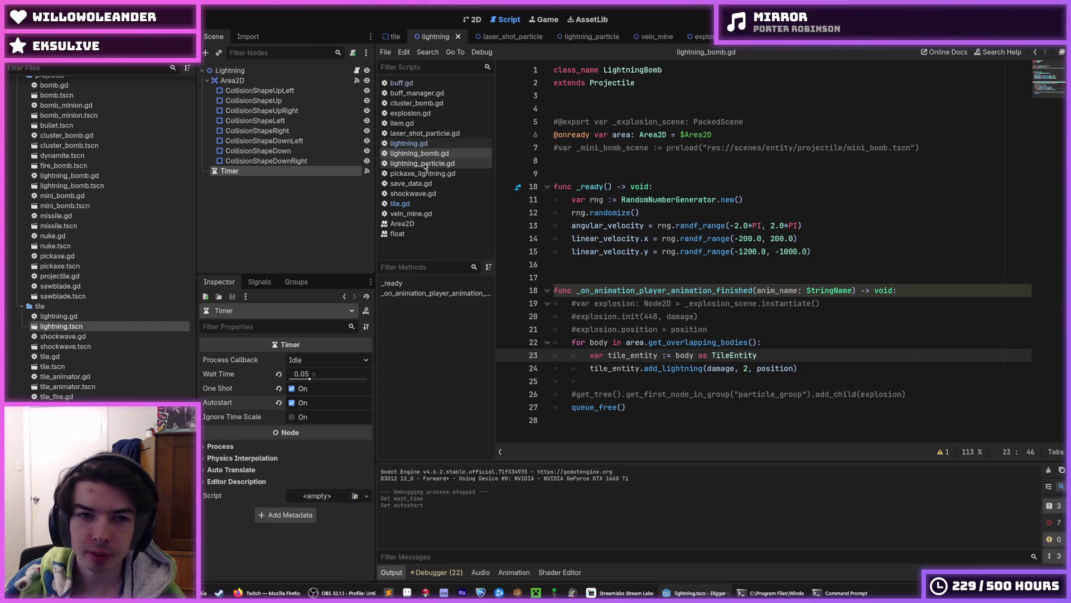
left_click(425, 173)
left_click(773, 187)
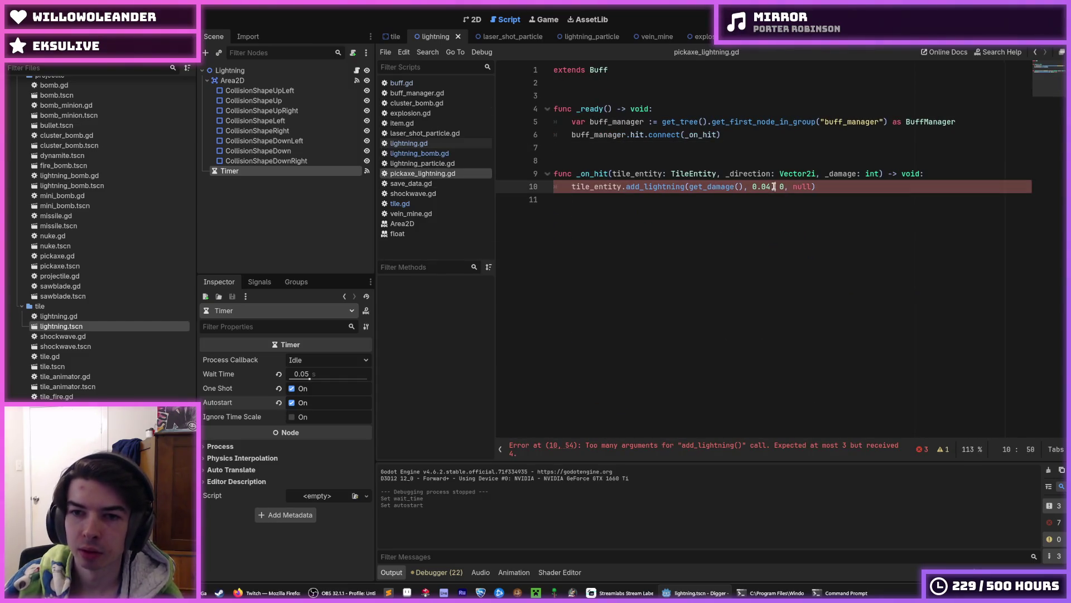
left_click_drag(780, 187, 752, 186)
key("BackSpace")
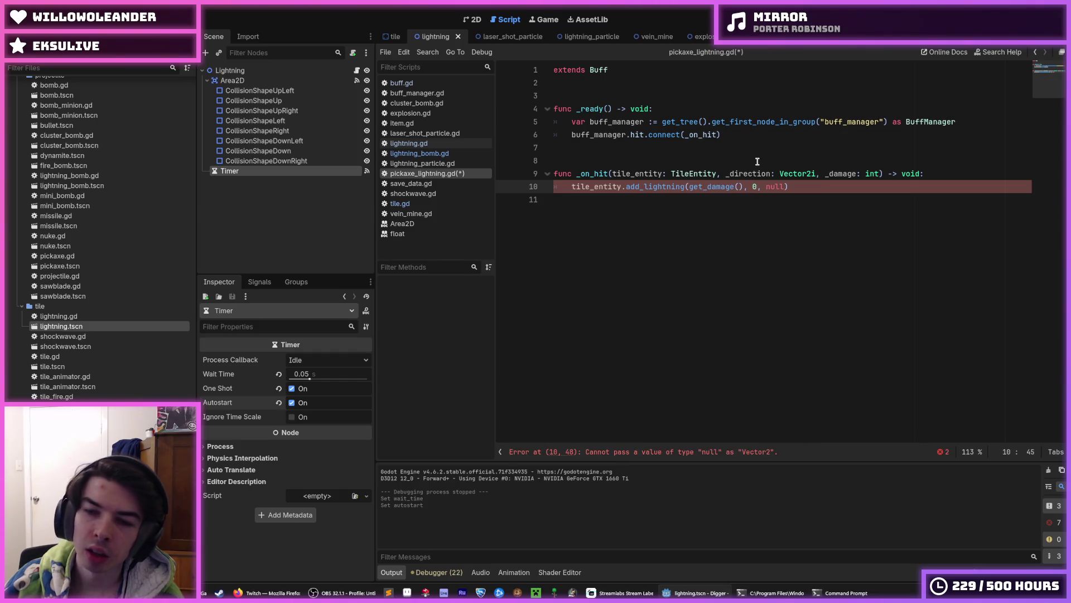
double_click(780, 191)
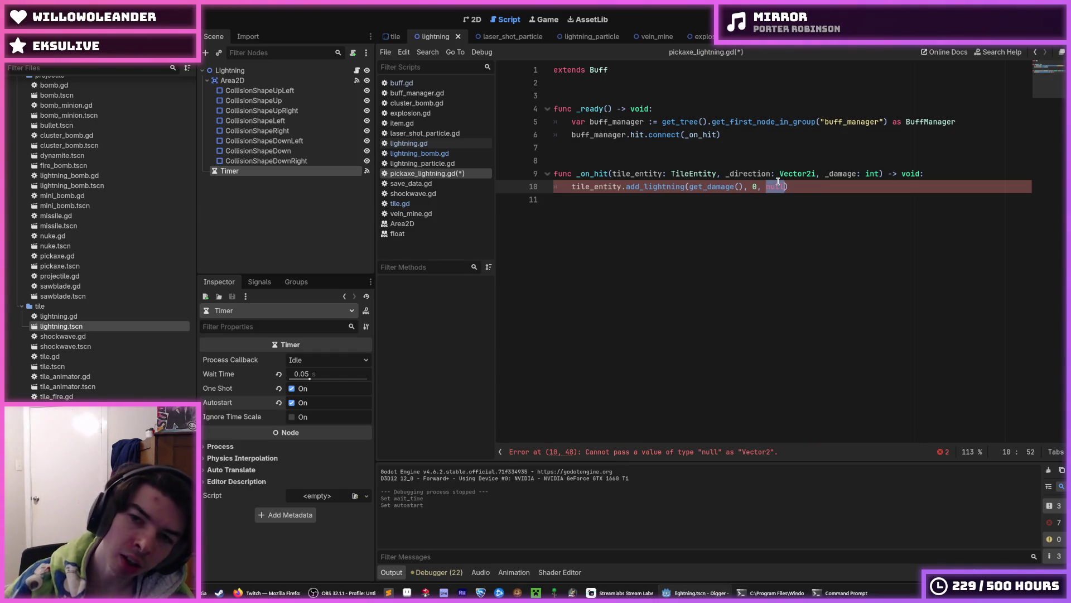
key("BackSpace")
key("BackSpace")
key("BackSpace")
key("ctrl+s")
key("alt+Left")
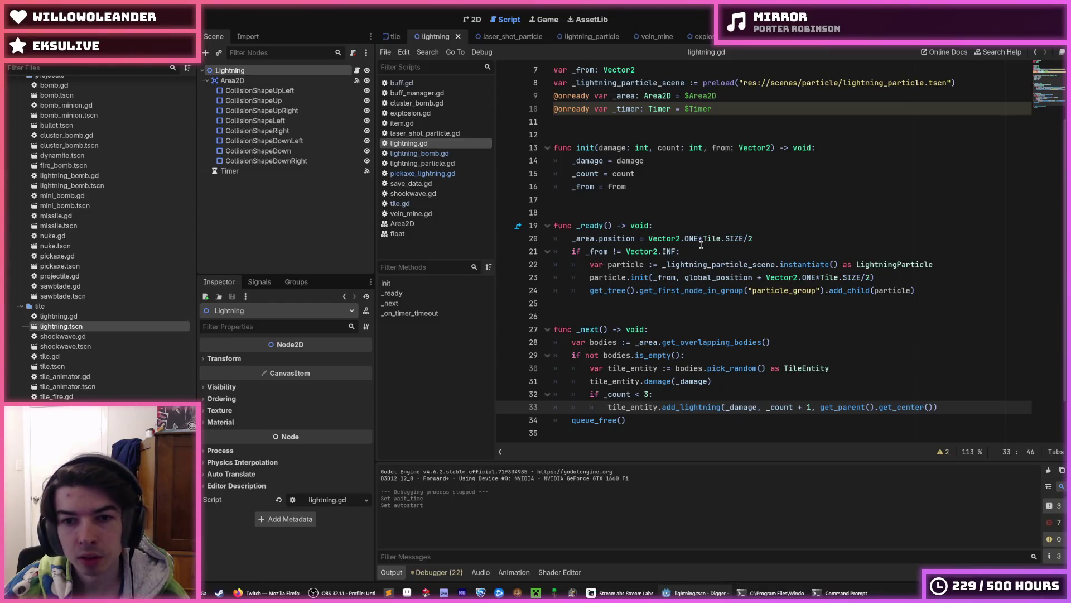
left_click(704, 251)
scroll(704, 252, "down", 1)
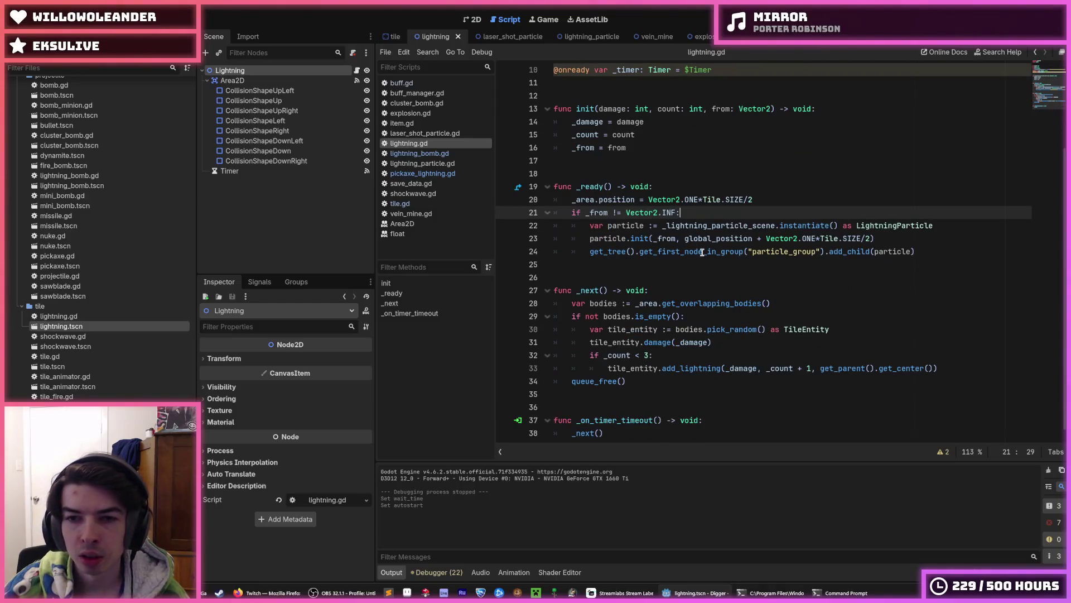
left_click(438, 157)
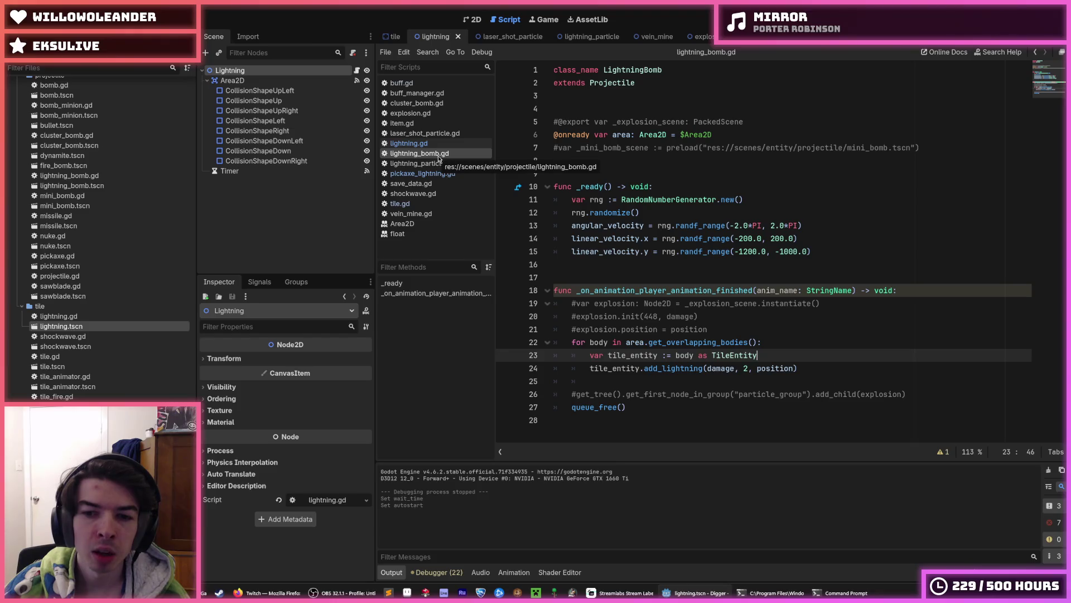
Set the pickaxe lightning's add_lightning count to 3 and save.
left_click(779, 368)
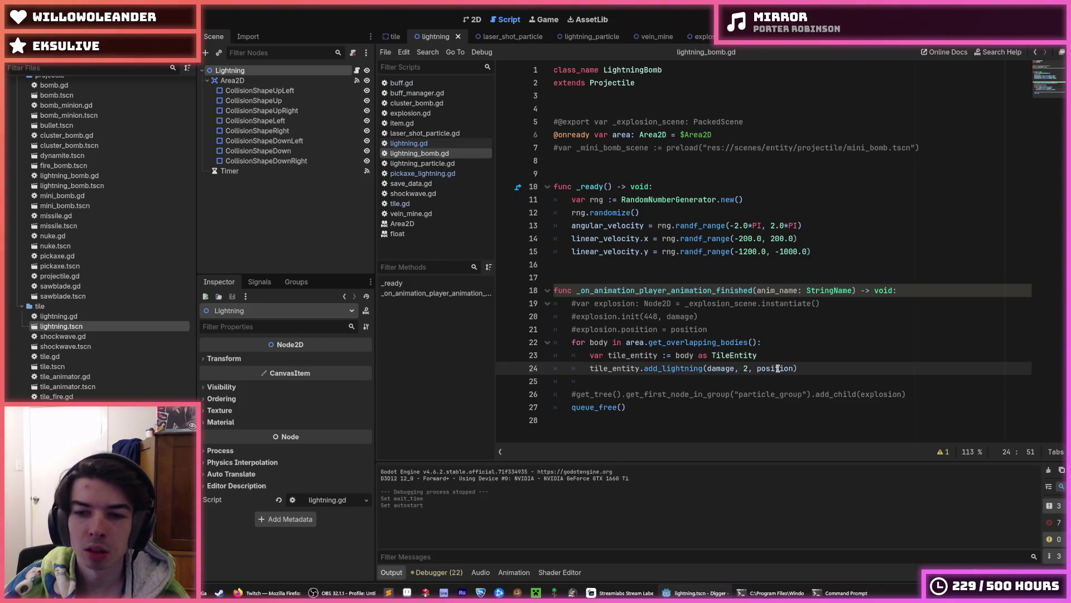
mouse_move(778, 368)
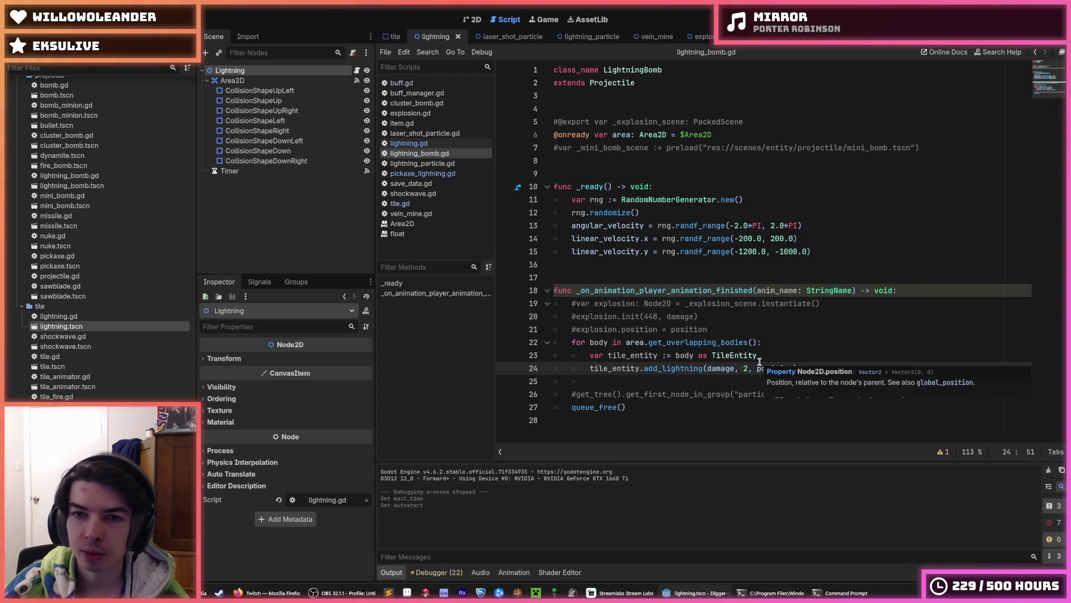
left_click(444, 174)
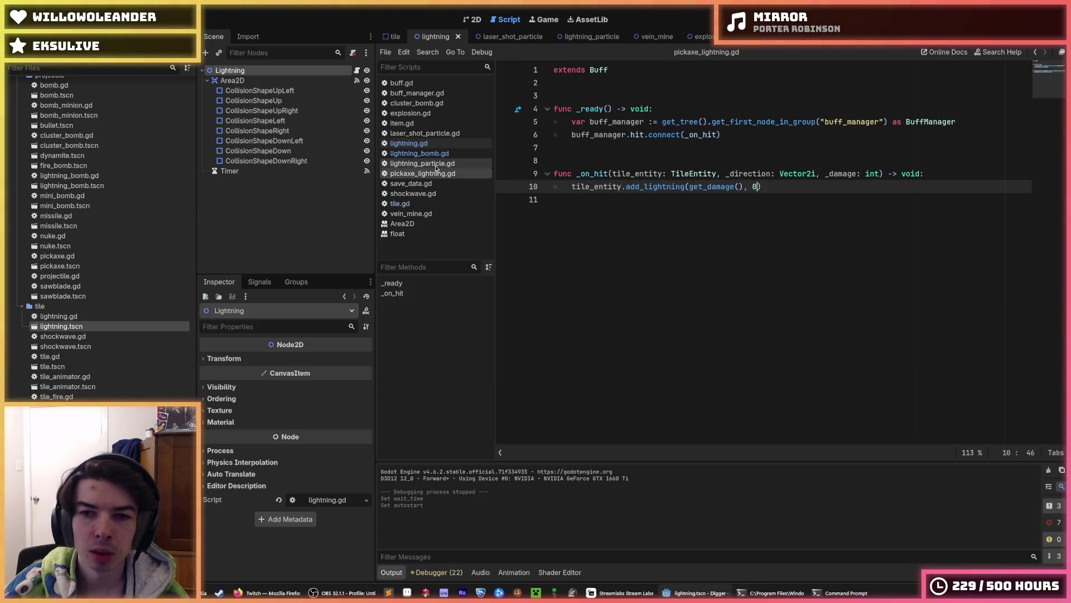
left_click(436, 164)
left_click(429, 154)
left_click(424, 144)
left_click(423, 153)
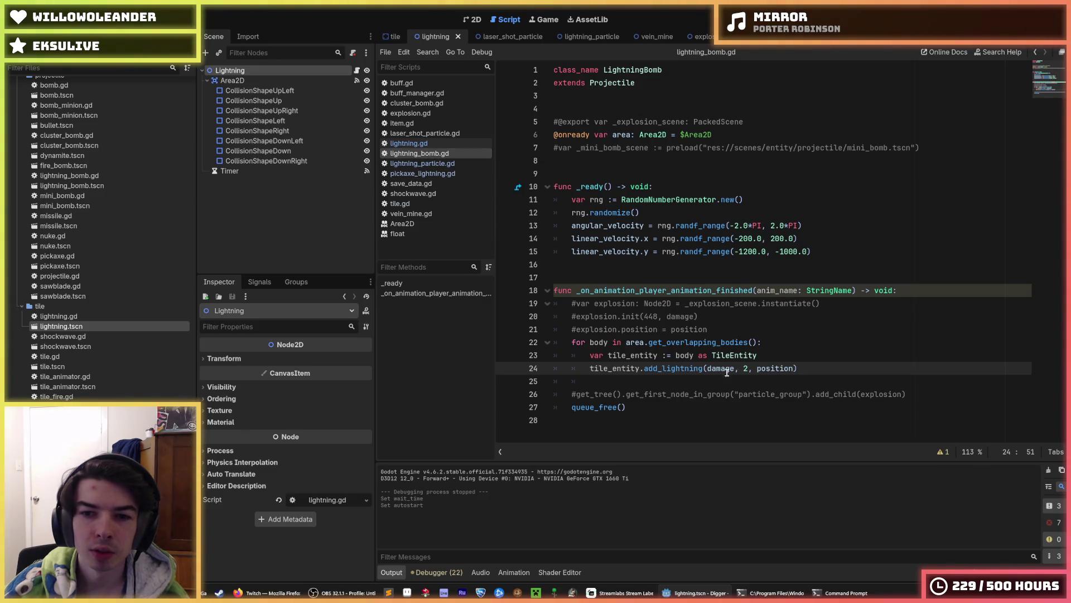
mouse_move(734, 366)
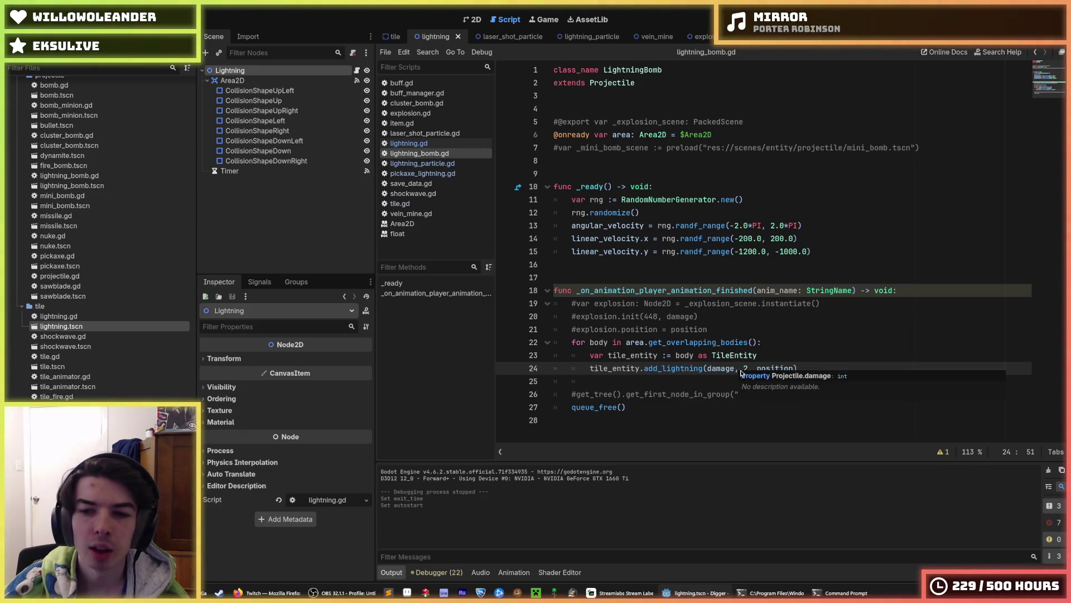
left_click(742, 369)
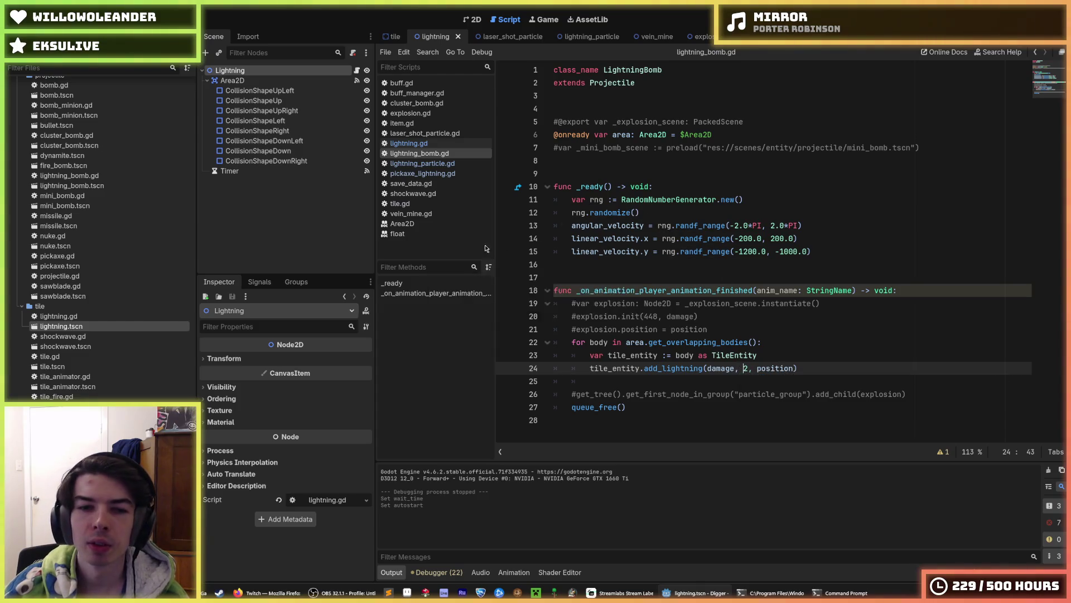
left_click(415, 174)
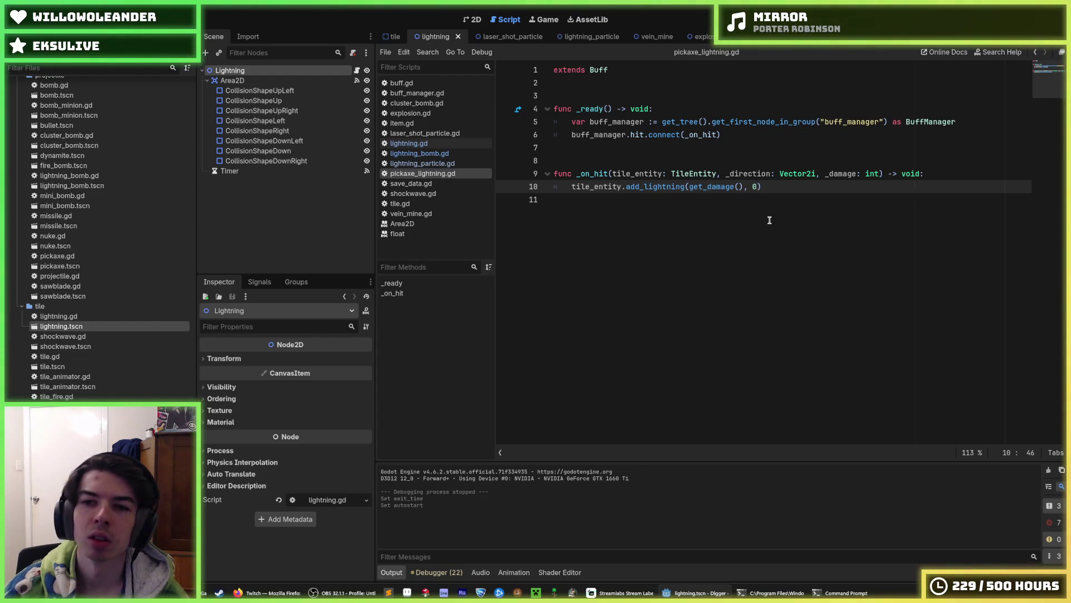
type("3")
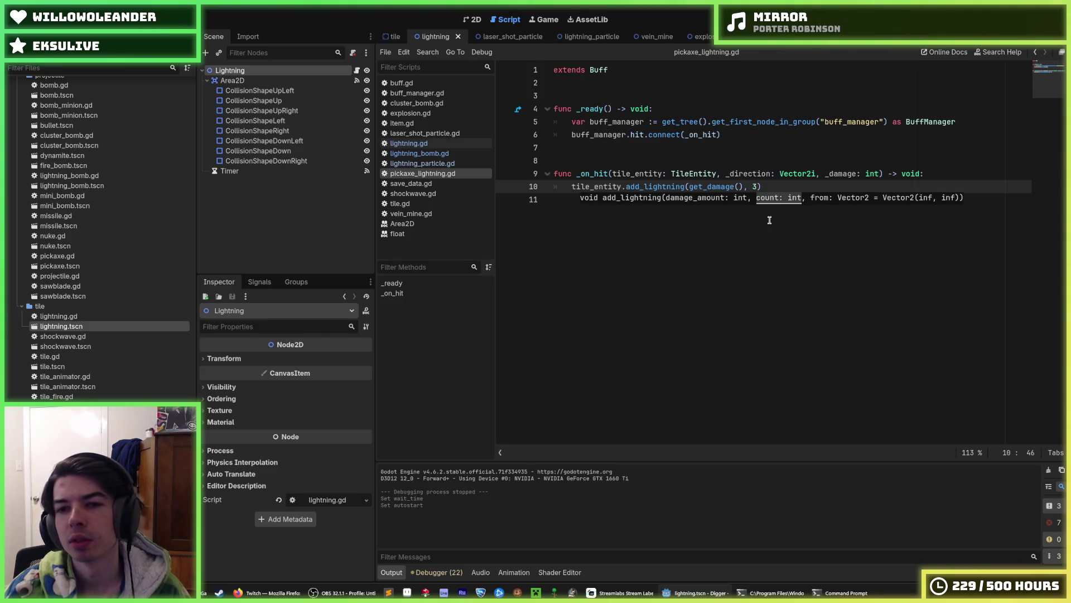
key("ctrl+s")
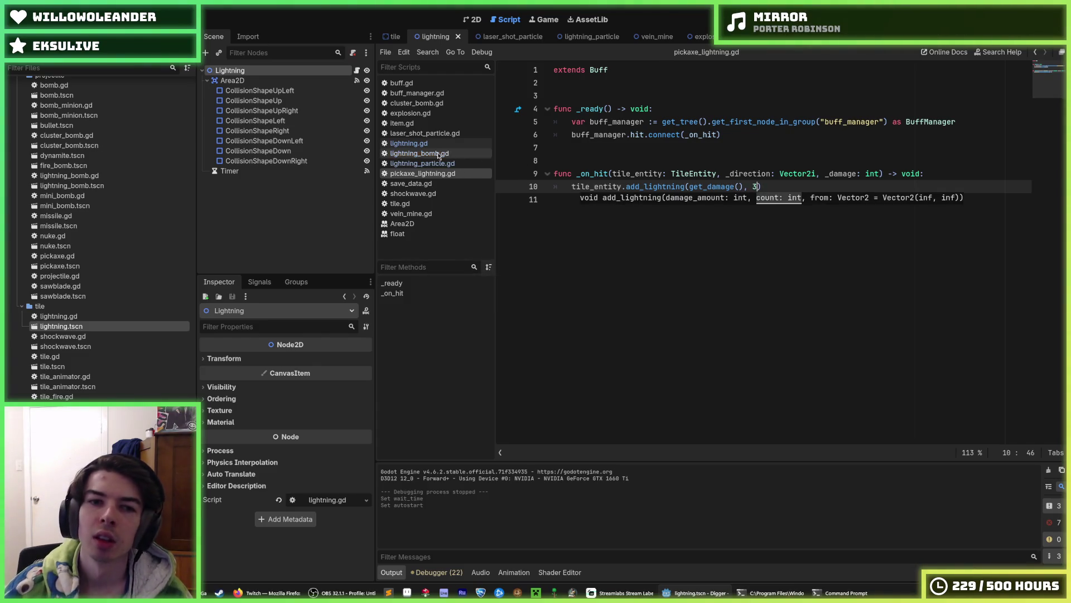
Change the Lightning Bomb's add_lightning count from 2 to 1 and run the game.
left_click(424, 144)
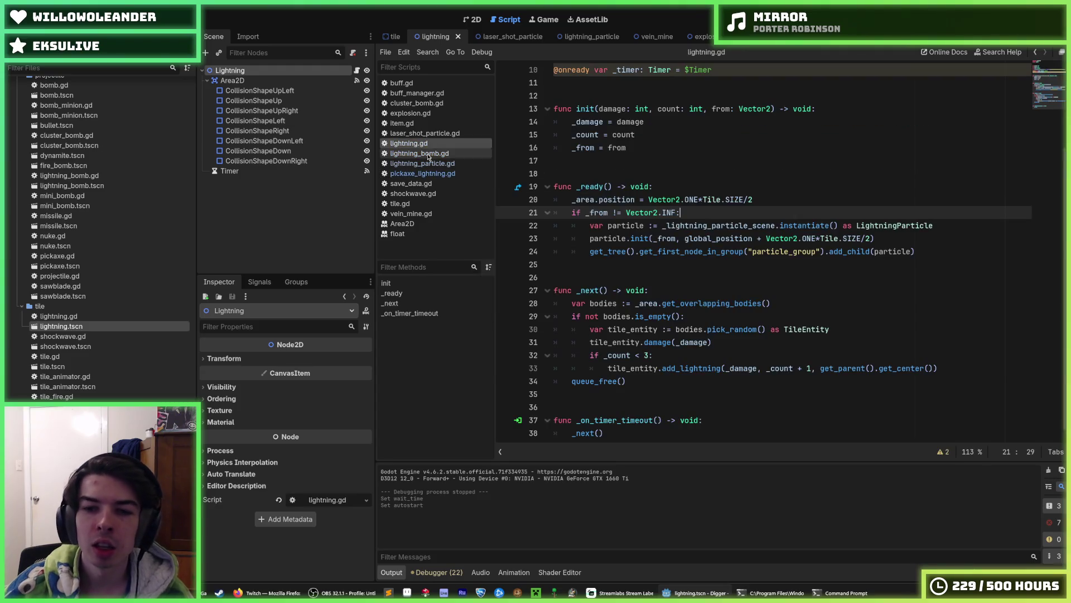
left_click(428, 154)
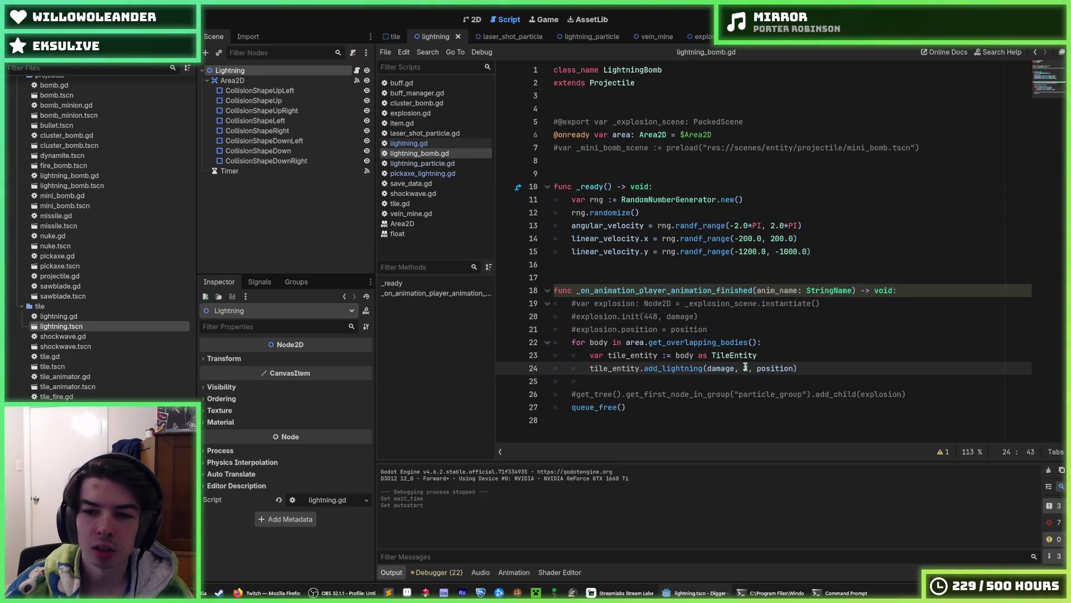
type("1")
left_click(825, 319)
key("F5")
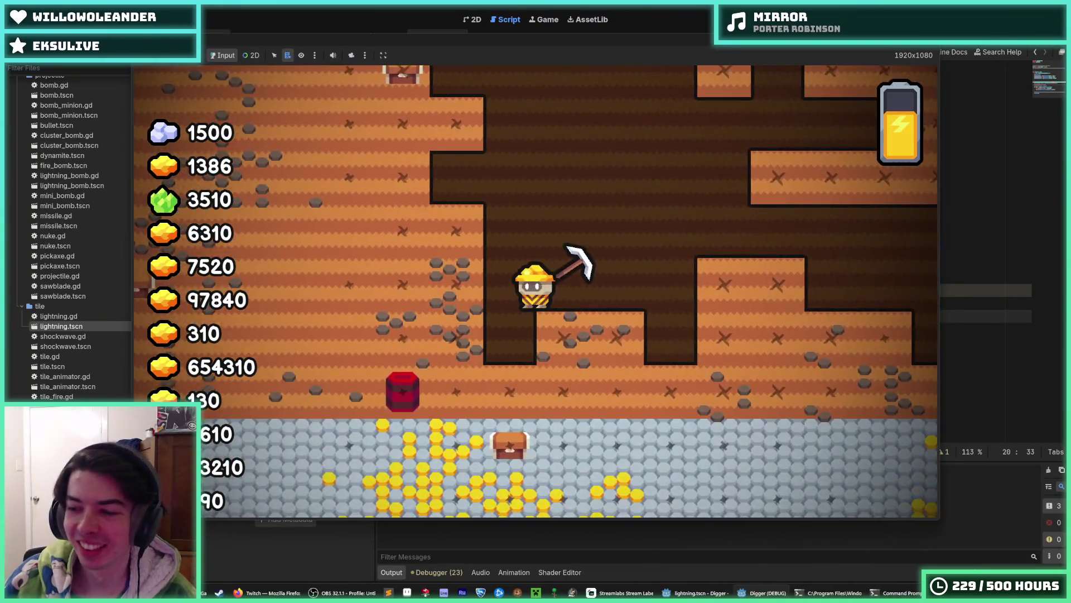
Stop the test run and bring up lightning.gd's chaining logic.
key("F8")
left_click(440, 143)
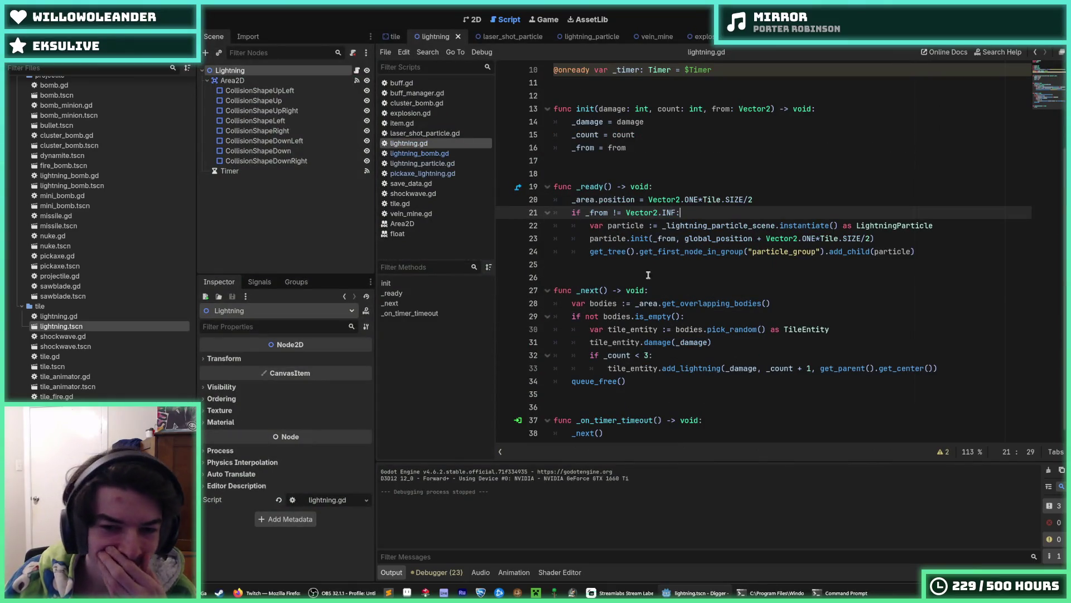
Try a count of 1 in pickaxe_lightning.gd's line 10, then undo it back to 3.
left_click(647, 354)
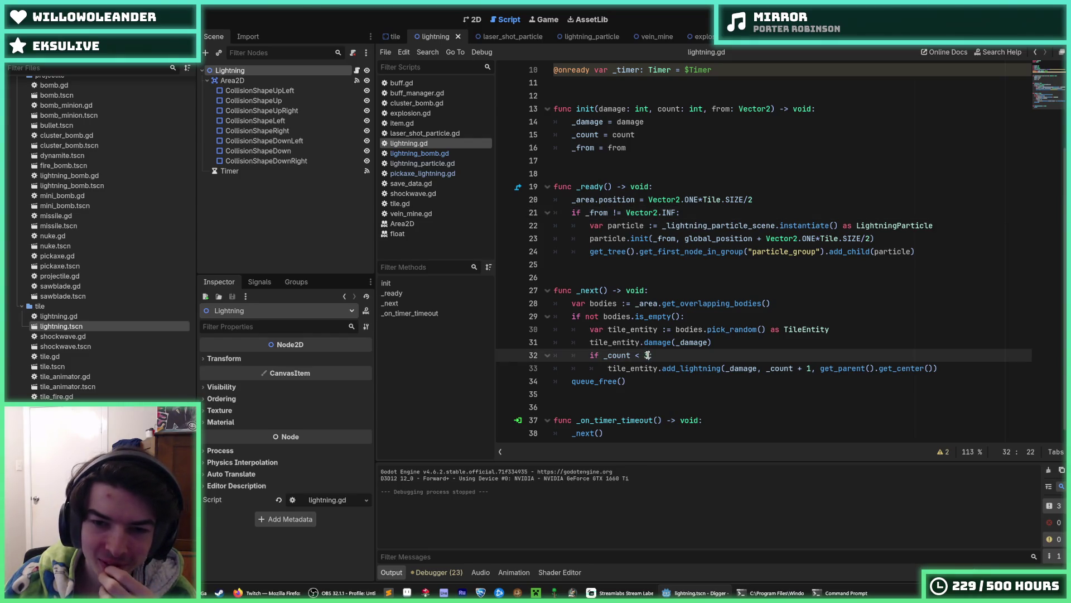
mouse_move(813, 233)
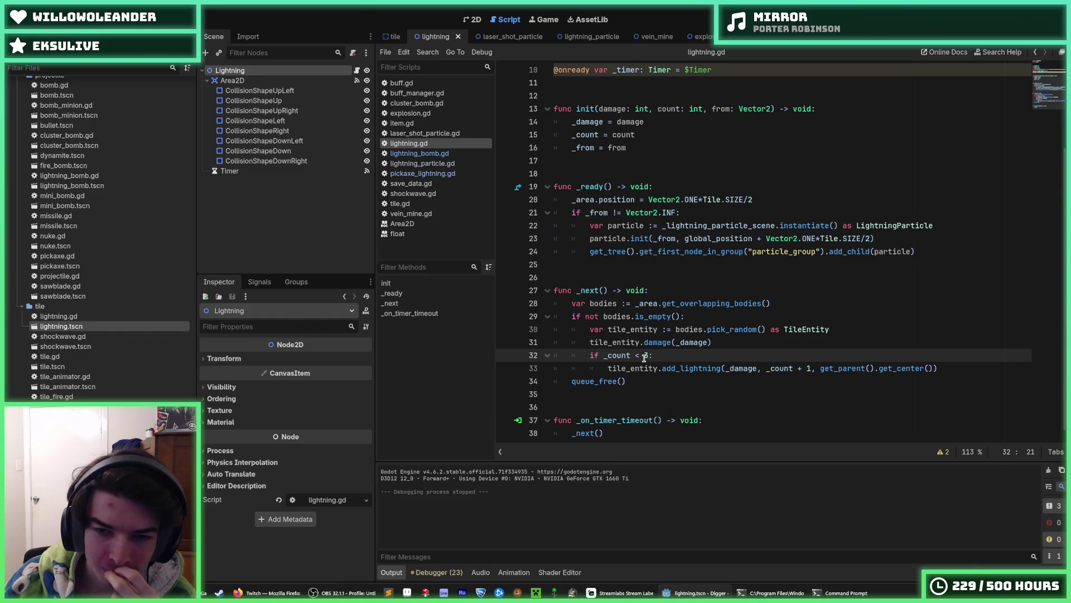
left_click(420, 153)
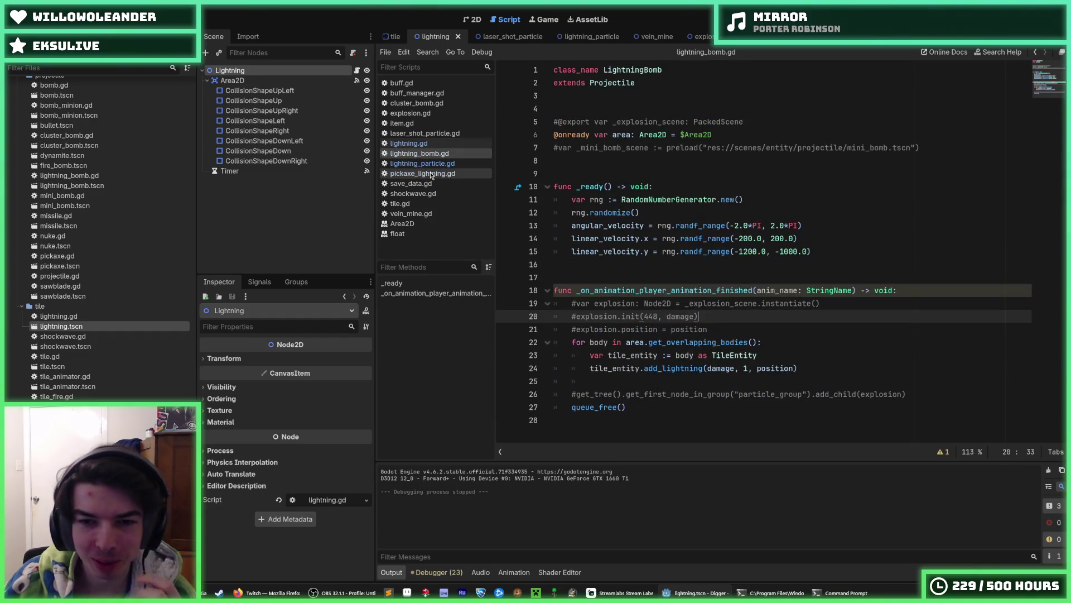
left_click(431, 174)
left_click(438, 144)
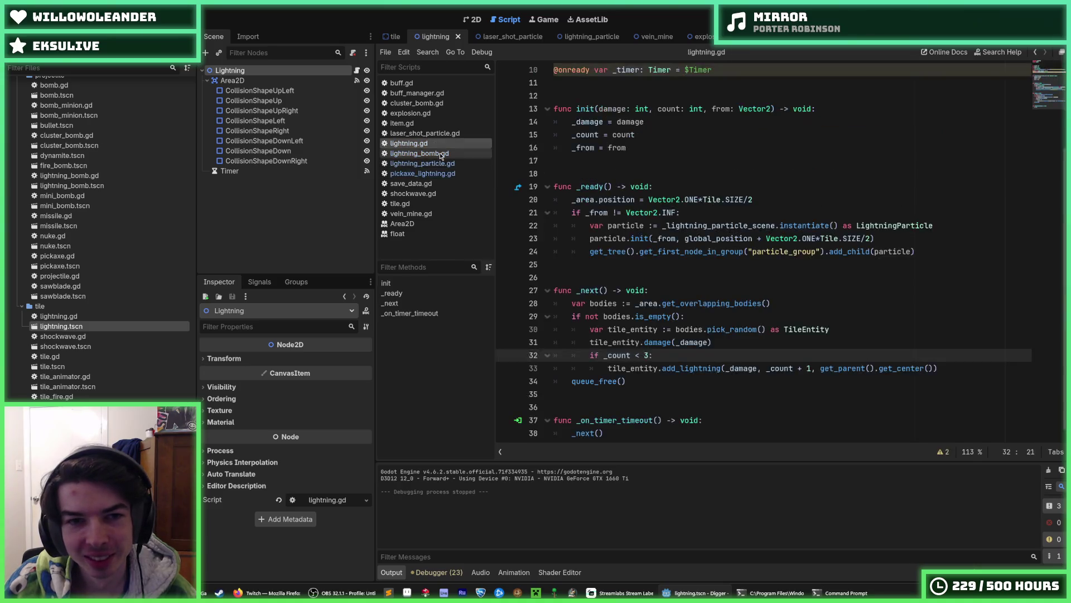
left_click(444, 175)
left_click(758, 187)
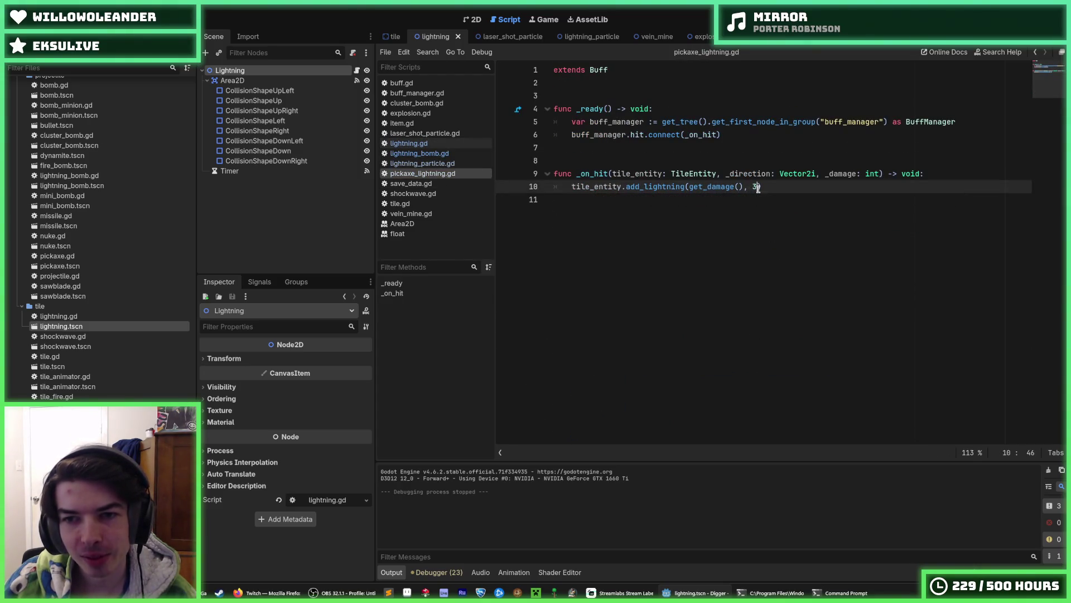
type("1")
left_click(763, 188)
key("ctrl+s")
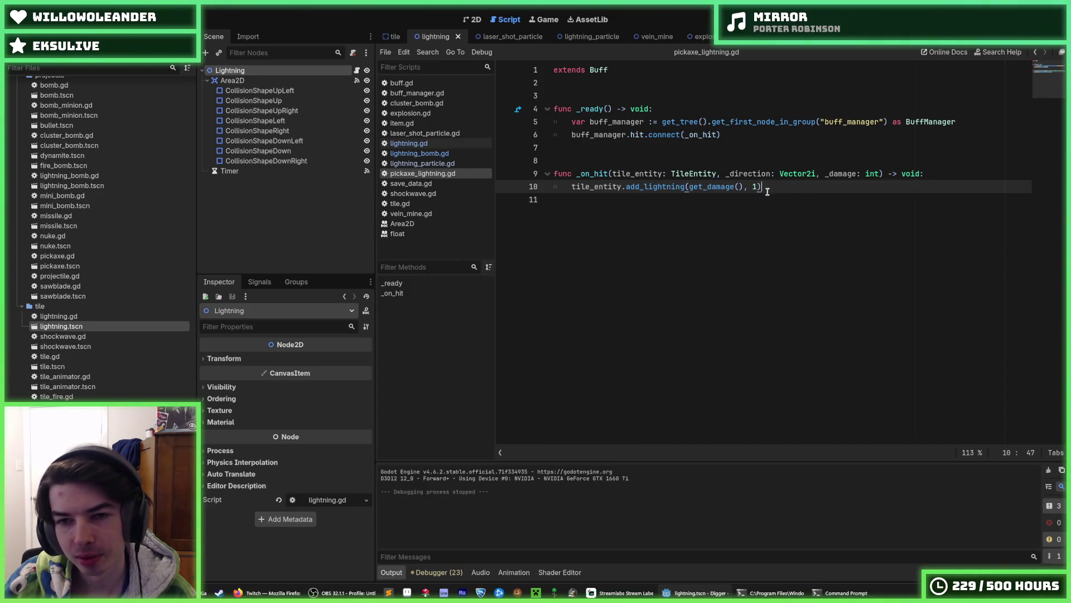
key("ctrl+z")
Set the Lightning Bomb's add_lightning count on line 24 to 0 and save.
left_click(419, 153)
left_click(748, 368)
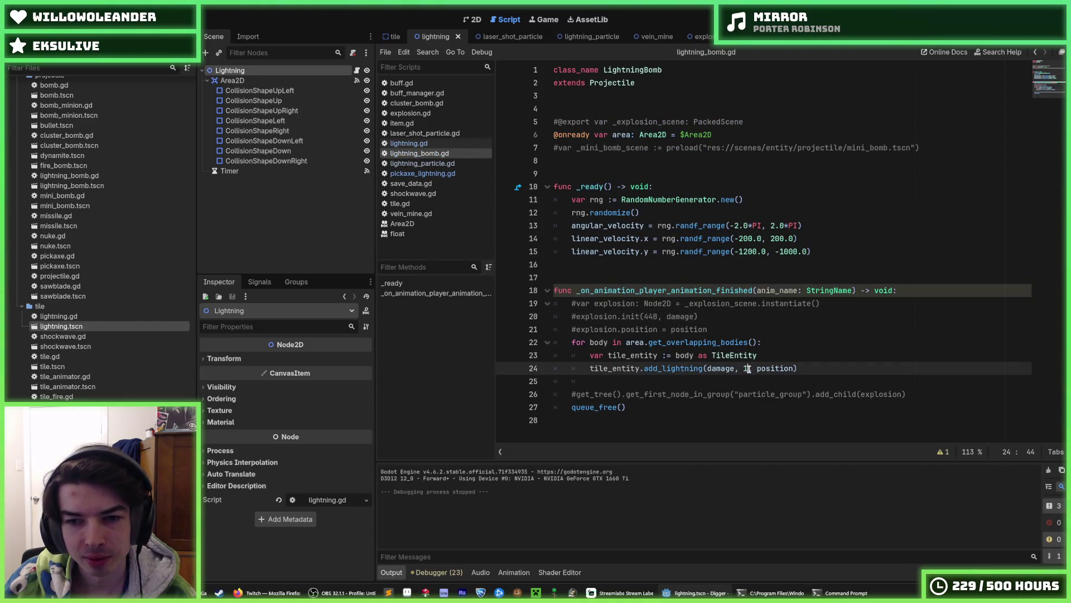
type("0")
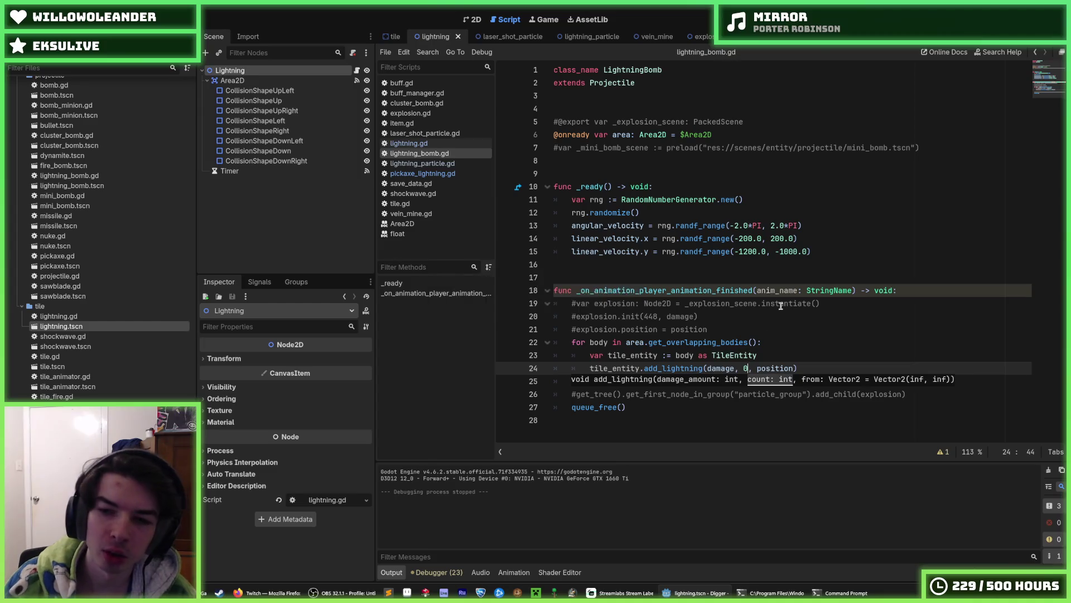
key("ctrl+s")
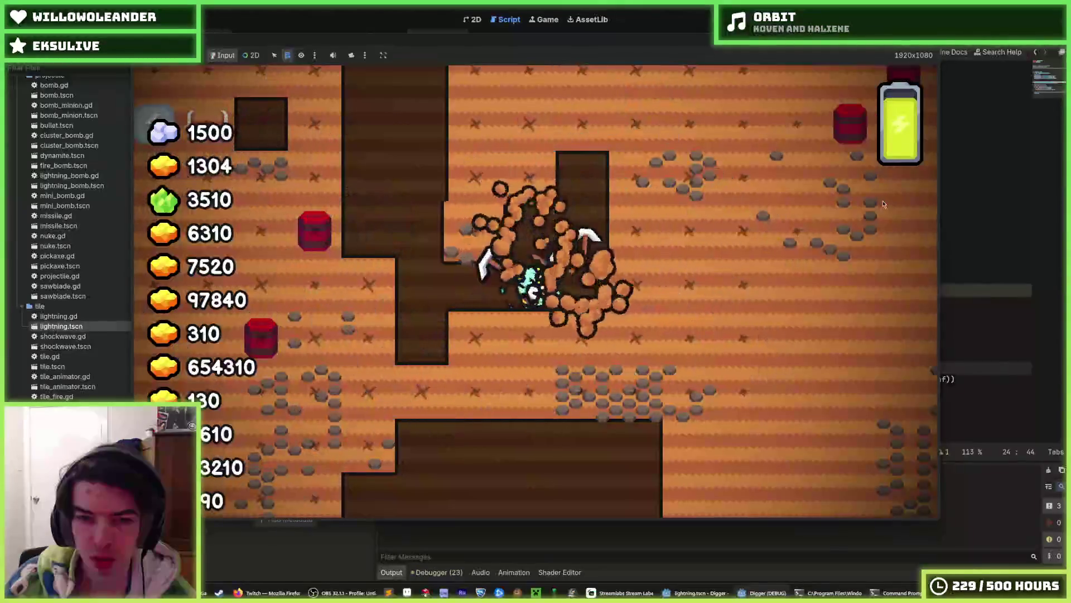
Stop the test run of the count-0 lightning bomb.
key("F8")
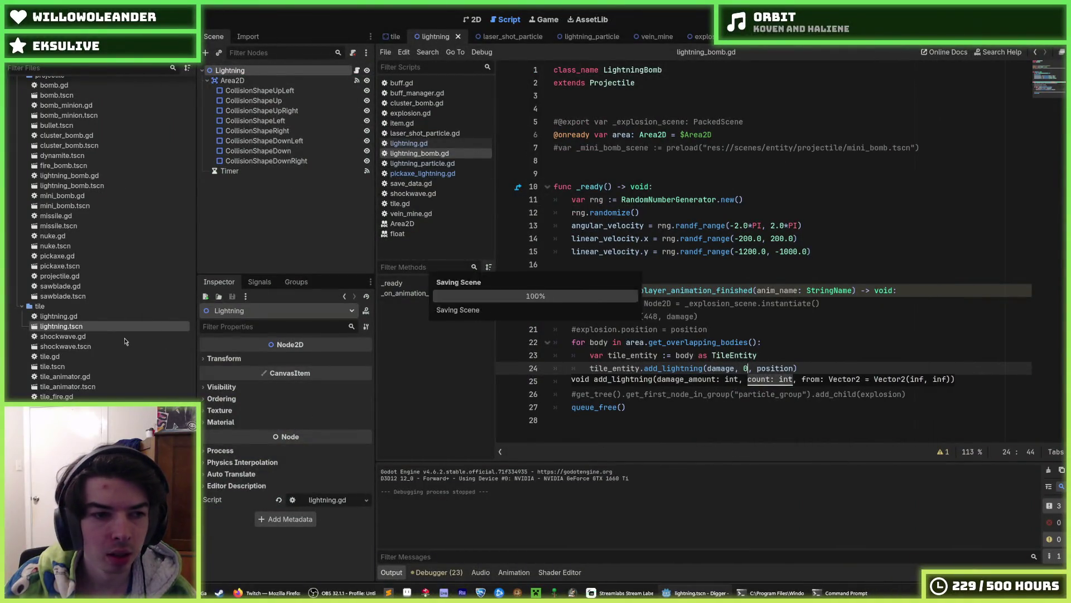
Set on_hit_lightning_bomb.tres Chance to 0.5, save it, and run the game.
scroll(83, 312, "down", 10)
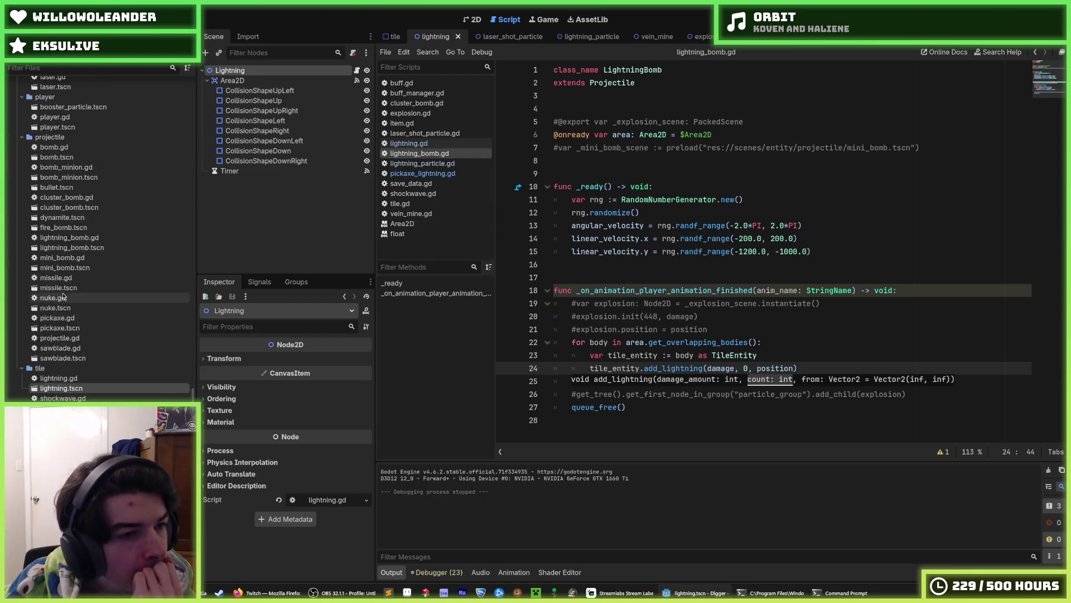
scroll(64, 296, "up", 6)
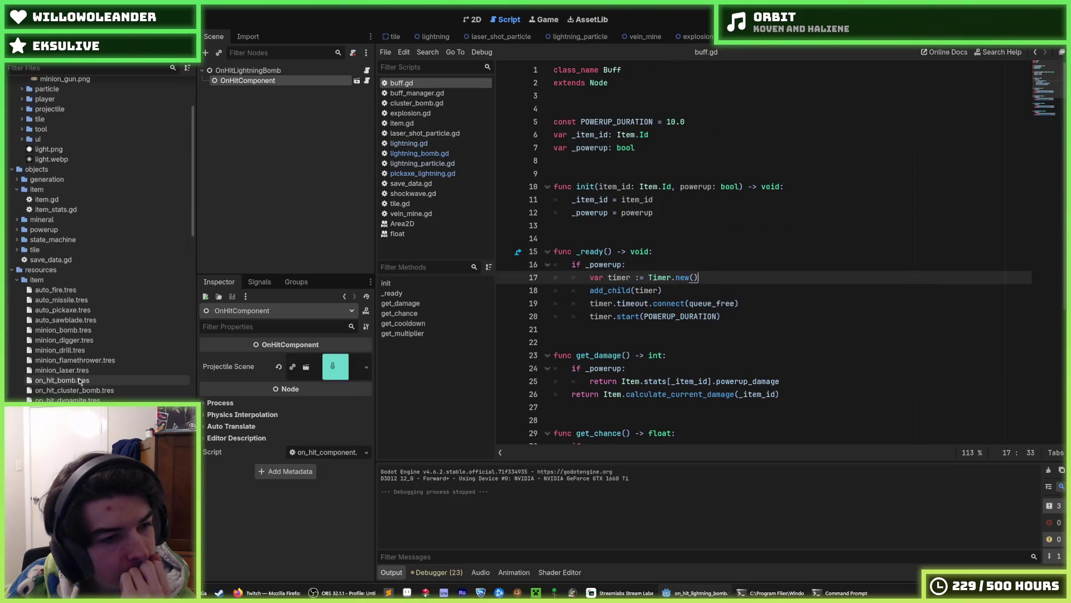
left_click(64, 410)
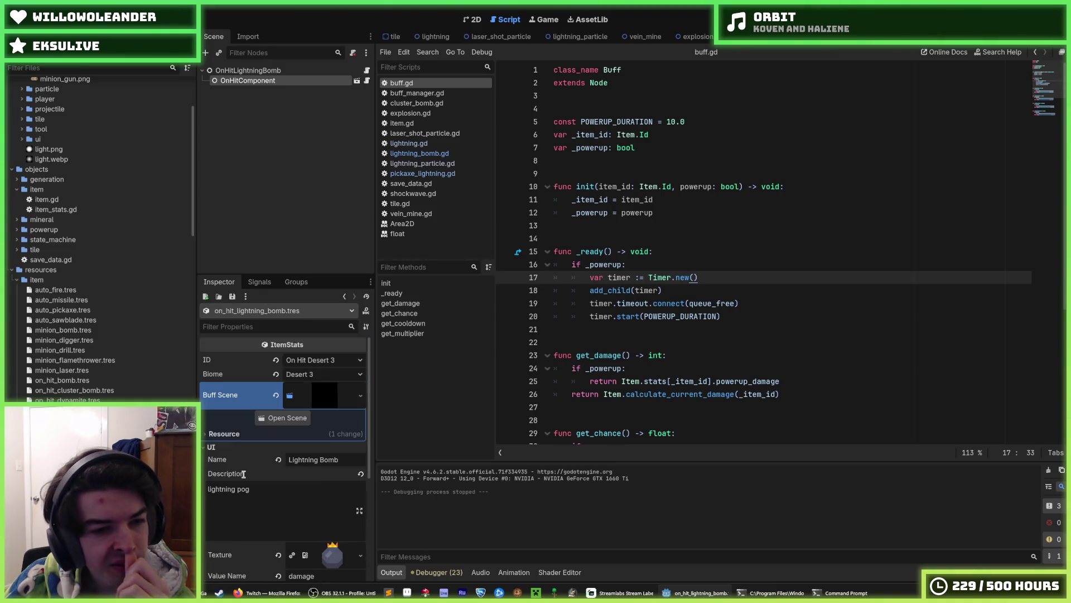
left_click(327, 539)
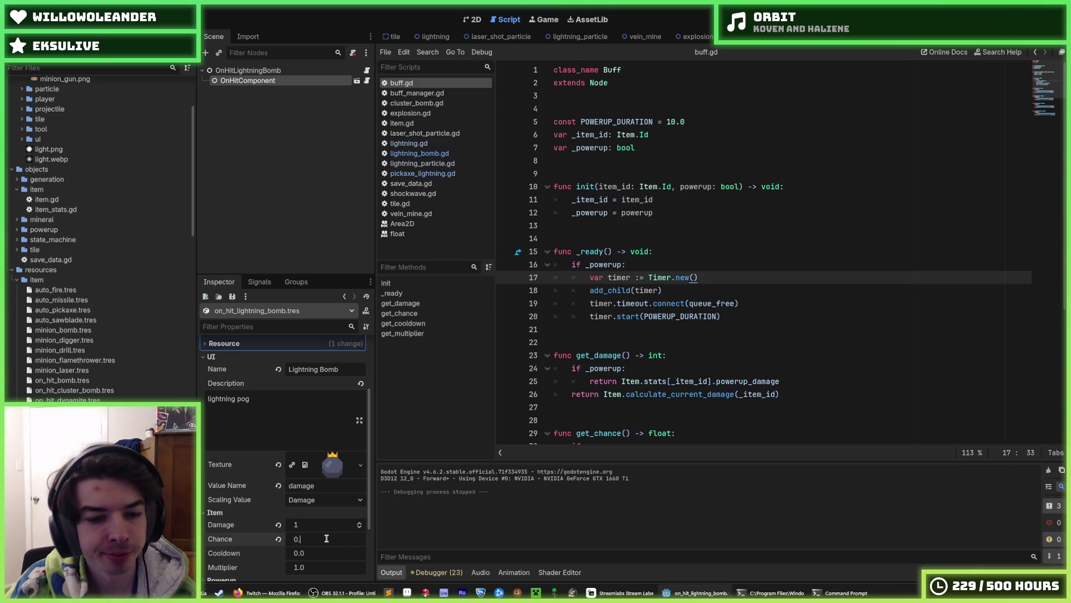
key("ctrl+s")
key("F5")
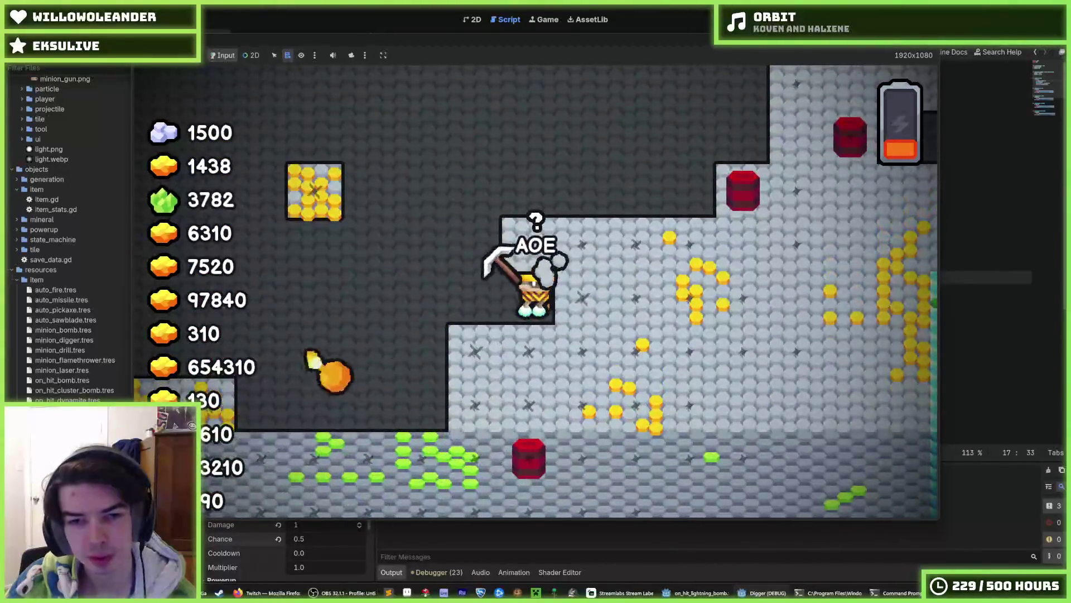
Stop the Lightning Bomb test run after playing.
key("F8")
Insert a 0 as the Lightning Bomb's count on line 24 while comparing the scripts.
scroll(725, 251, "down", 1)
left_click(442, 158)
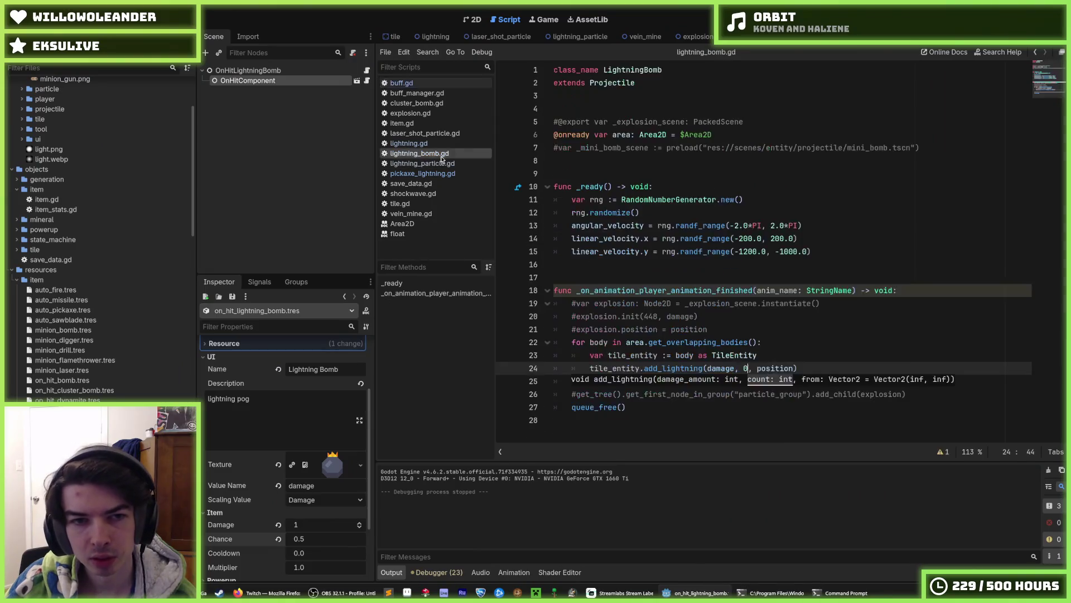
left_click(424, 174)
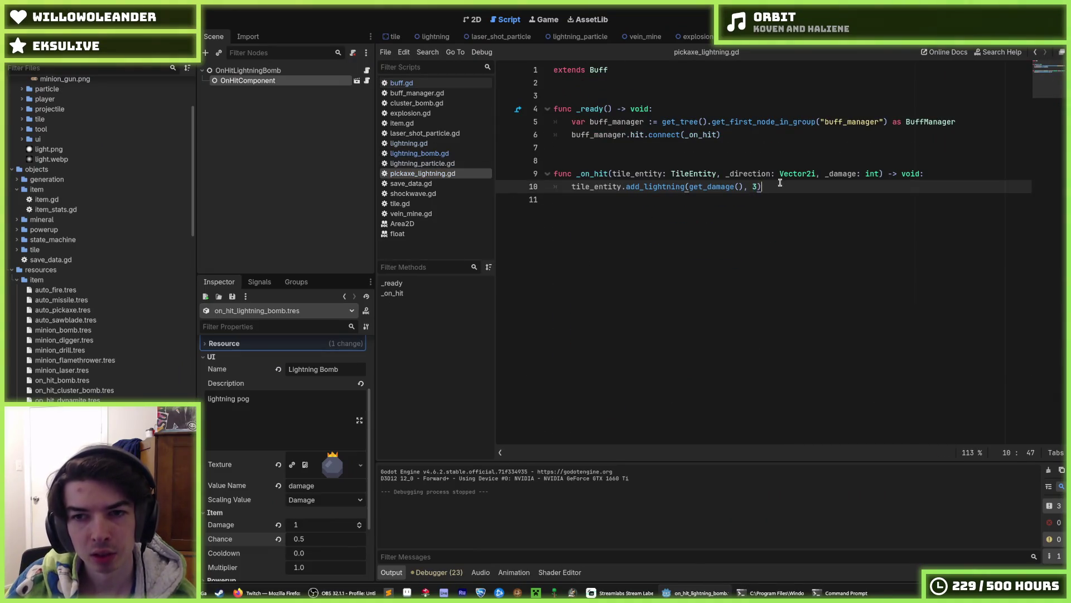
left_click(424, 153)
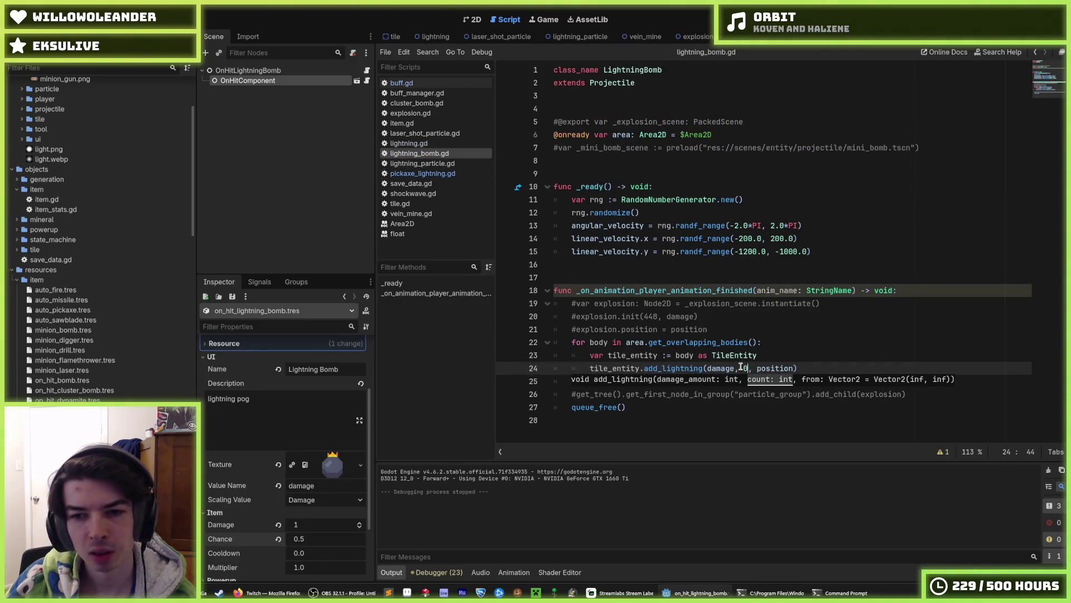
left_click(744, 369)
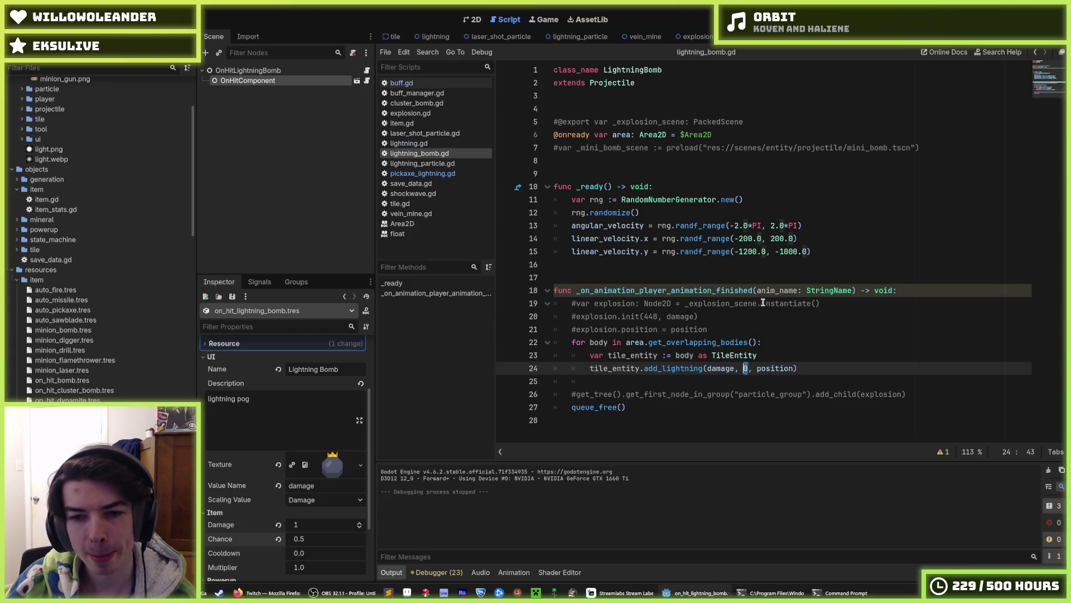
type("0")
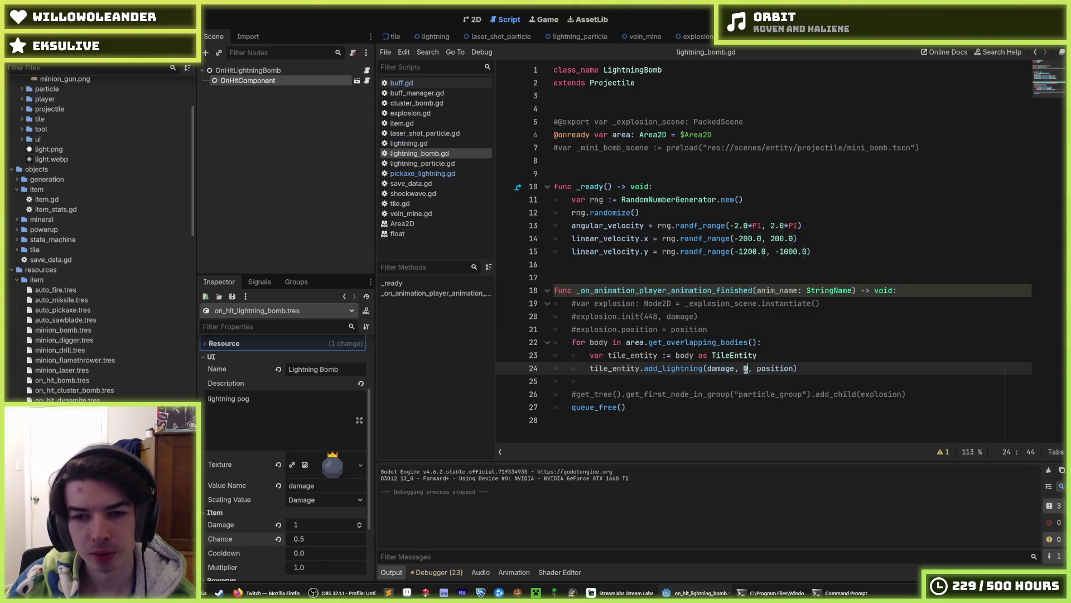
left_click(438, 173)
left_click(438, 163)
left_click(444, 173)
left_click(437, 153)
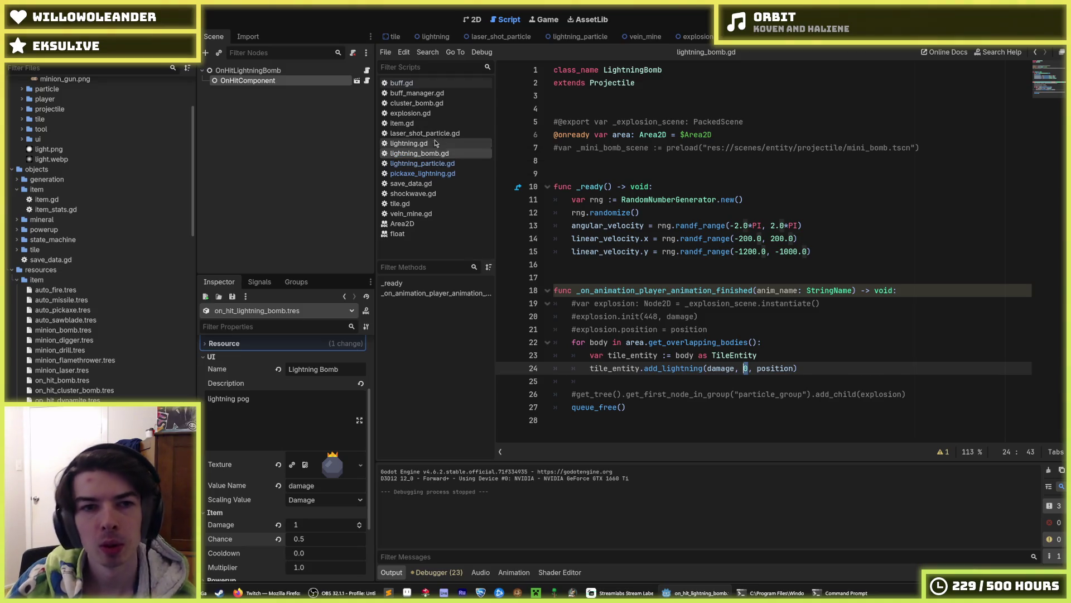
left_click(438, 144)
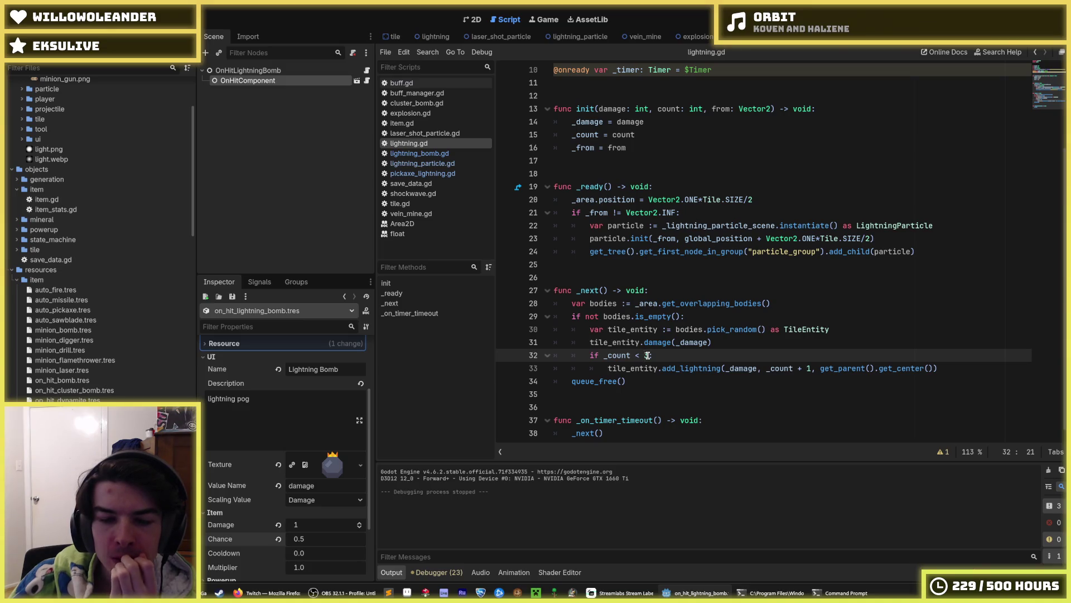
left_click(418, 153)
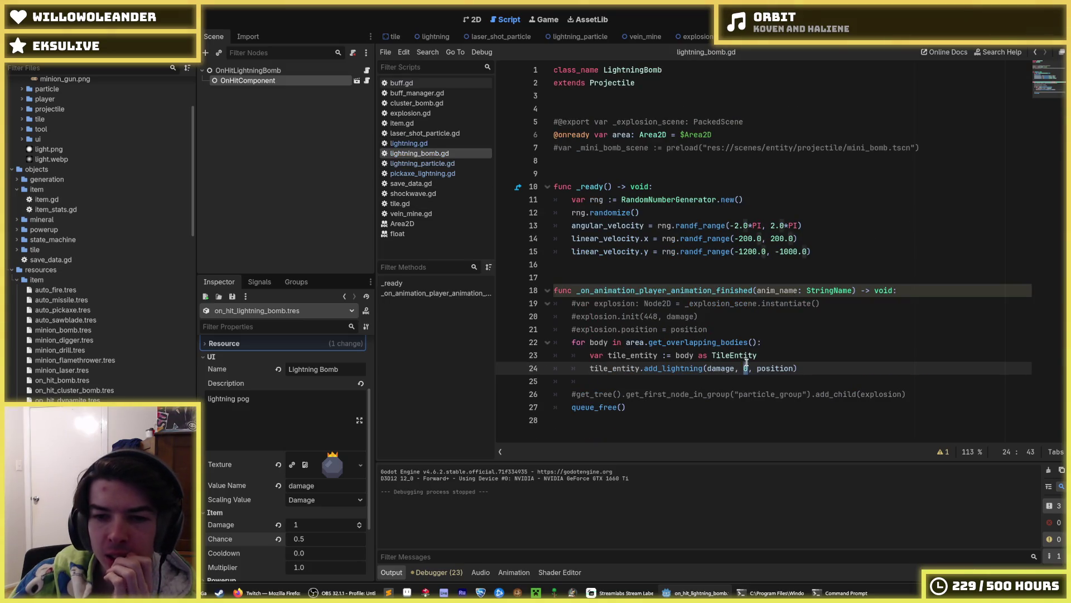
Add a comma after the 0 in the bomb's add_lightning call and save.
left_click(768, 356)
left_click(750, 367)
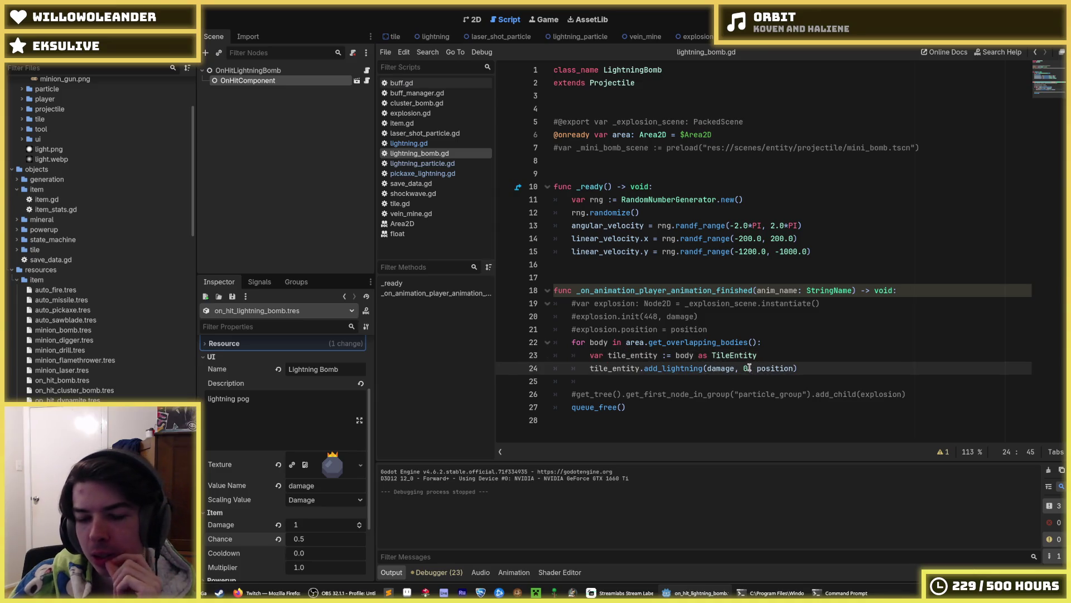
left_click(766, 357)
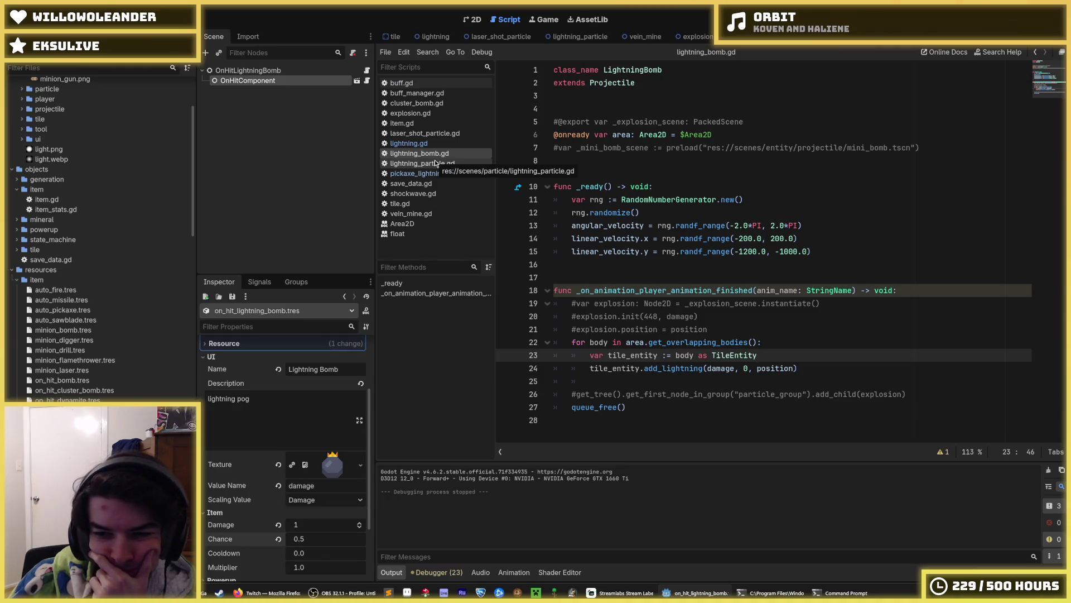
left_click(751, 368)
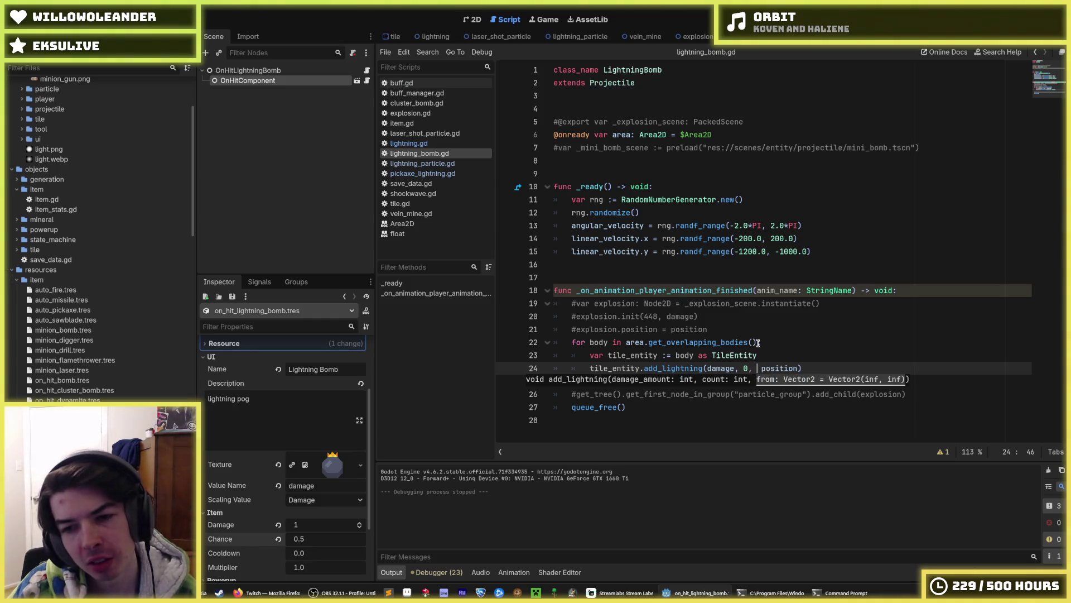
type(",")
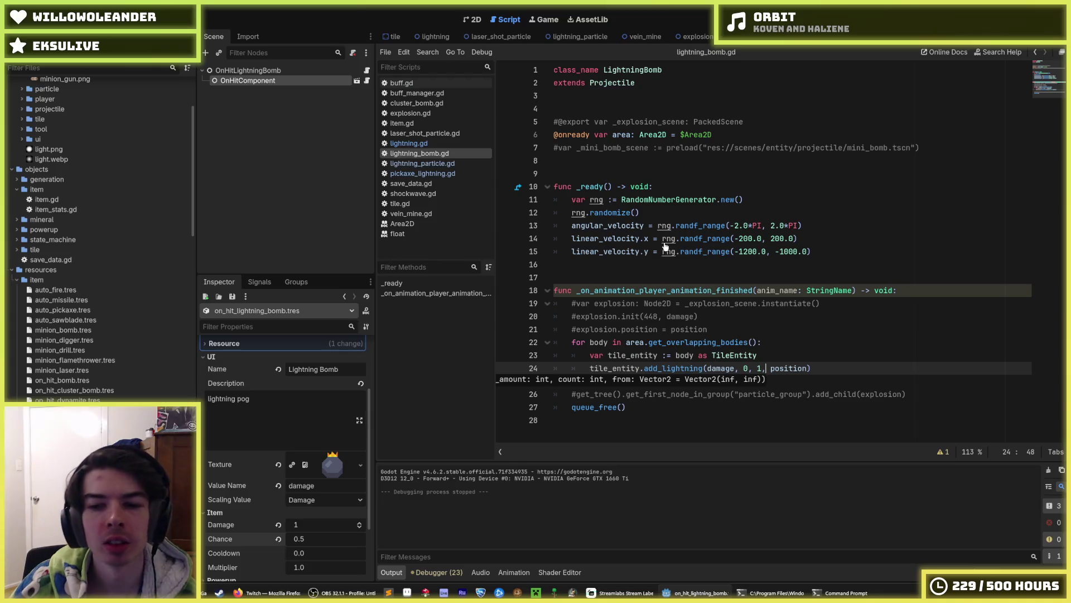
key("ctrl+s")
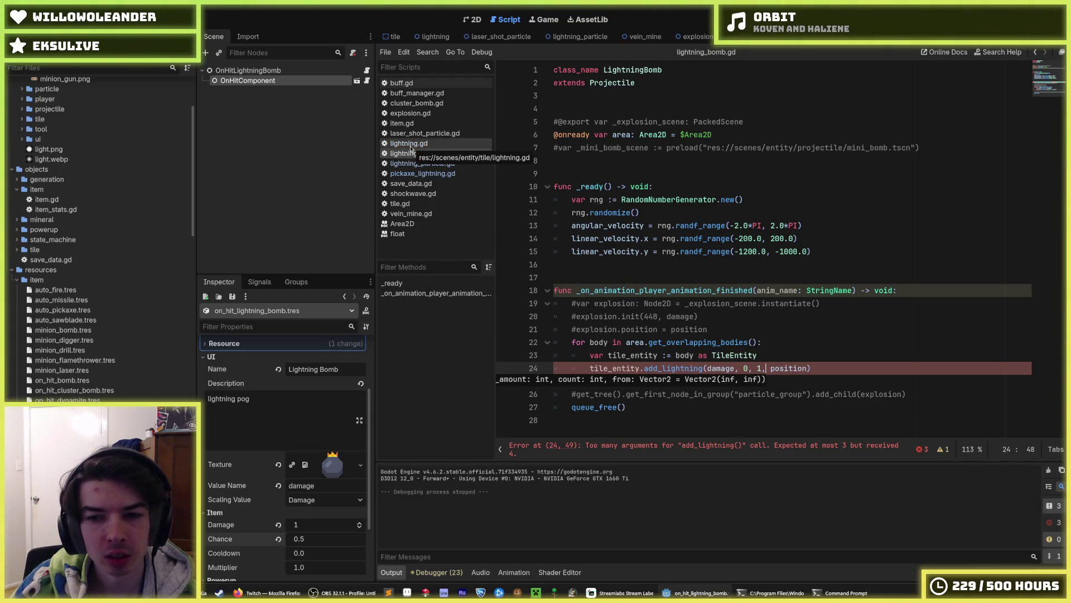
left_click(776, 354)
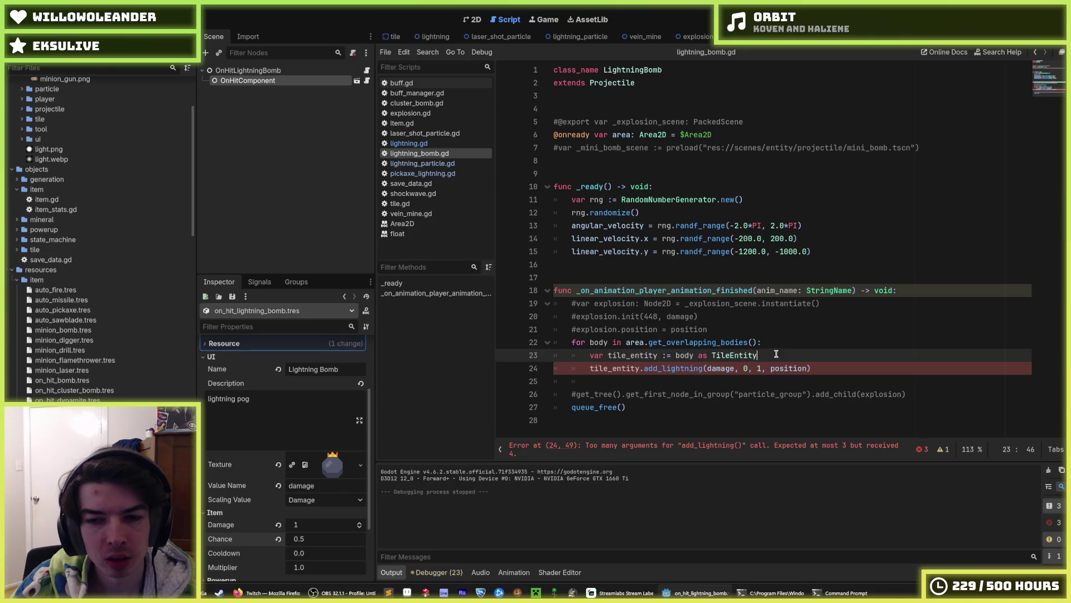
Trial-edit pickaxe_lightning.gd's line 10 call, swapping the count 3 for 0, and save.
left_click(436, 173)
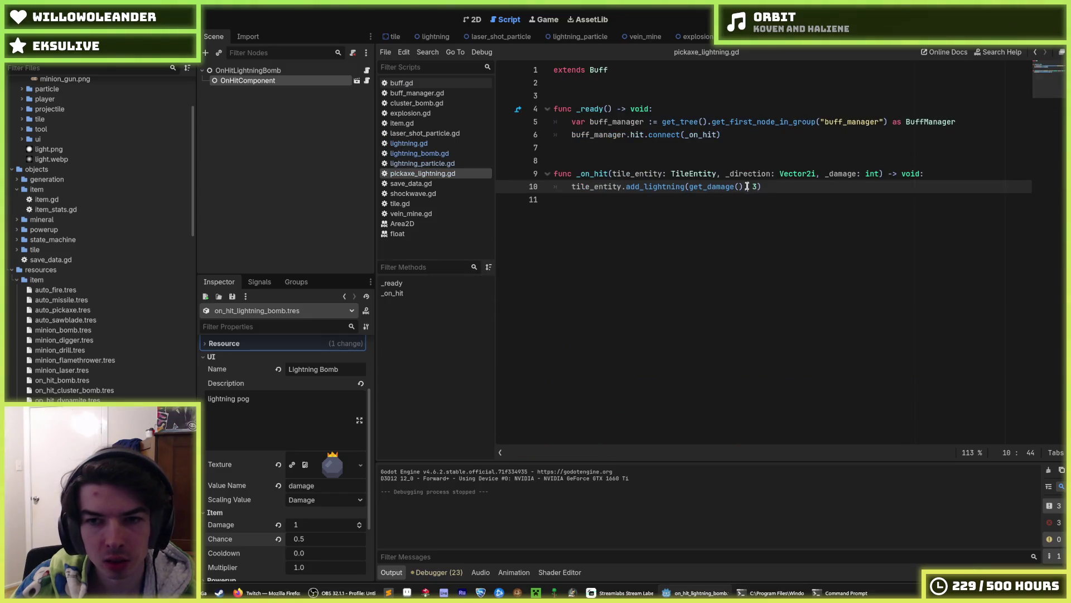
key("End")
key("ctrl+s")
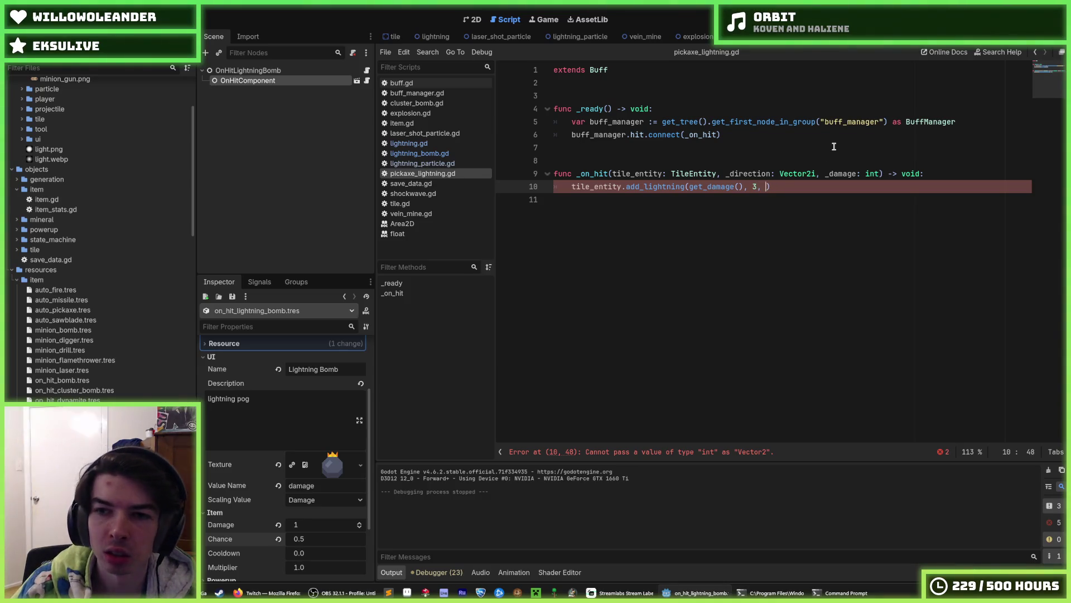
key("BackSpace")
type("0")
key("Left")
key("Left")
key("Left")
key("BackSpace")
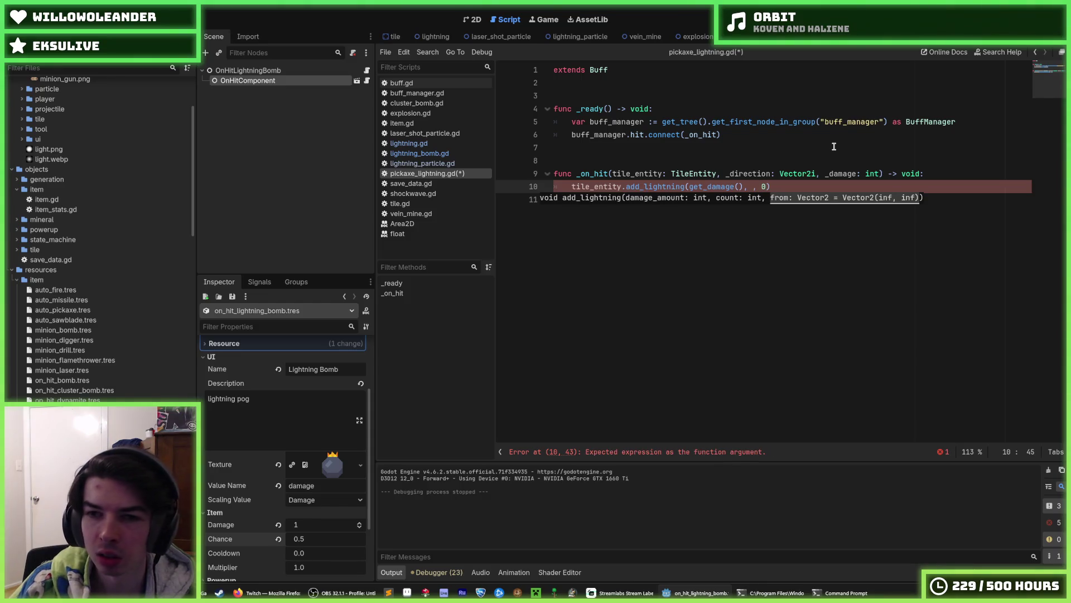
key("Right")
key("Right")
key("Right")
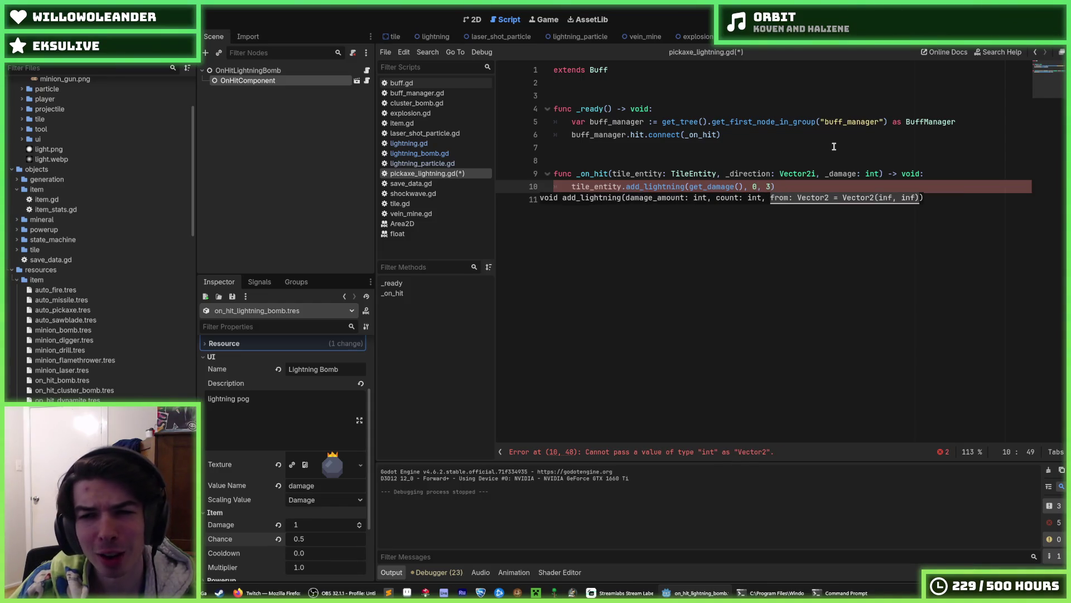
key("ctrl+s")
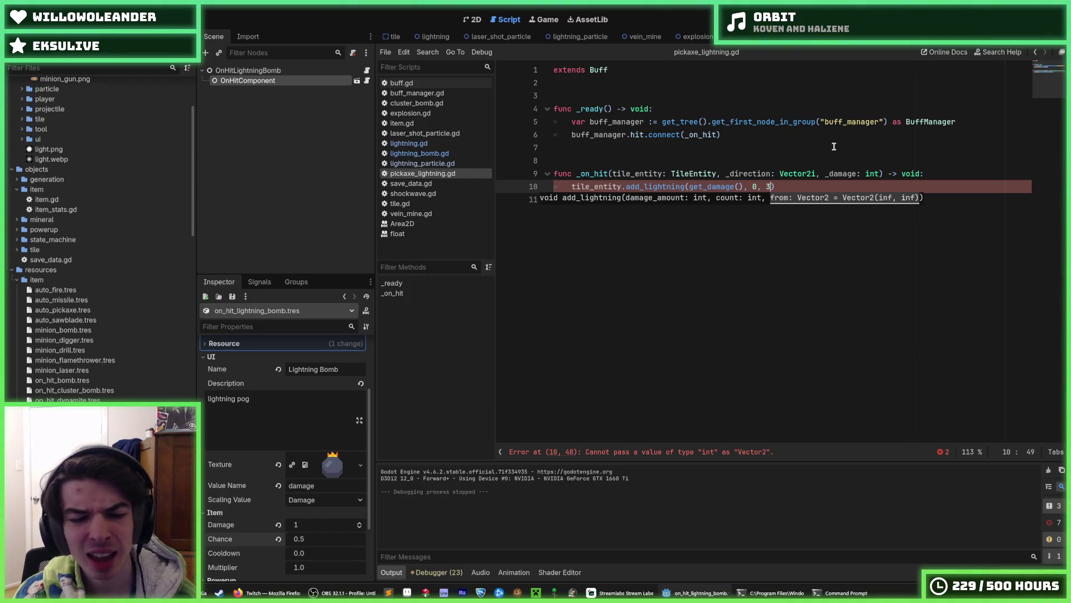
key("ctrl+s")
Restore the count of 3 in pickaxe_lightning.gd's line 10 call and save.
key("Left")
key("Left")
key("Left")
key("BackSpace")
type("3")
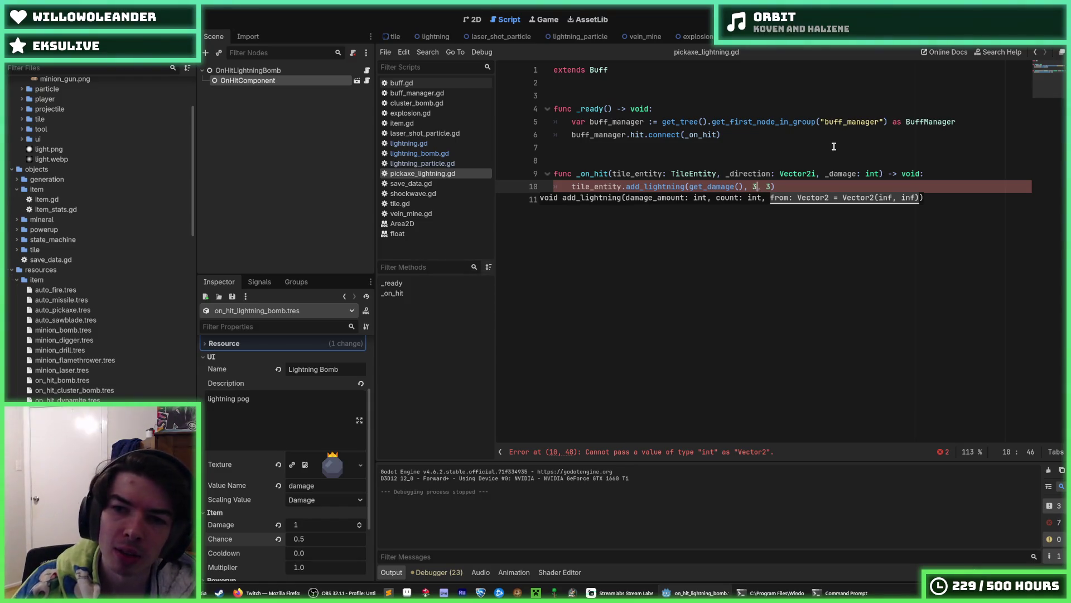
key("Right")
key("Right")
key("Right")
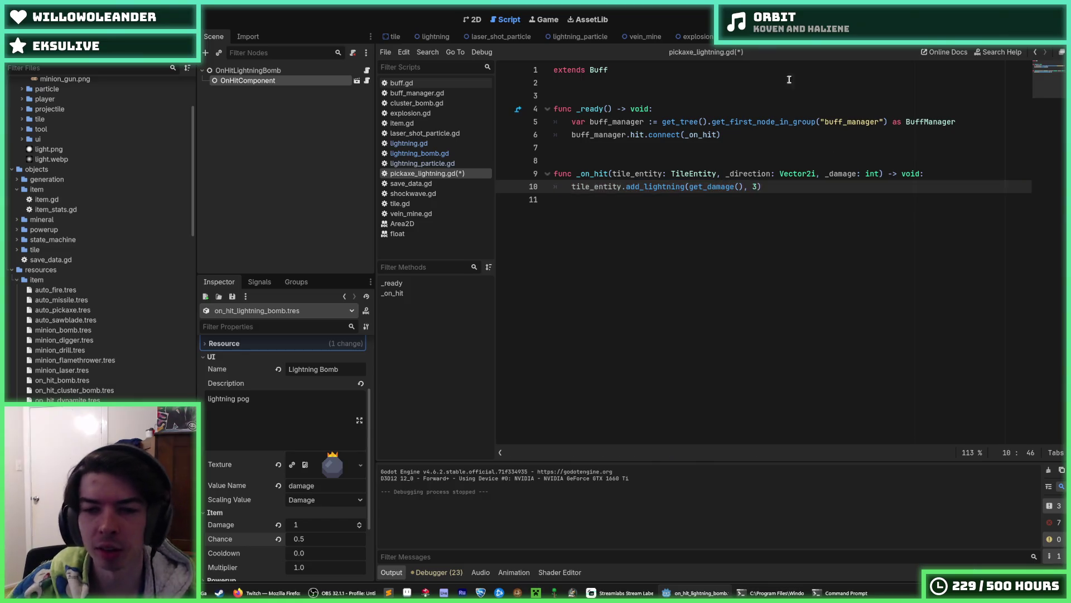
key("ctrl+s")
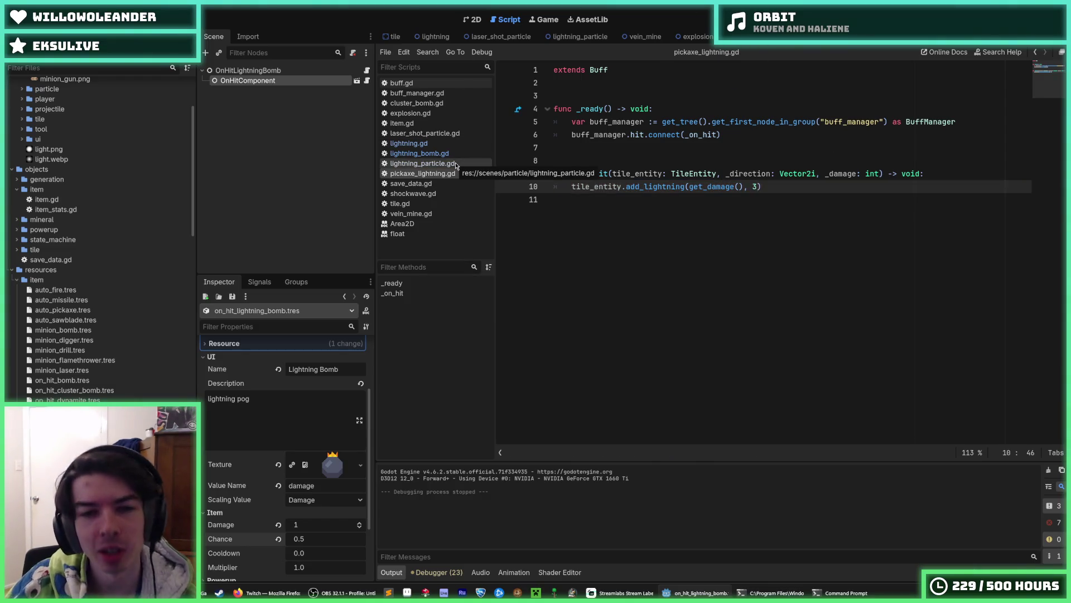
Replace the bomb's '0, 1' arguments with a single 1, giving add_lightning(damage, 1, position), and save.
left_click(453, 164)
left_click(424, 153)
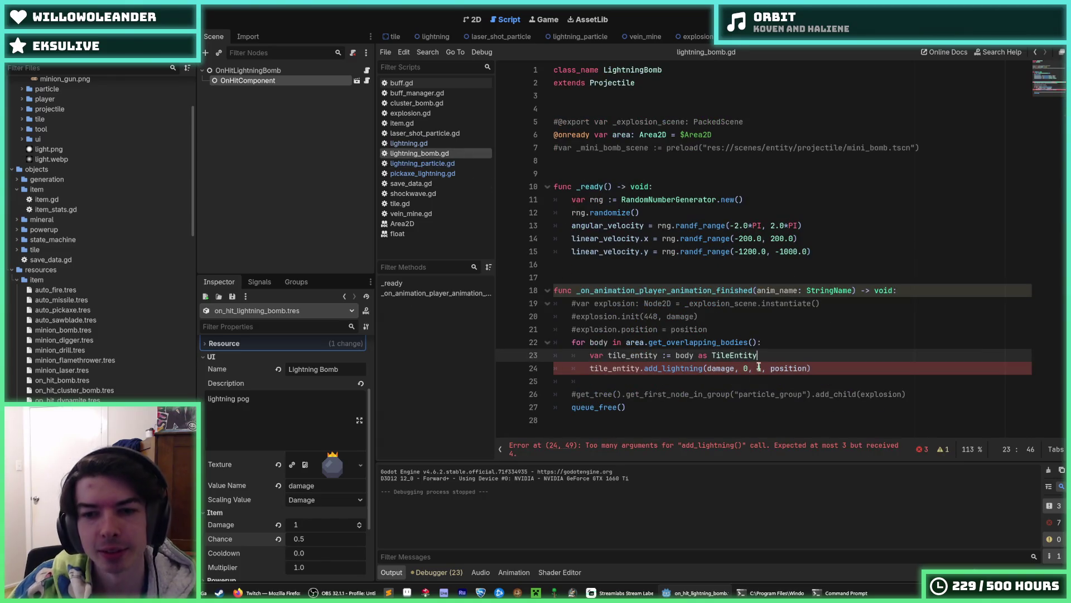
left_click_drag(760, 371, 740, 366)
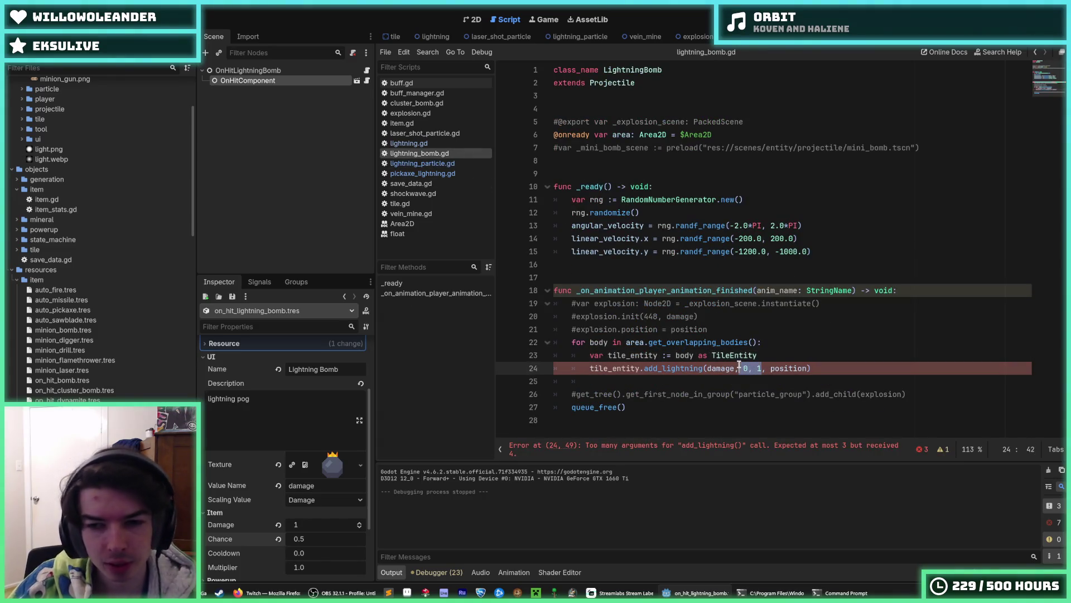
type("1")
key("ctrl+s")
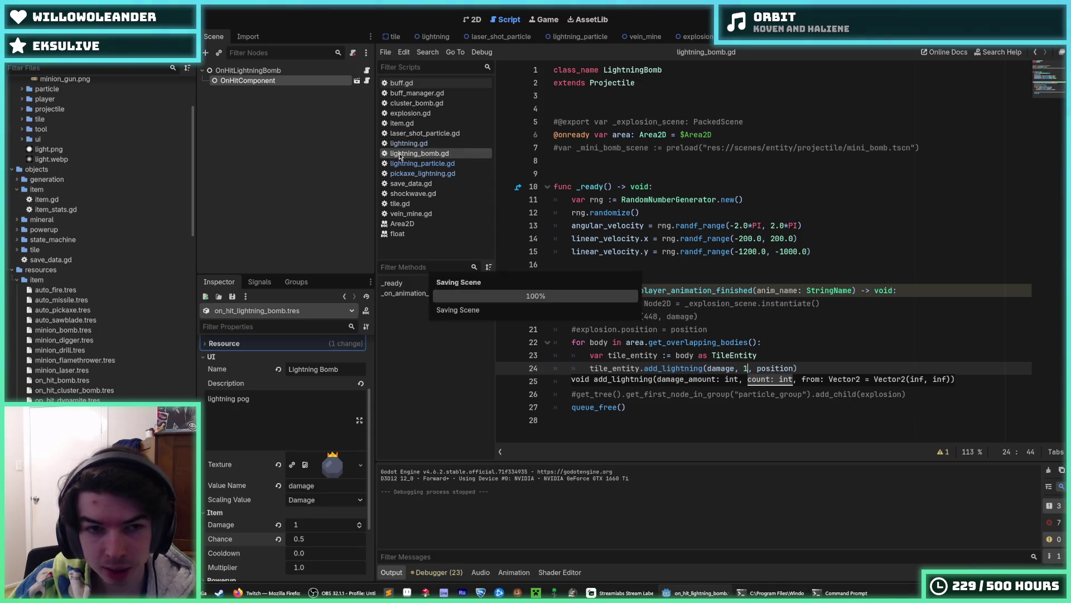
Save the open scripts and bring up lightning.gd.
left_click(419, 163)
left_click(422, 172)
key("ctrl+s")
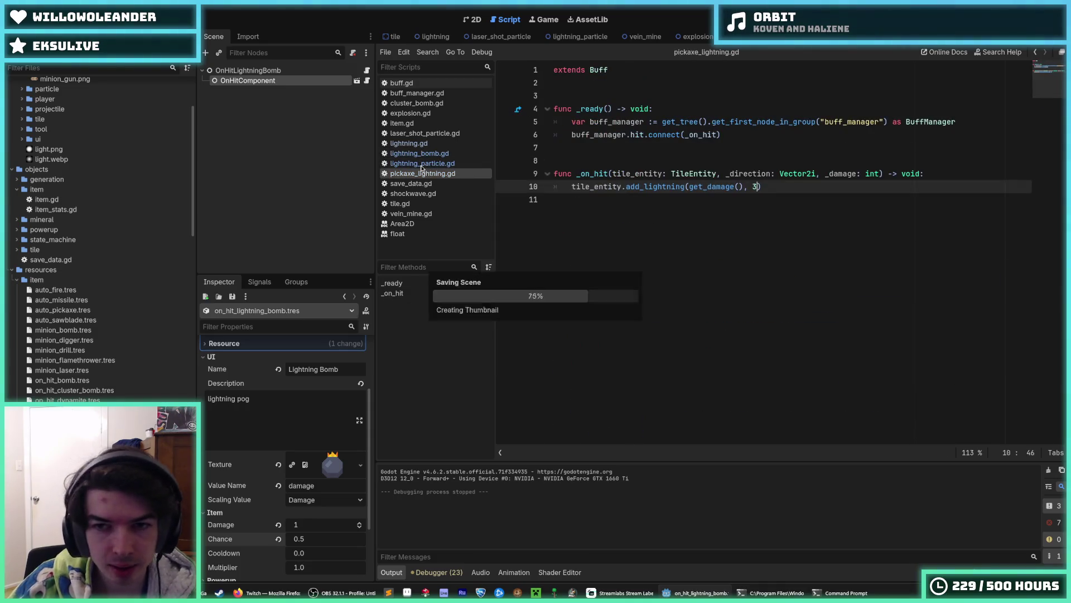
left_click(425, 165)
left_click(426, 156)
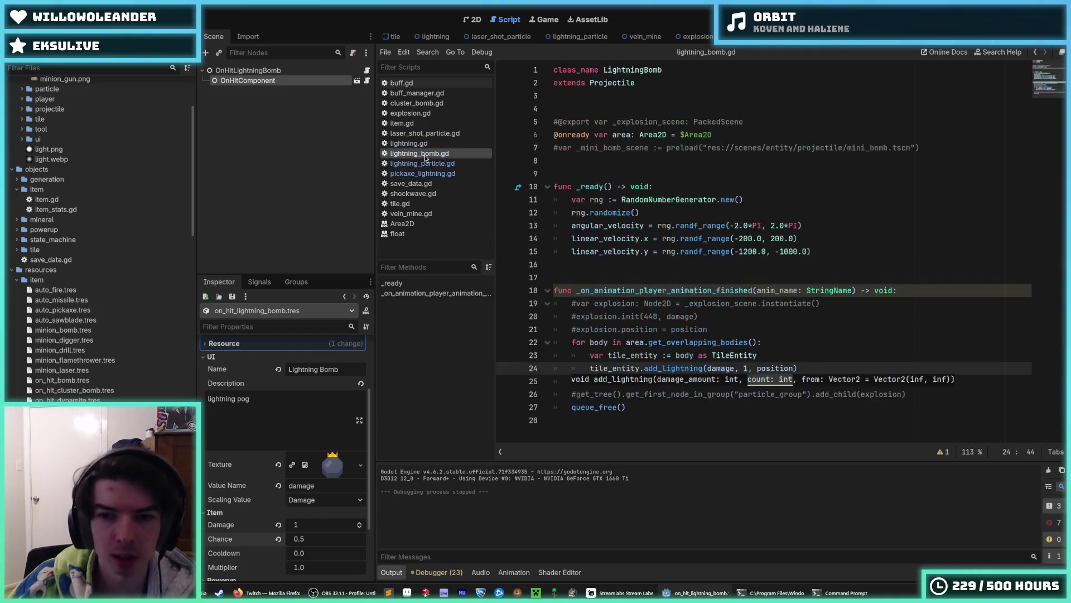
left_click(424, 174)
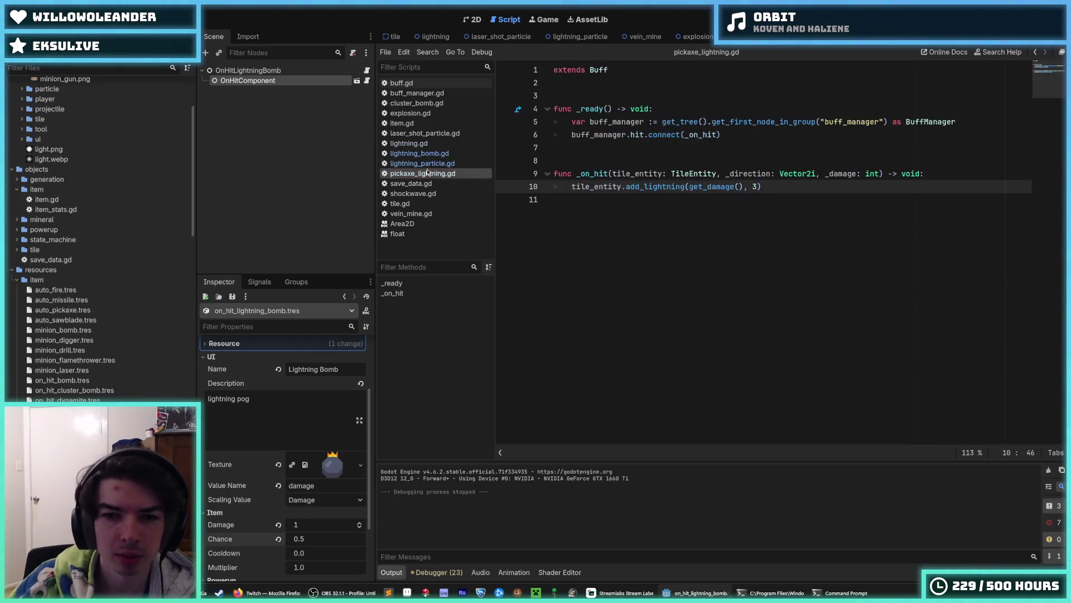
left_click(424, 165)
left_click(434, 144)
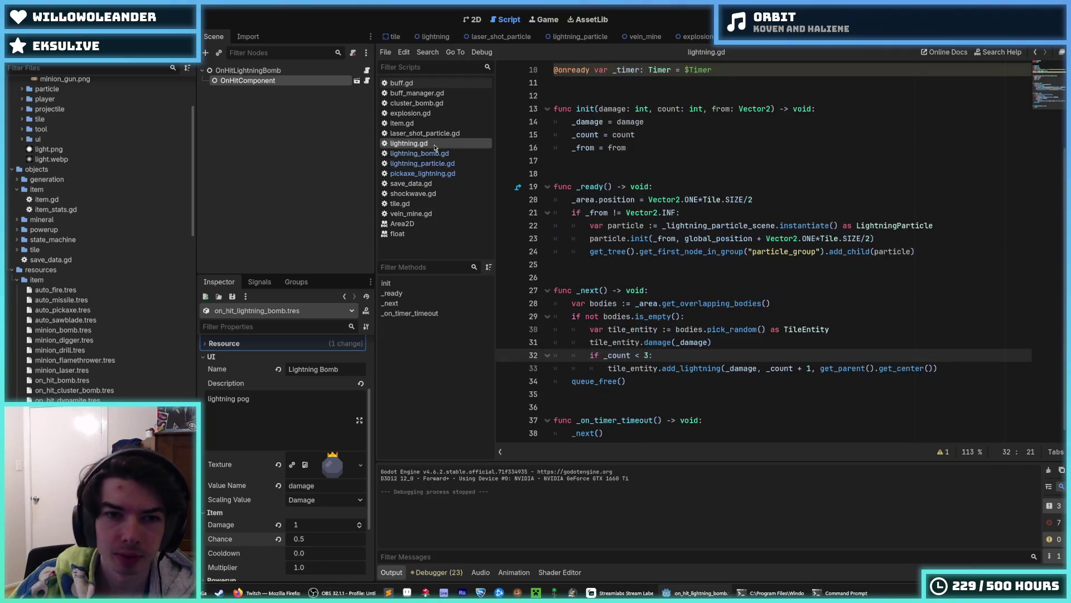
Change lightning.gd's line 32 check to compare _count against 0 and save.
key("BackSpace")
key("BackSpace")
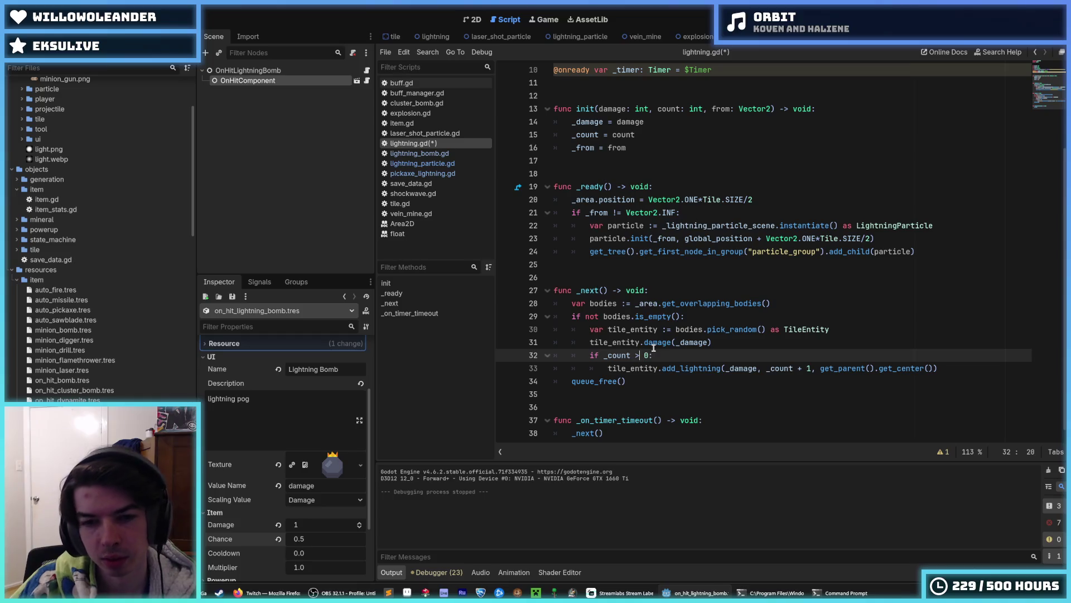
key("ctrl+z")
key("ctrl+z")
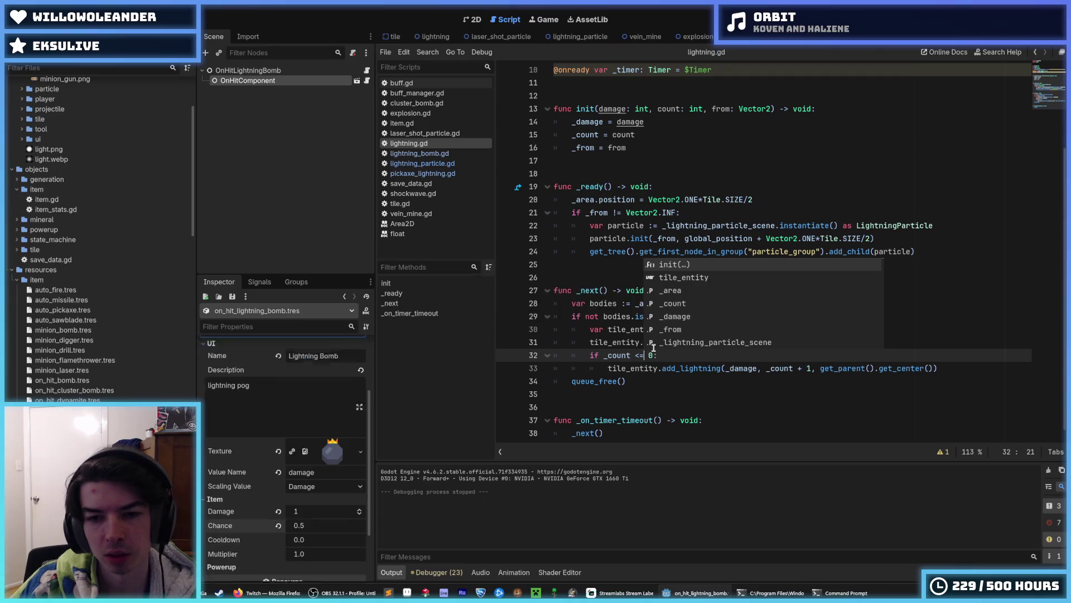
key("End")
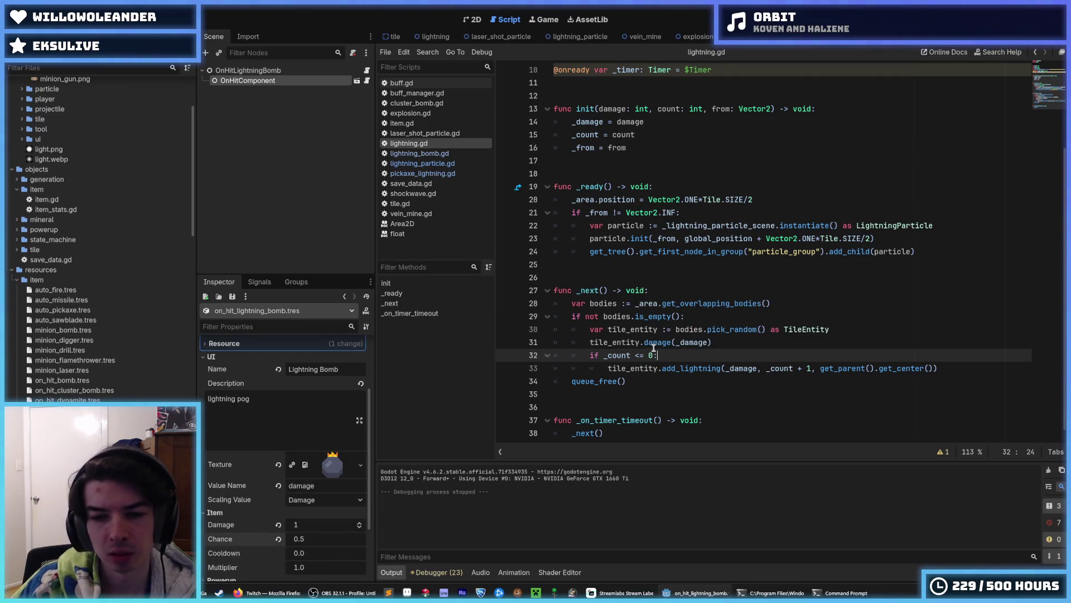
key("ctrl+s")
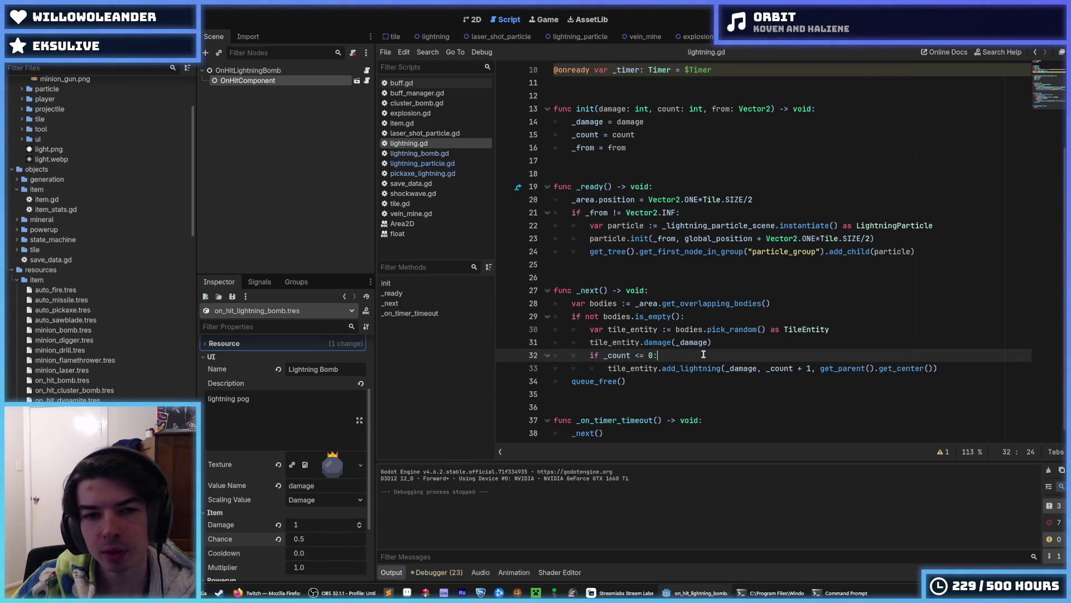
Return to lightning_bomb.gd and launch the game to test the bomb.
key("alt+Left")
key("alt+Left")
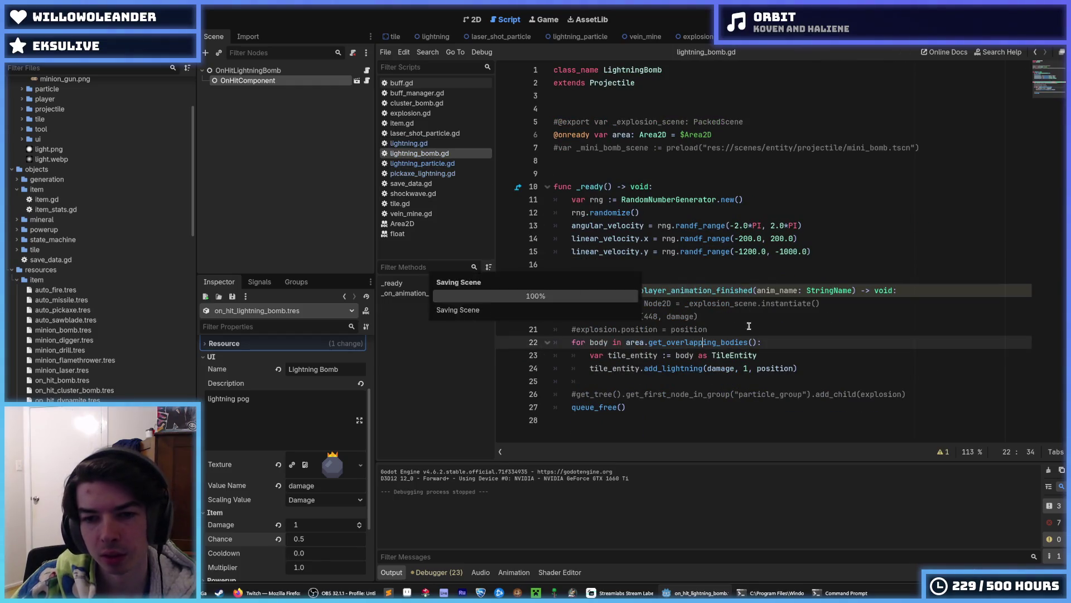
left_click(427, 168)
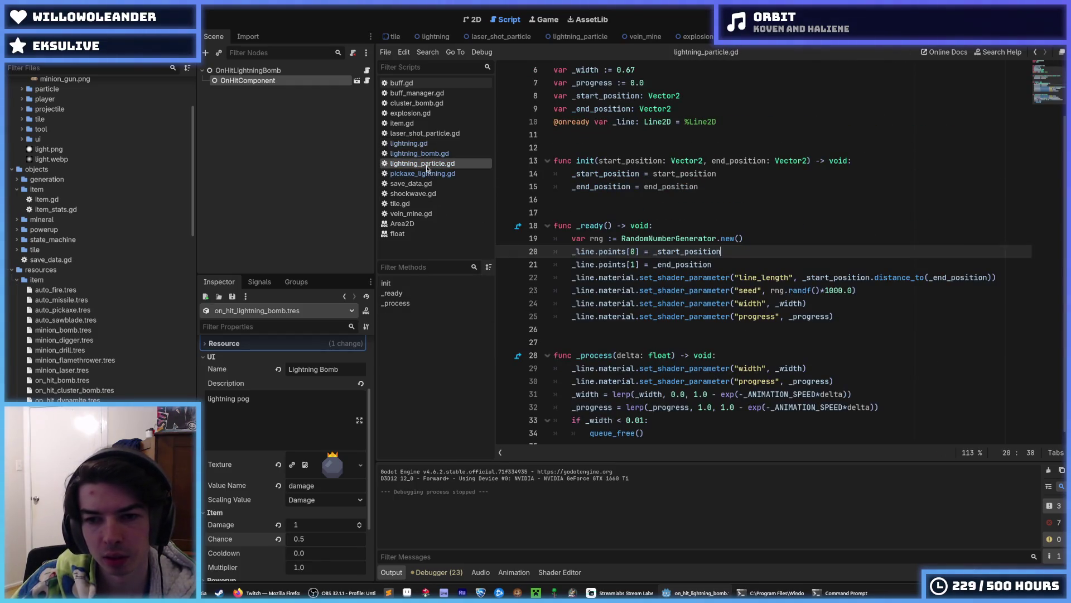
left_click(438, 157)
left_click(447, 163)
left_click(438, 153)
left_click(937, 212)
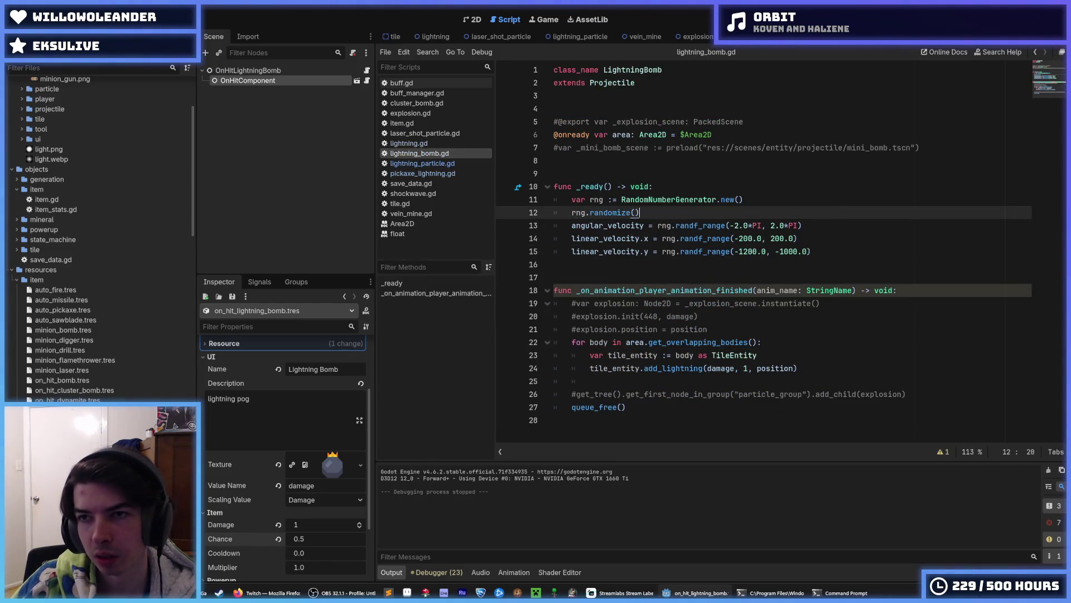
key("F5")
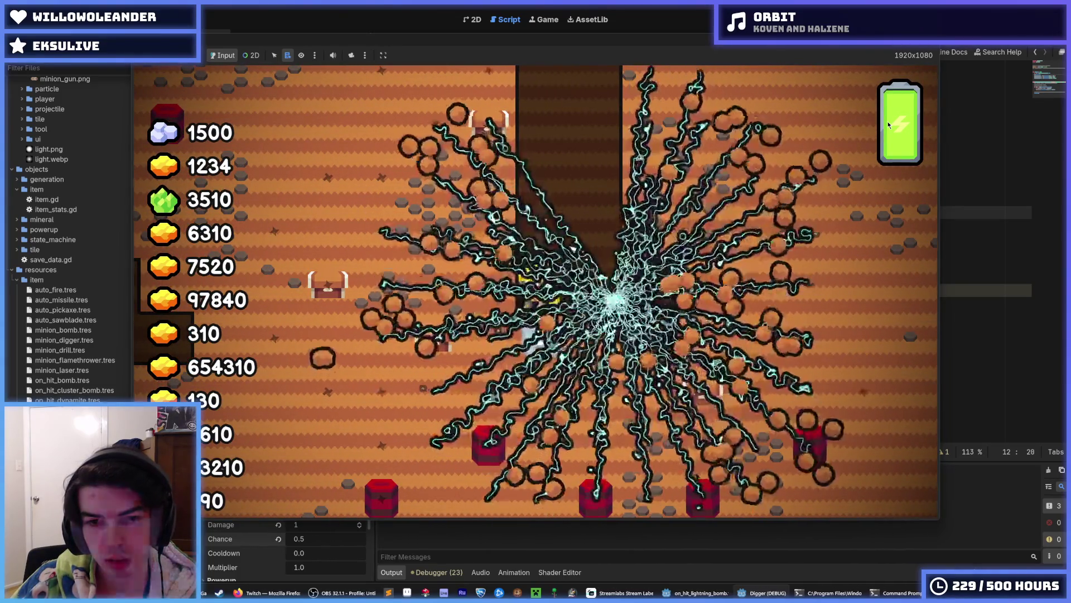
Dig right, left and down with the miner until the Lightning Bomb fires, then stop the game.
key("d")
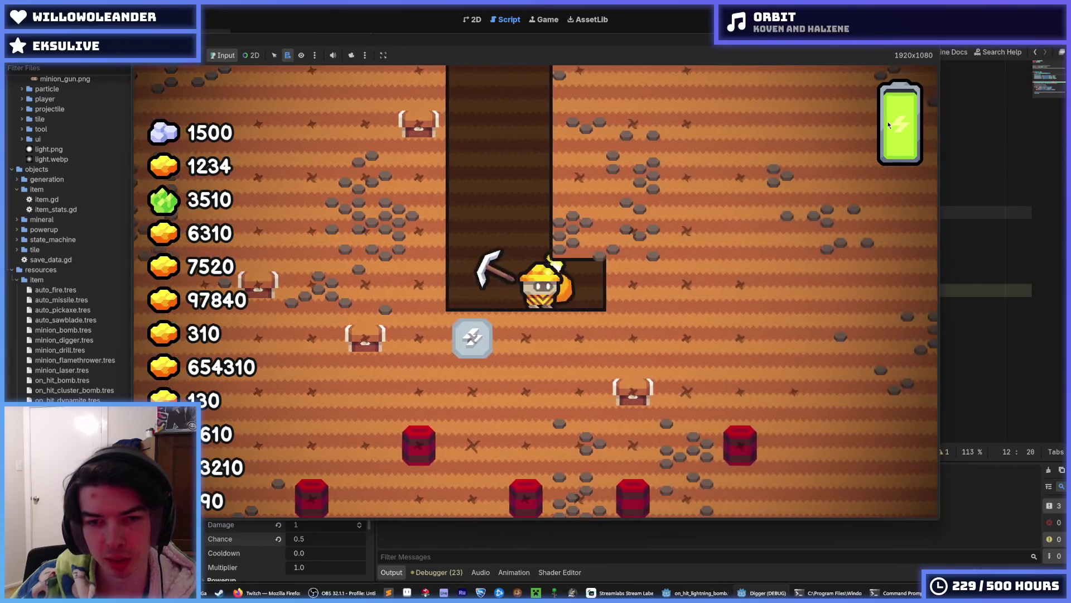
key("a")
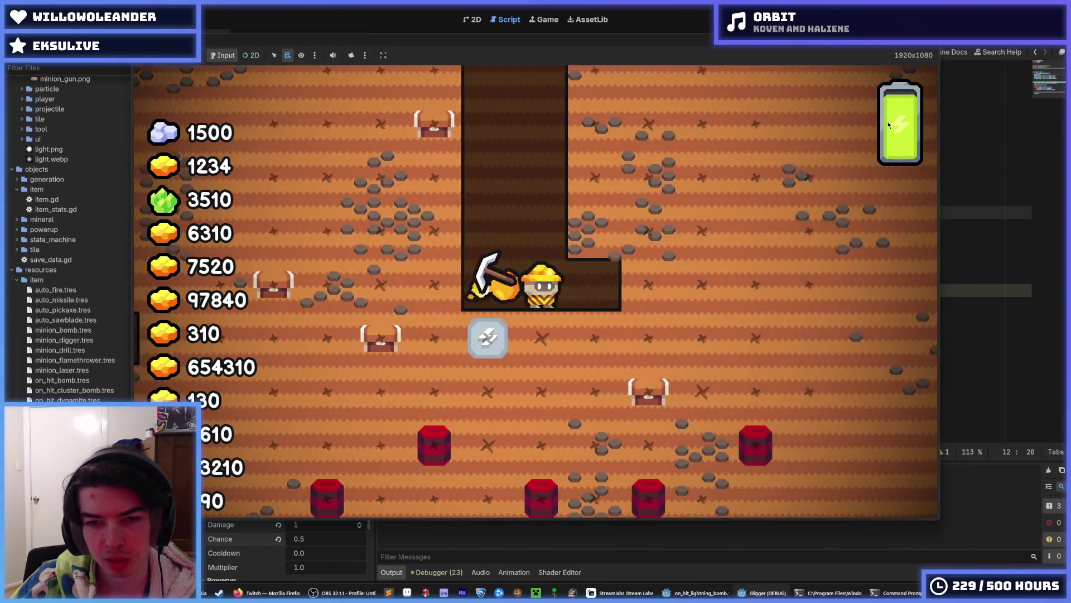
key("s")
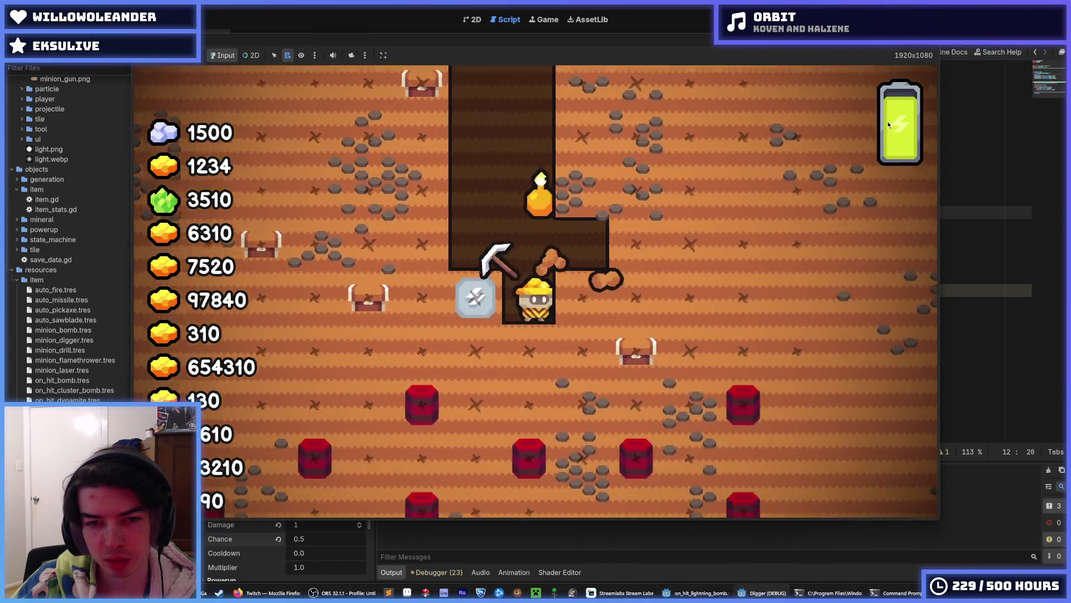
key("a")
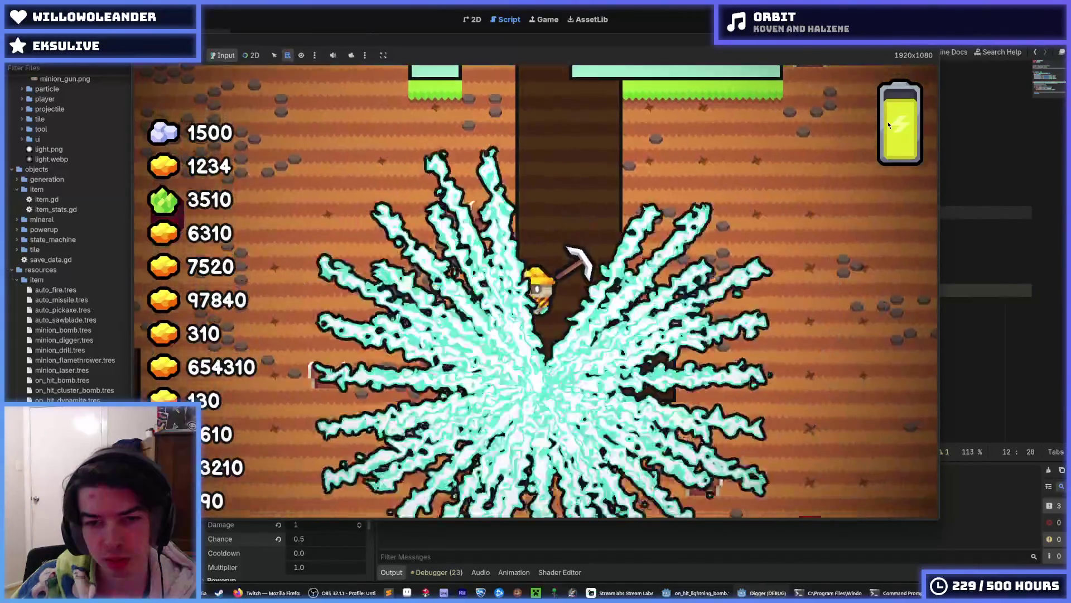
key("s")
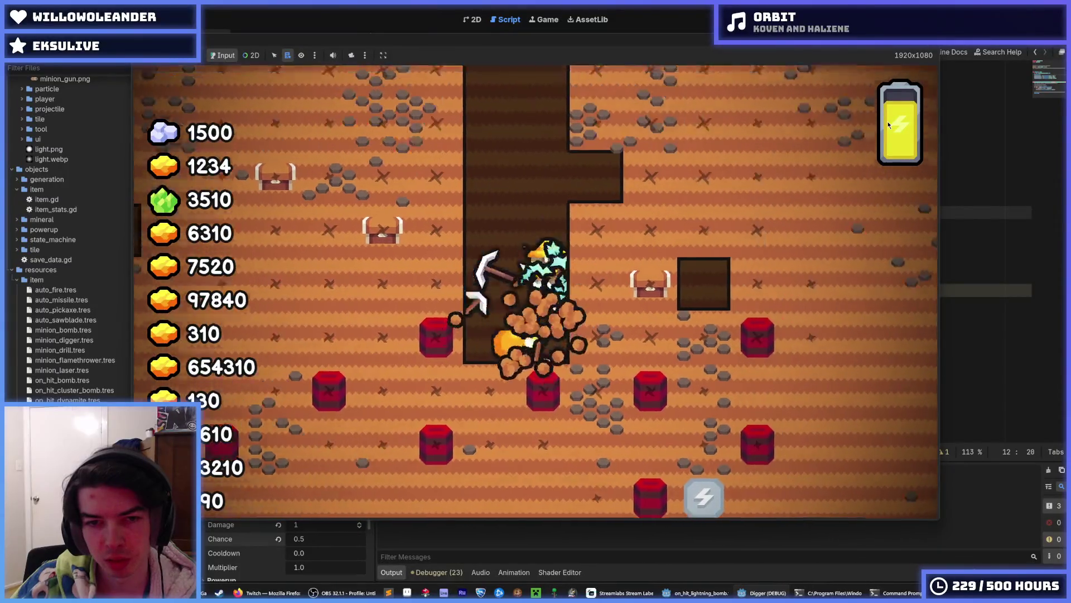
key("a")
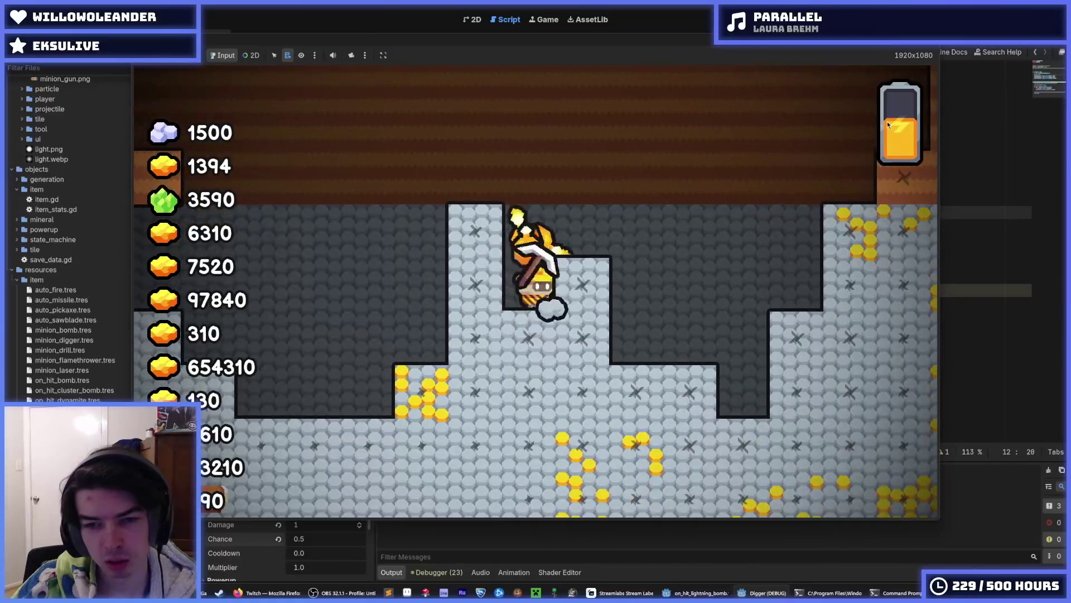
key("F8")
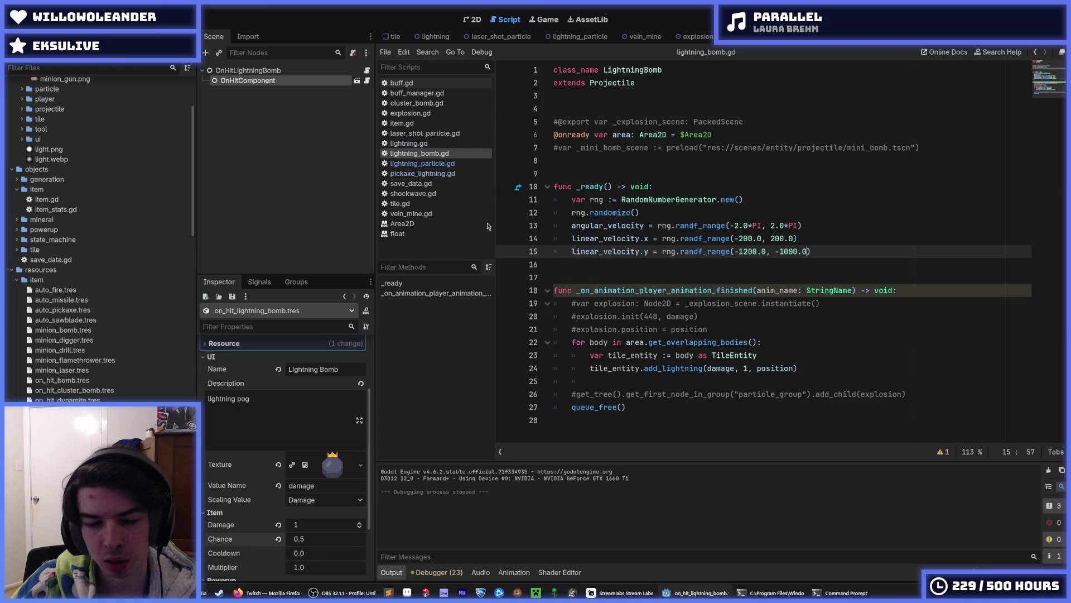
Change the add_lightning count in lightning_bomb.gd from 1 to 2, then run and stop the game.
left_click(427, 163)
left_click(427, 173)
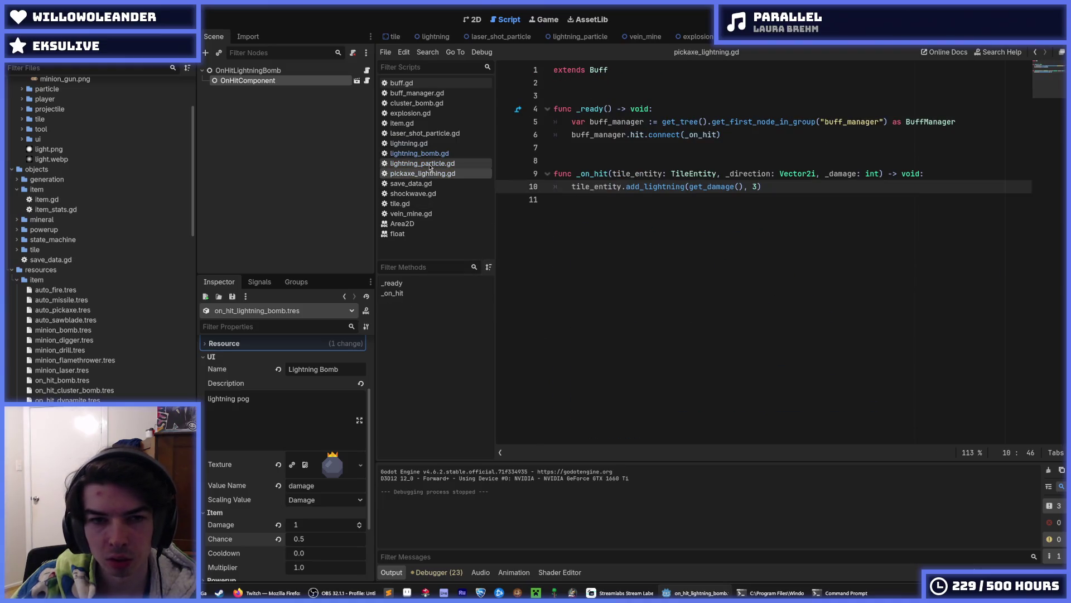
left_click(428, 153)
left_click(746, 368)
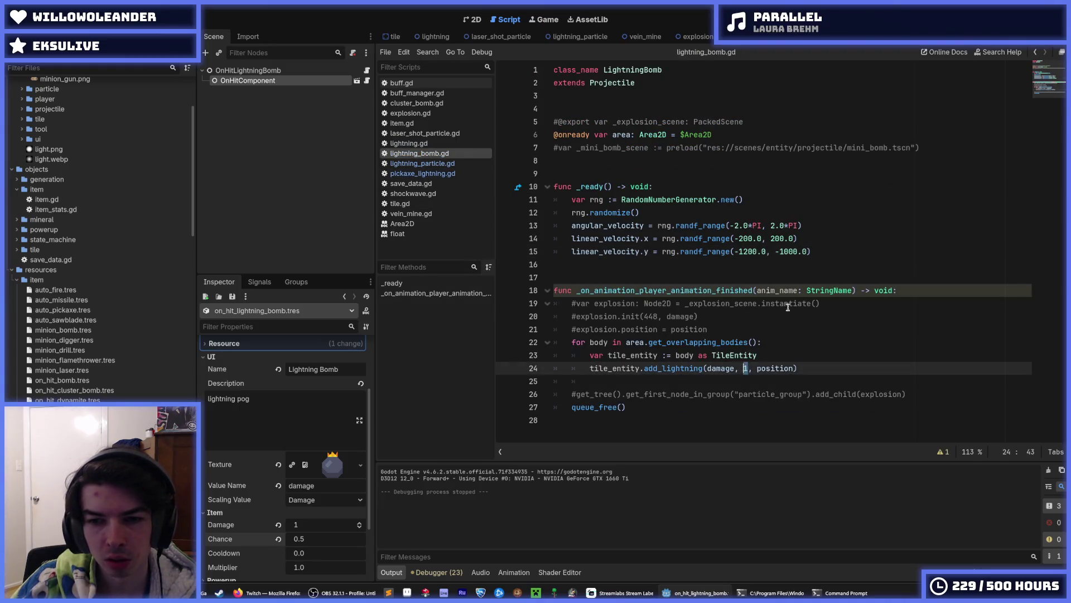
type("self,")
key("F5")
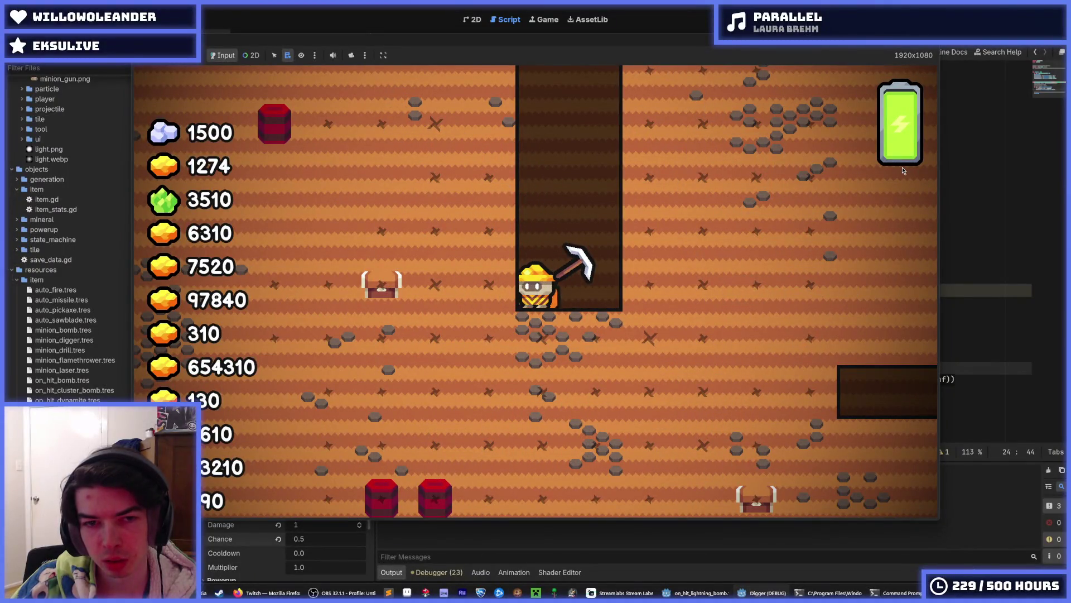
key("F8")
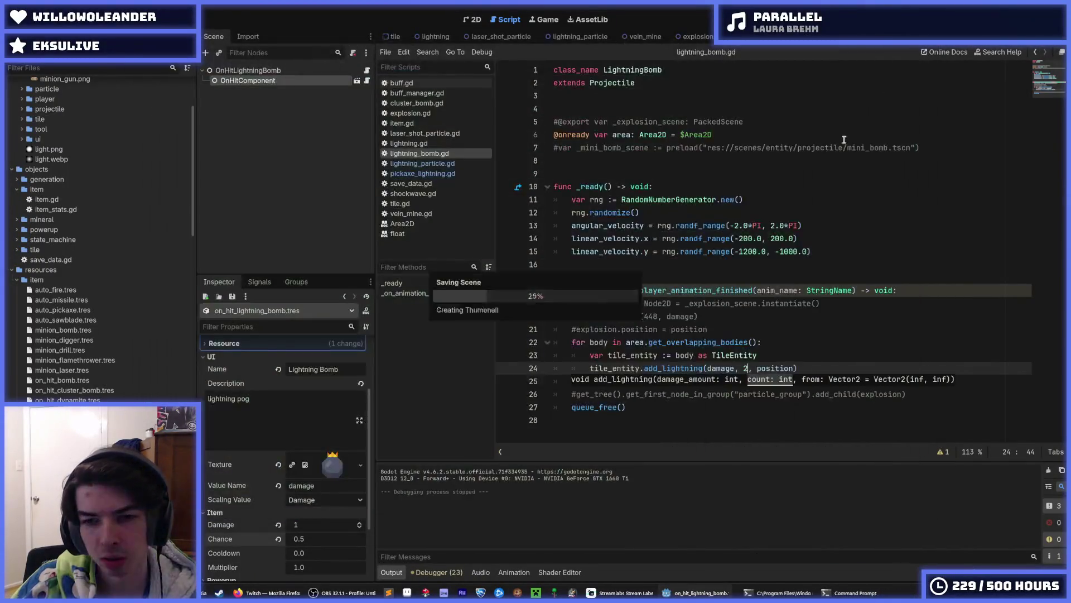
Browse the lightning scripts and bring up lightning.gd at its chaining code.
left_click(423, 173)
left_click(421, 163)
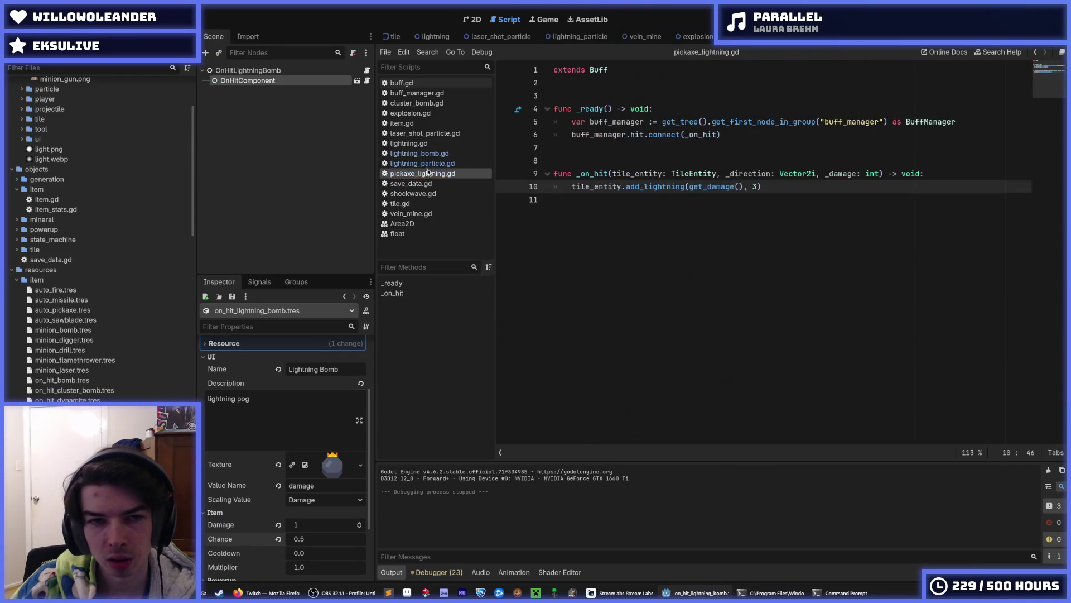
left_click(441, 154)
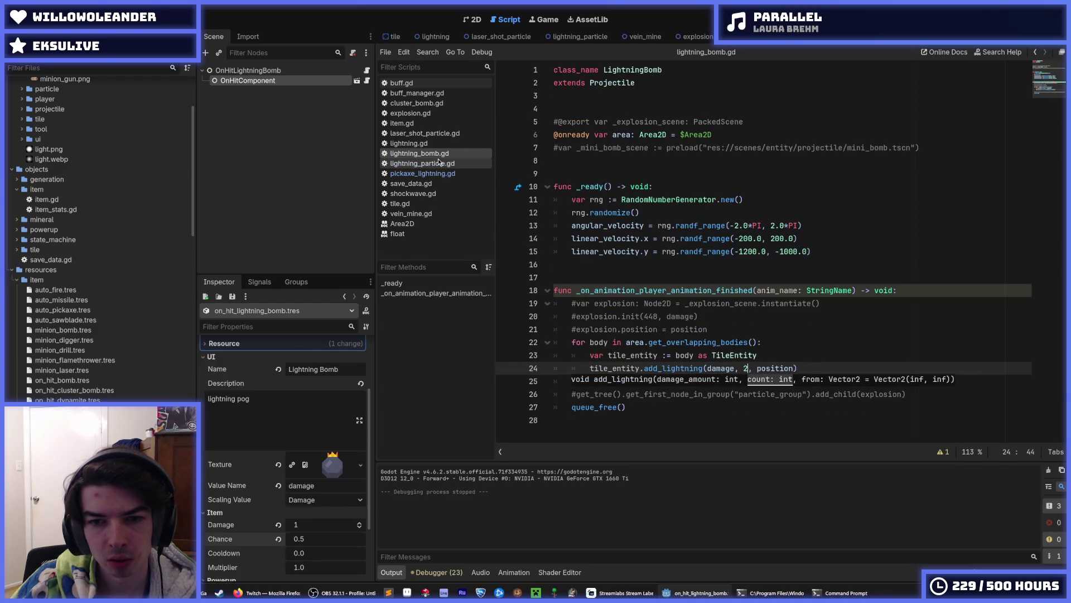
left_click(440, 164)
left_click(440, 173)
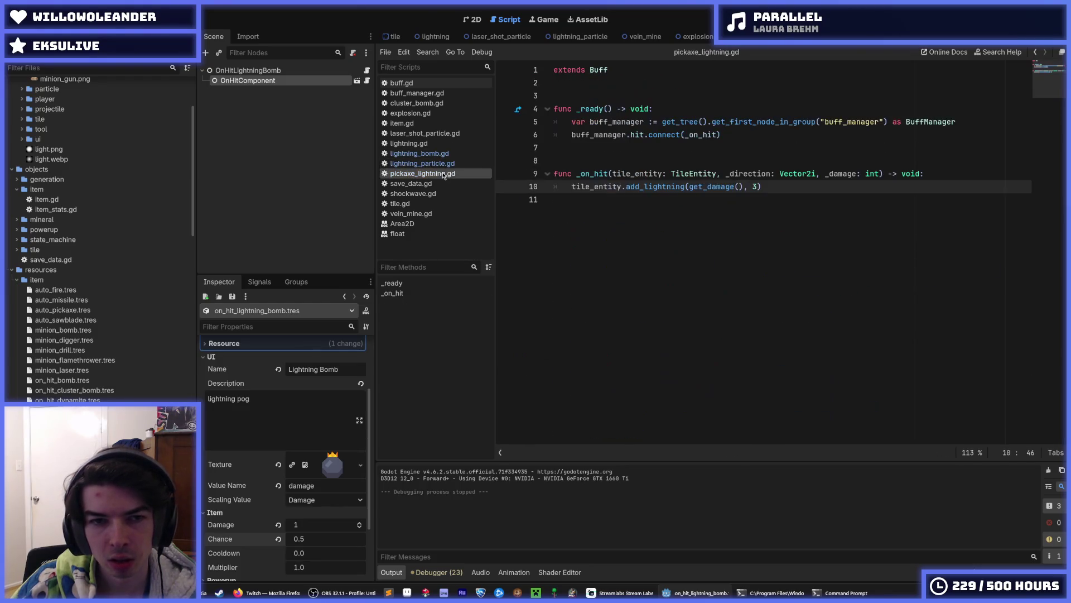
left_click(421, 153)
left_click(415, 143)
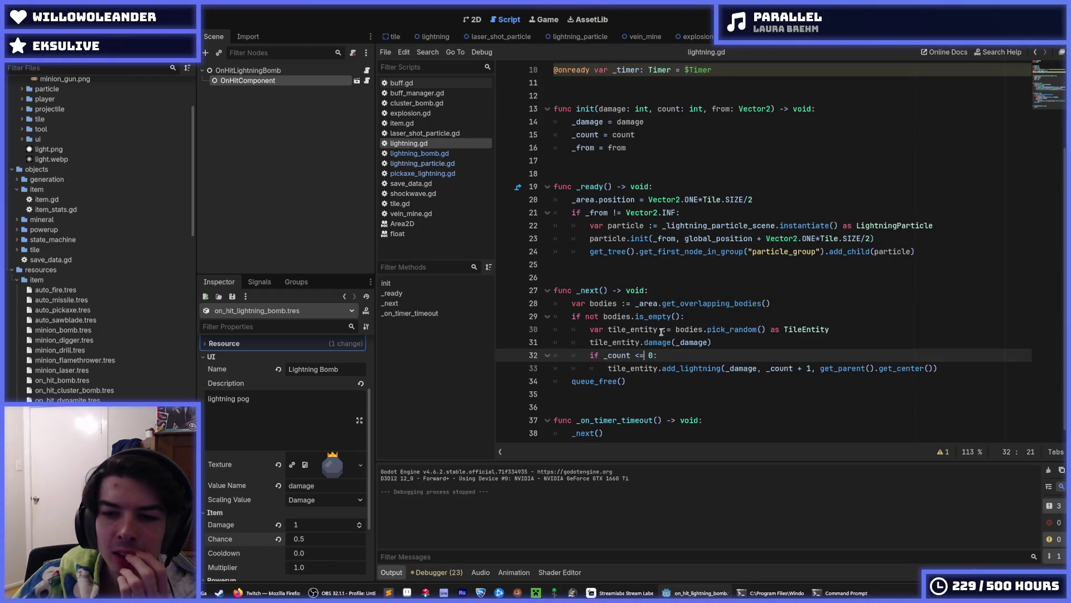
Make lightning.gd line 33 chain with _count - 1 instead of _count + 1, then run the game.
left_click(801, 368)
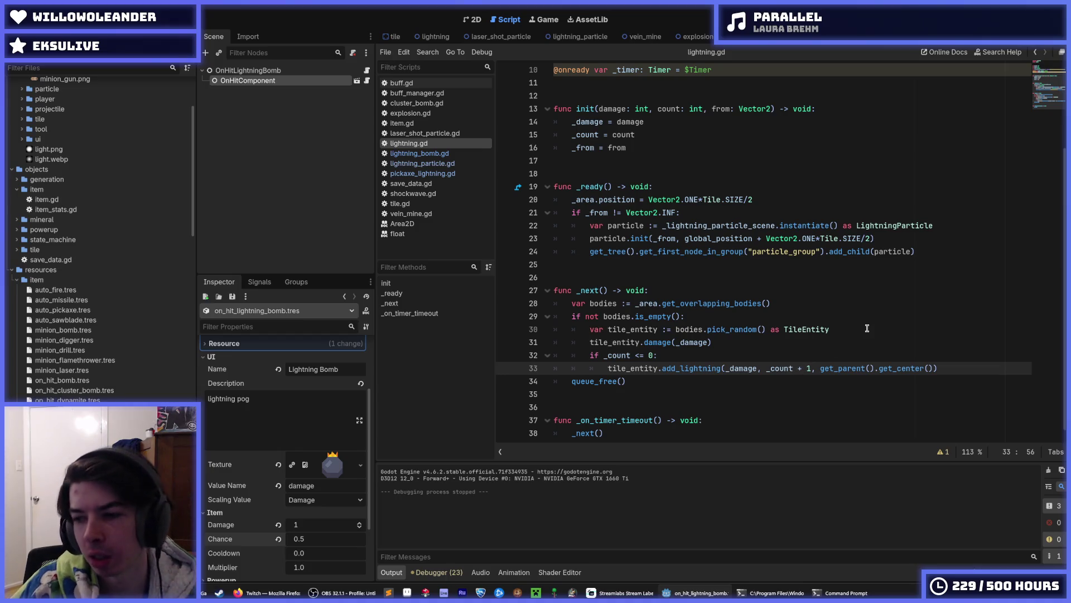
key("ctrl+s")
key("Right")
key("Right")
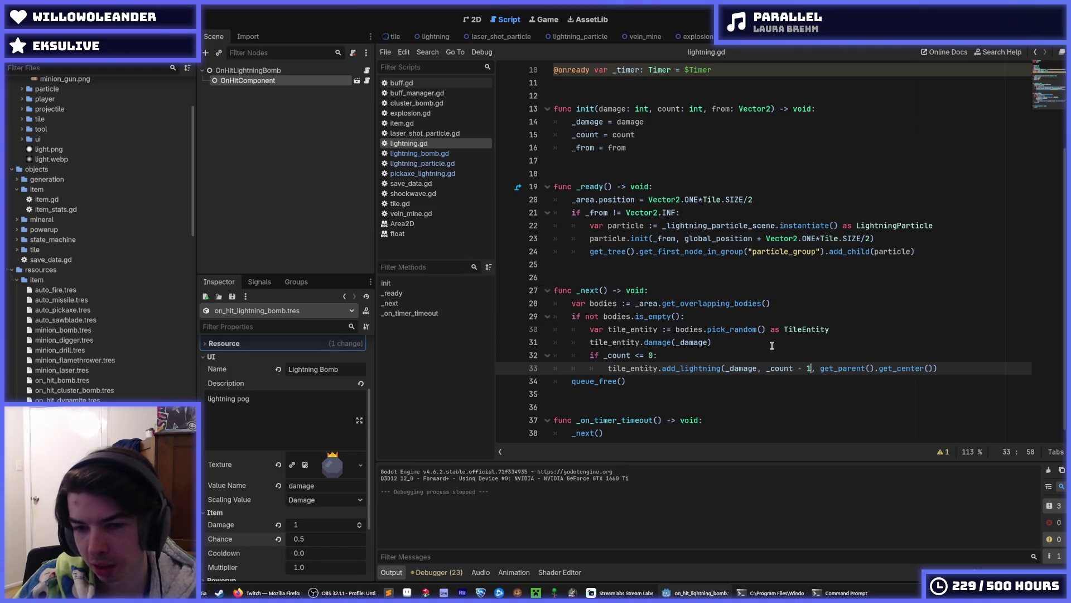
left_click(763, 360)
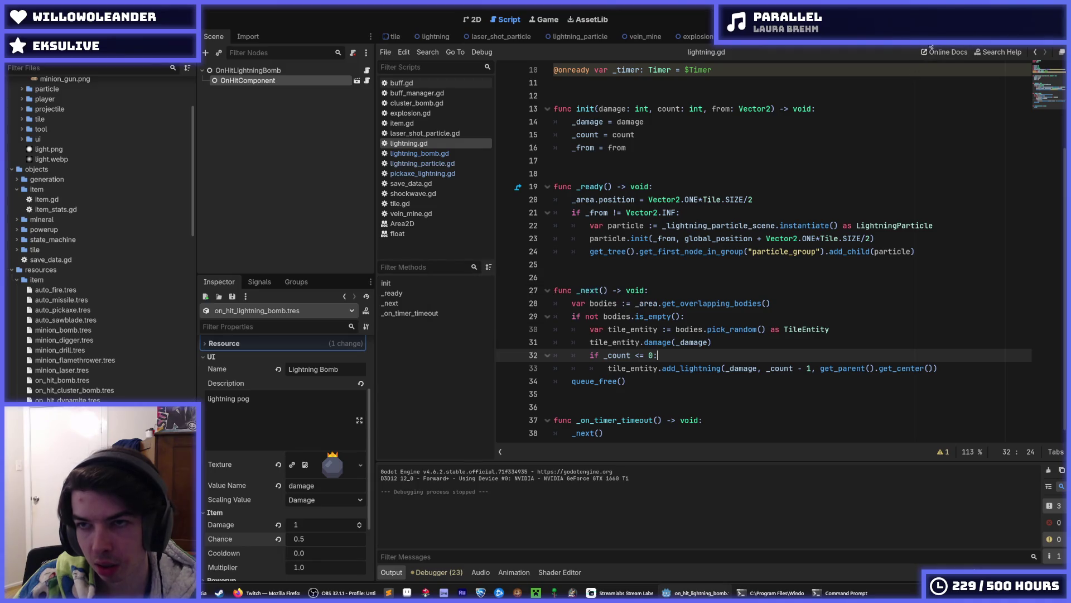
key("F5")
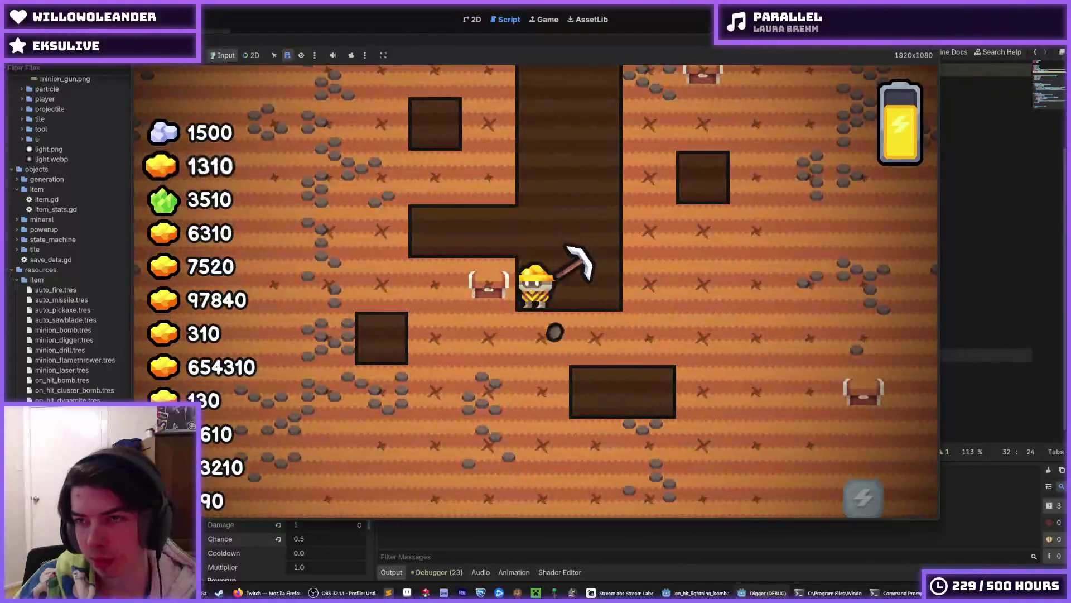
Stop the test run, inspect _count on line 33, and save lightning.gd.
key("F8")
key("ctrl+s")
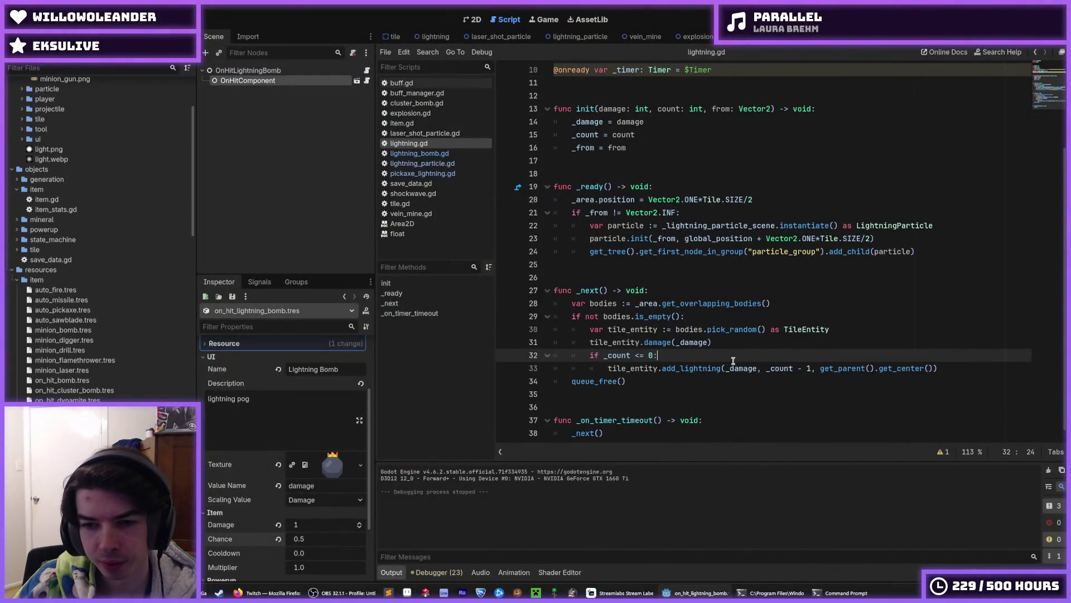
double_click(782, 369)
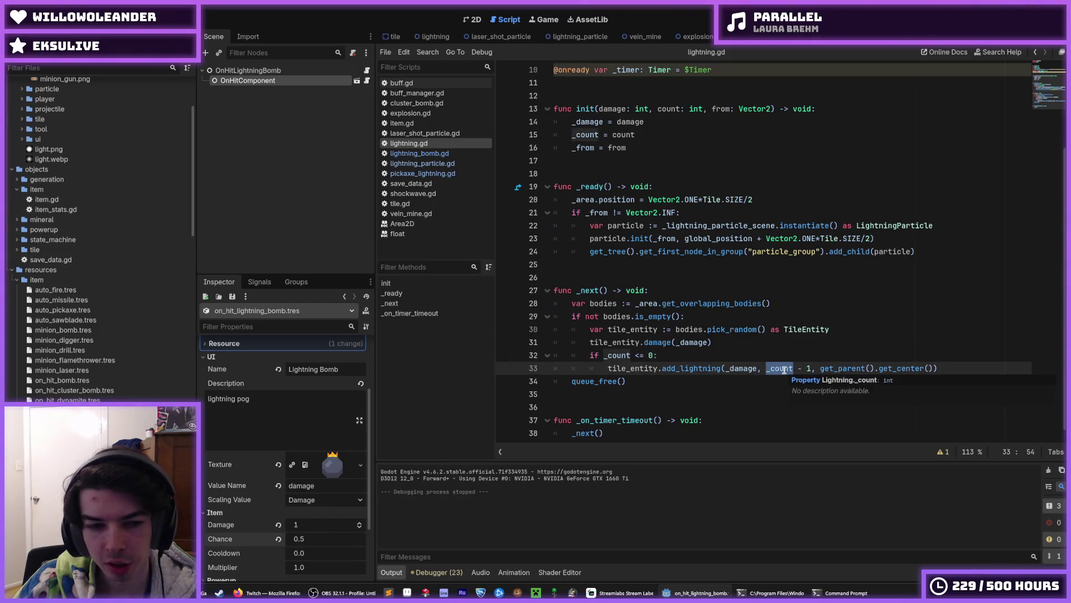
left_click(775, 355)
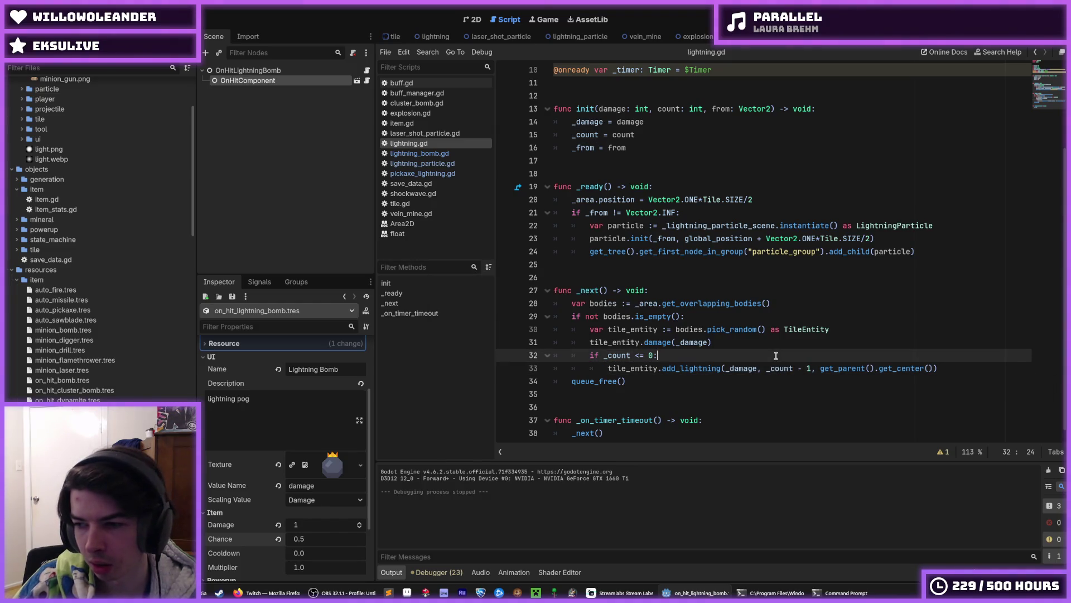
key("ctrl+s")
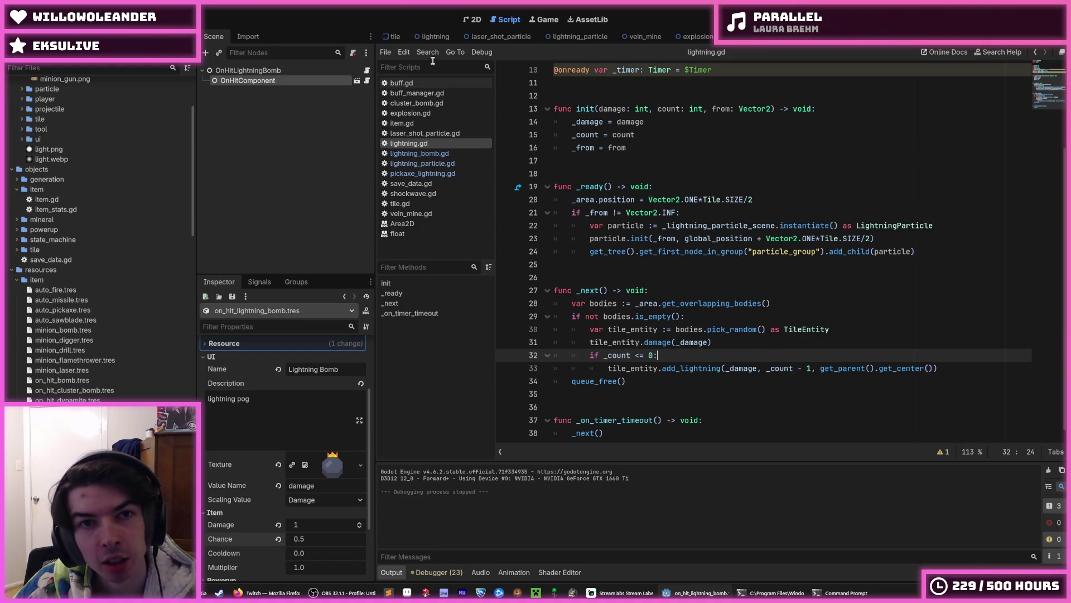
left_click(435, 35)
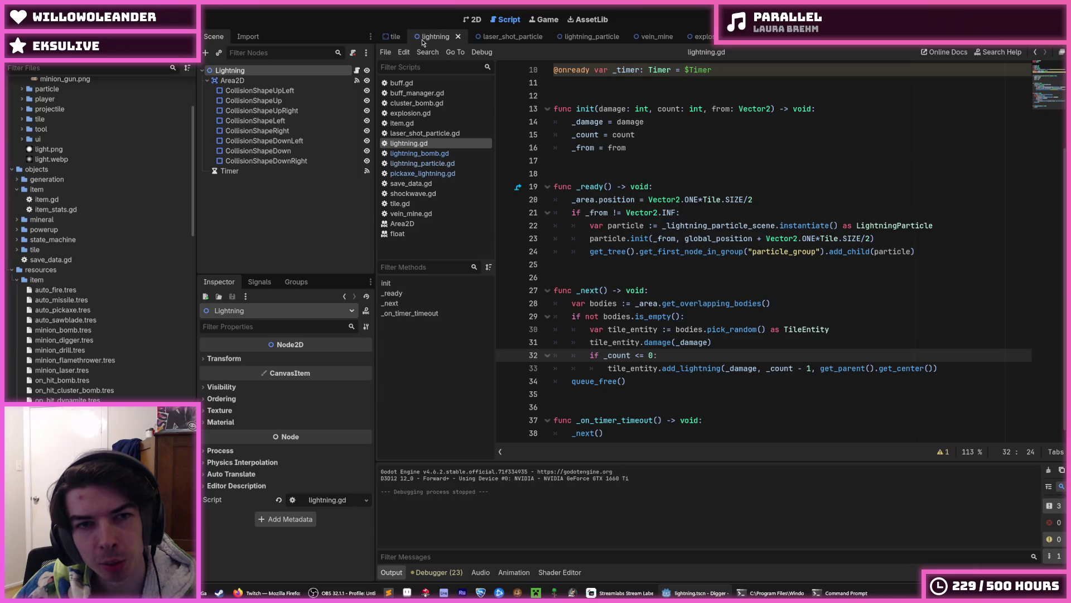
left_click(472, 20)
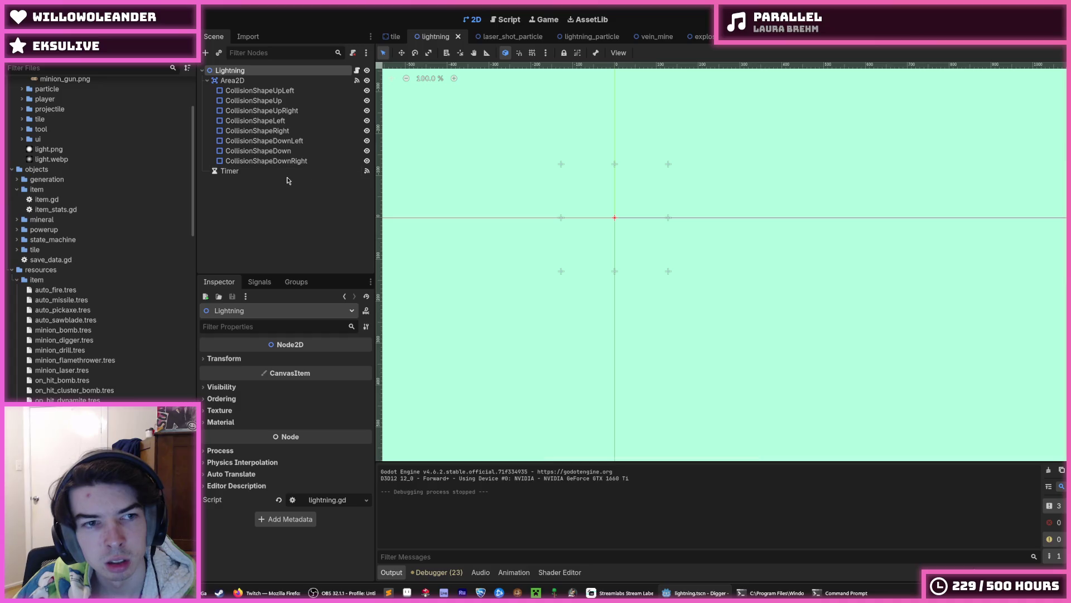
left_click(583, 37)
mouse_move(316, 534)
left_mouse_down()
mouse_move(357, 534)
mouse_move(323, 539)
left_mouse_up()
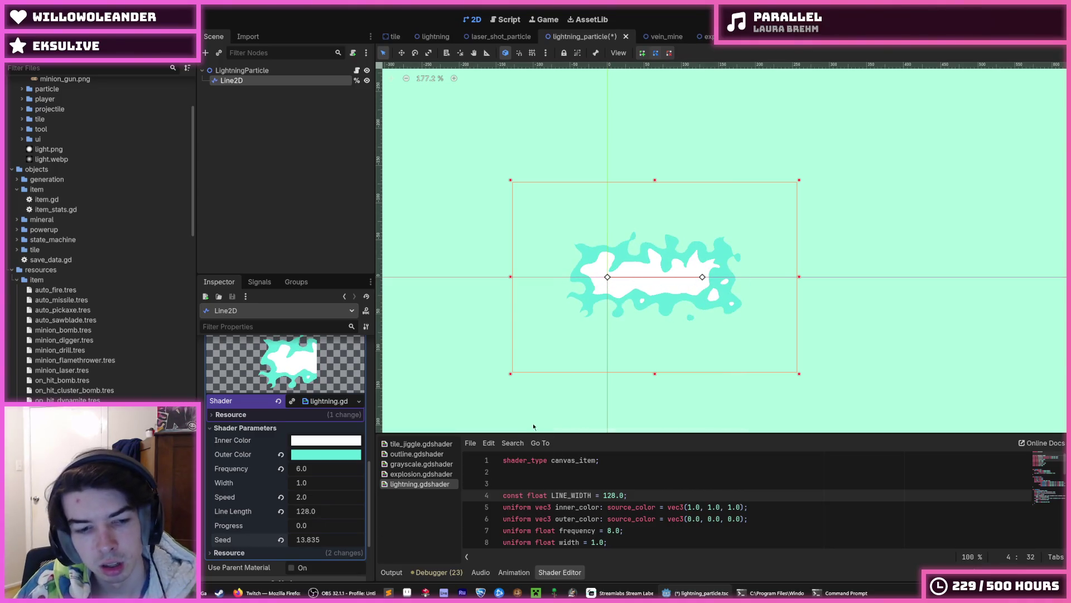
key("ctrl+z")
left_click_drag(566, 434, 566, 78)
scroll(619, 277, "down", 2)
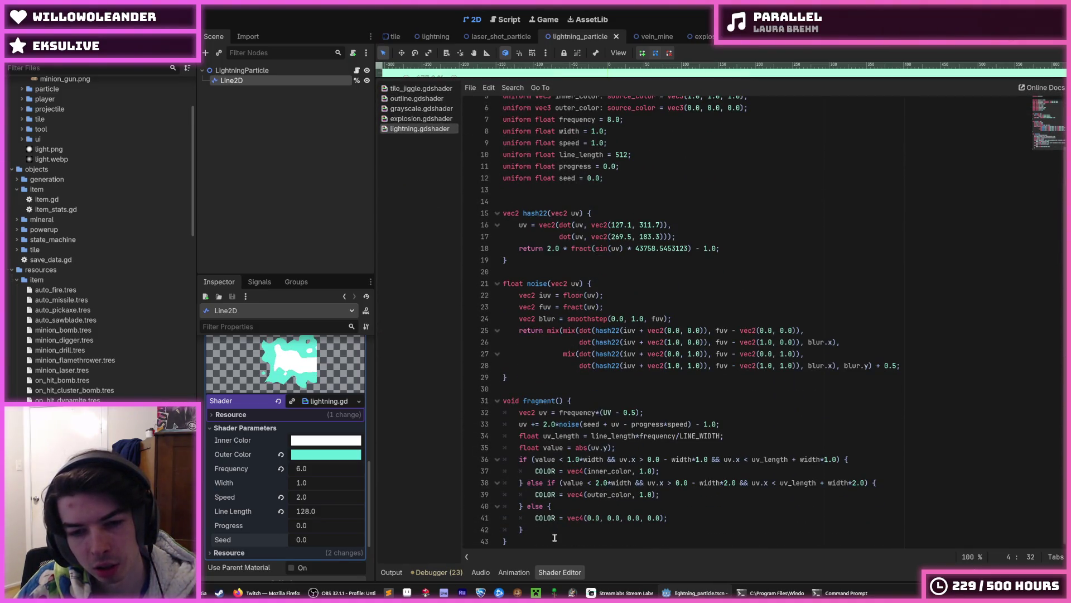
mouse_move(883, 375)
left_mouse_down()
mouse_move(532, 246)
mouse_move(536, 203)
left_mouse_up()
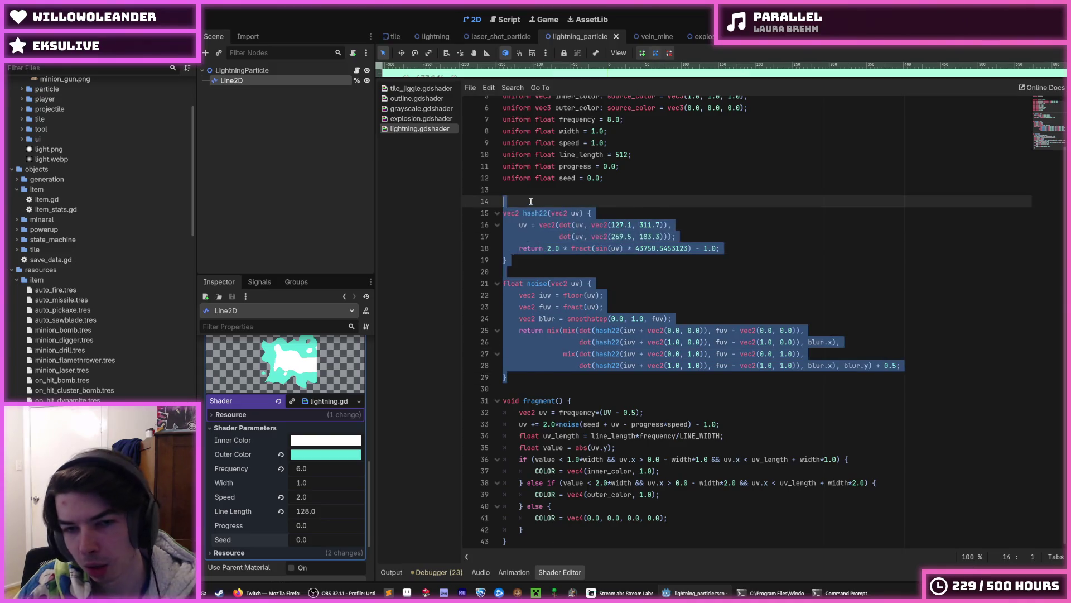
left_click(535, 204)
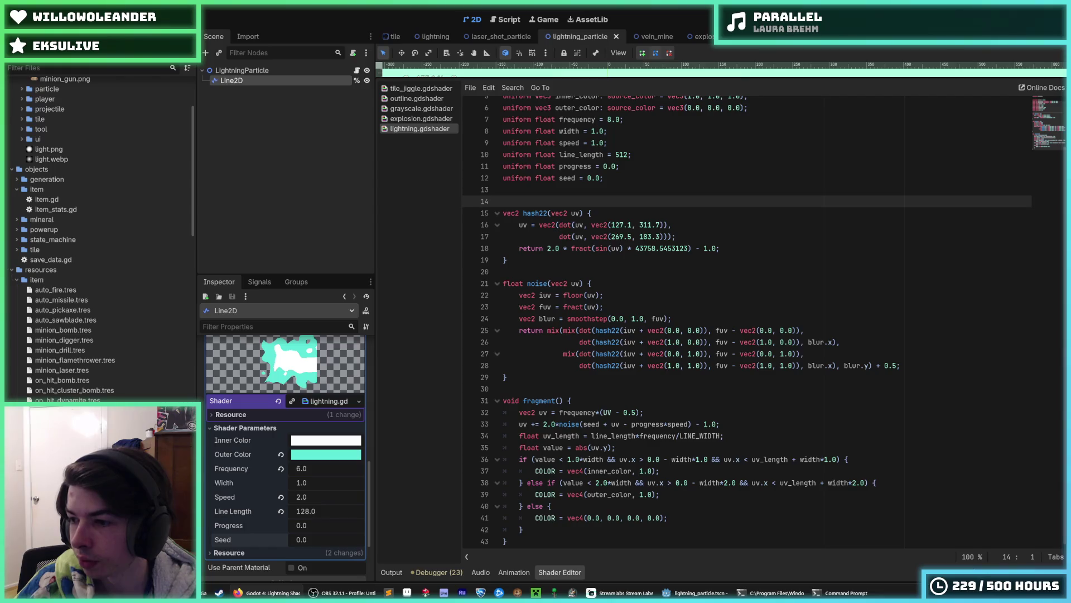
key("alt+Tab")
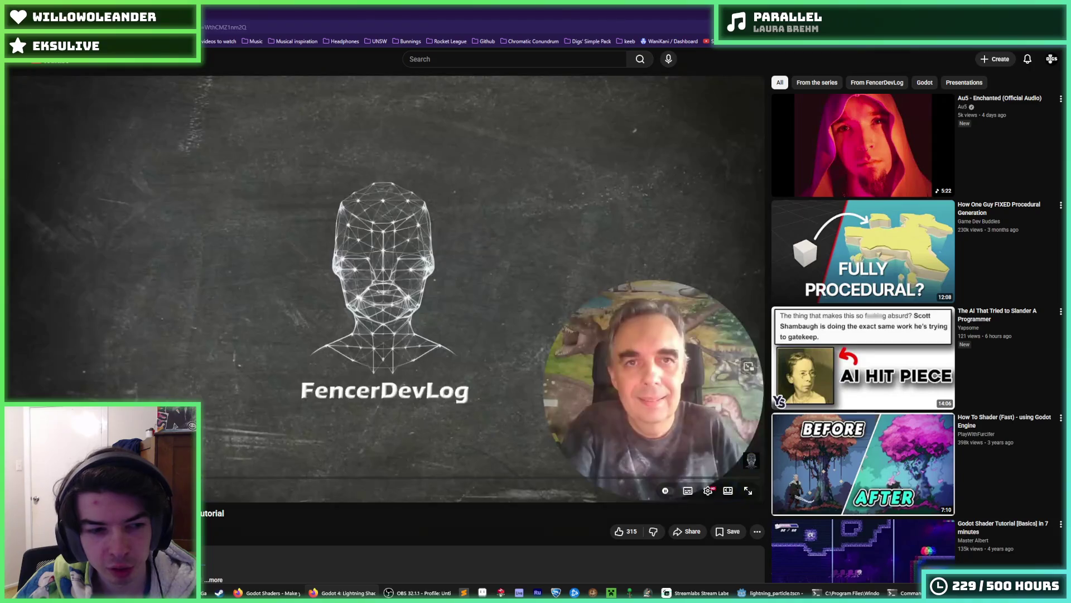
left_click_drag(64, 483, 64, 483)
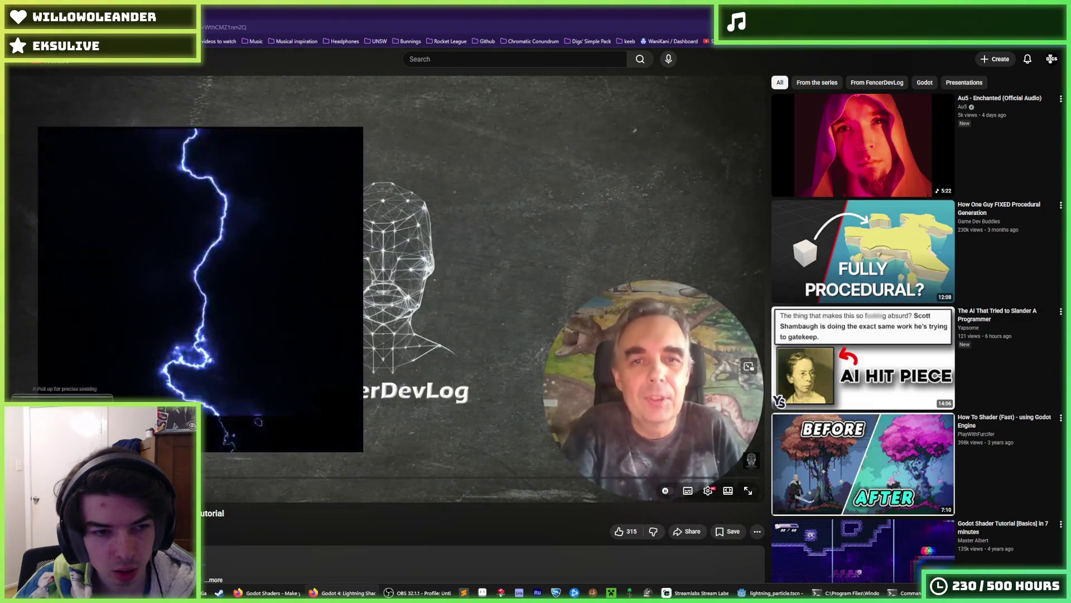
left_click(334, 323)
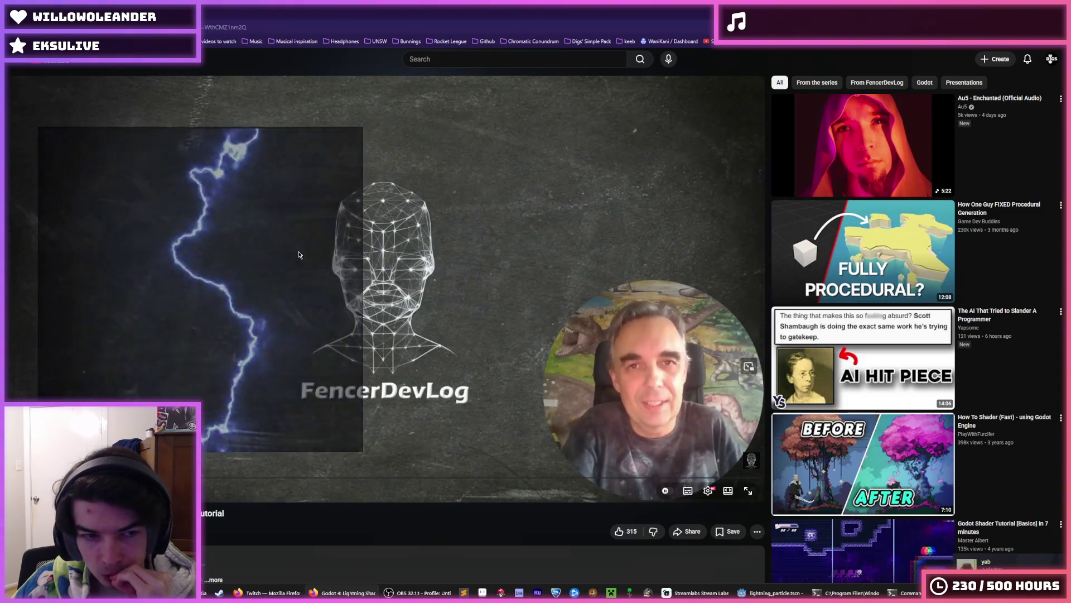
left_click(299, 255)
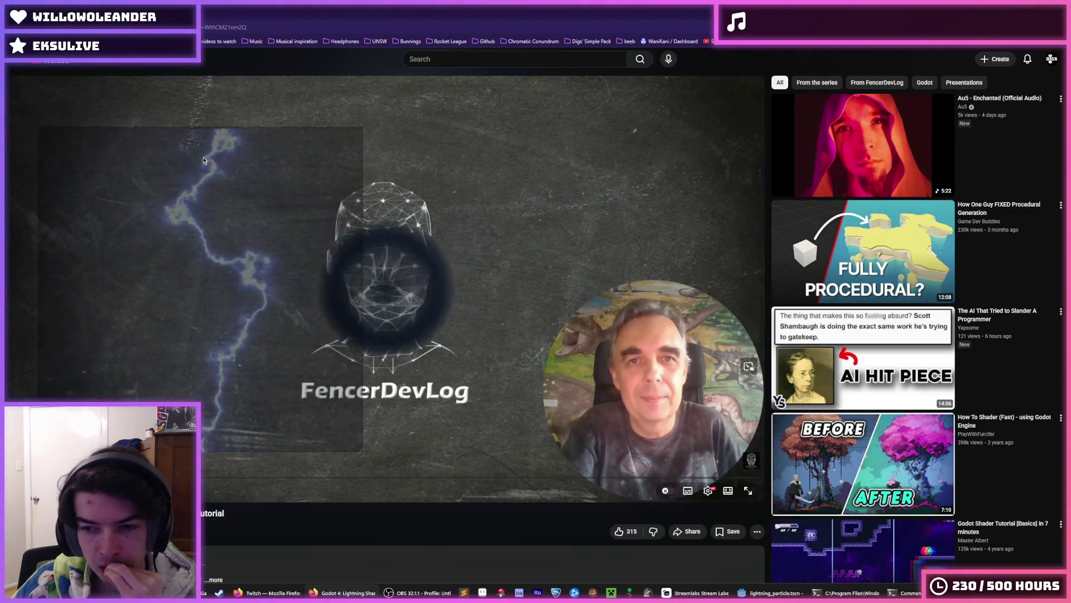
scroll(335, 185, "down", 4)
scroll(391, 167, "up", 4)
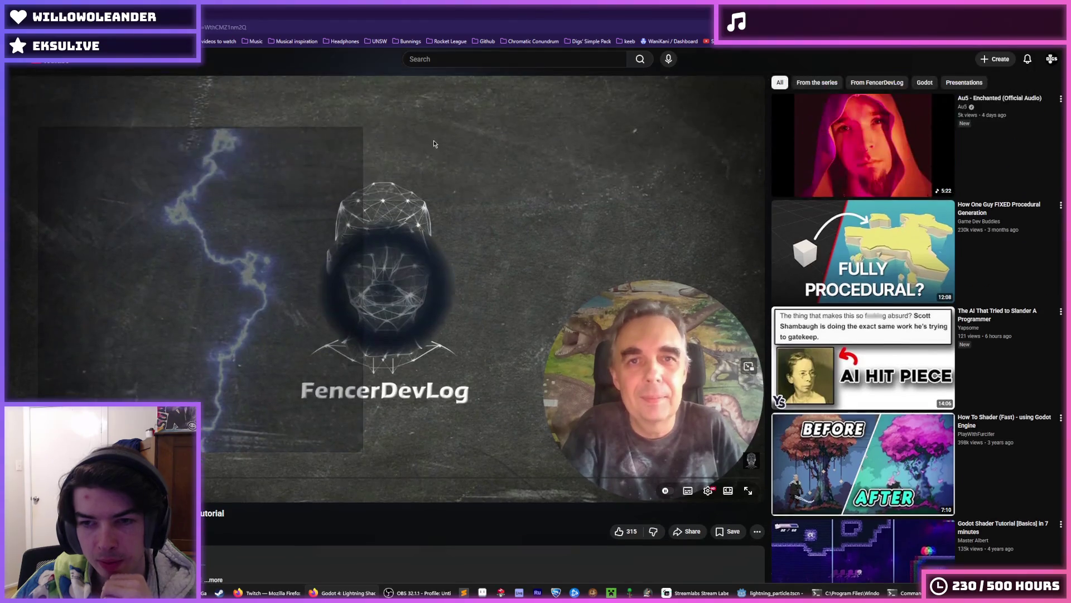
left_click(775, 592)
left_click(772, 262)
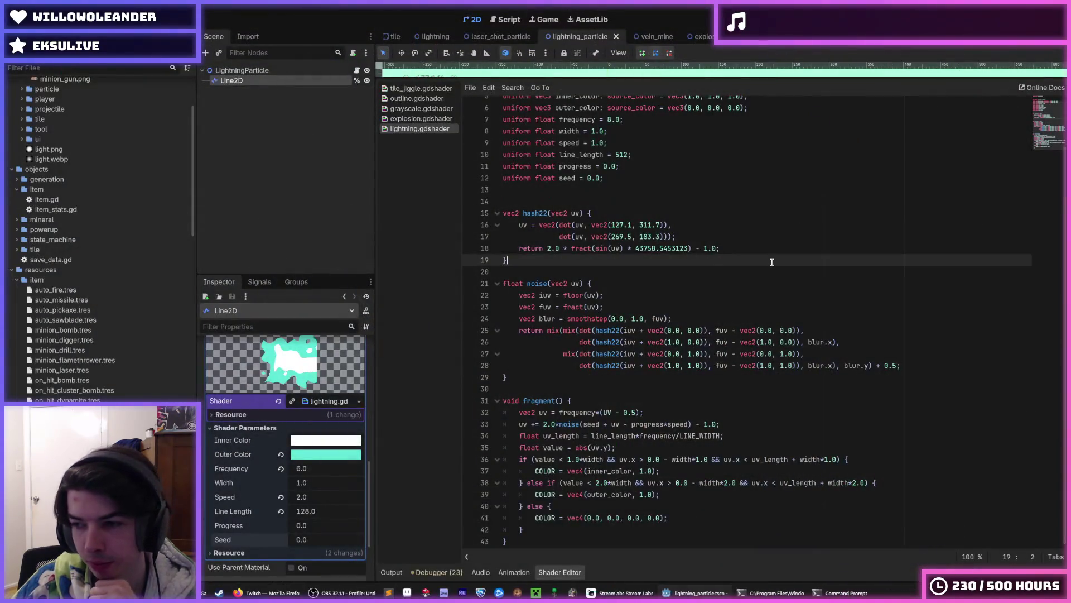
Restore the 2D view, cycle the OnHitNuke and LightningBomb scene tabs, and enlarge the script editor.
left_click_drag(586, 78, 583, 384)
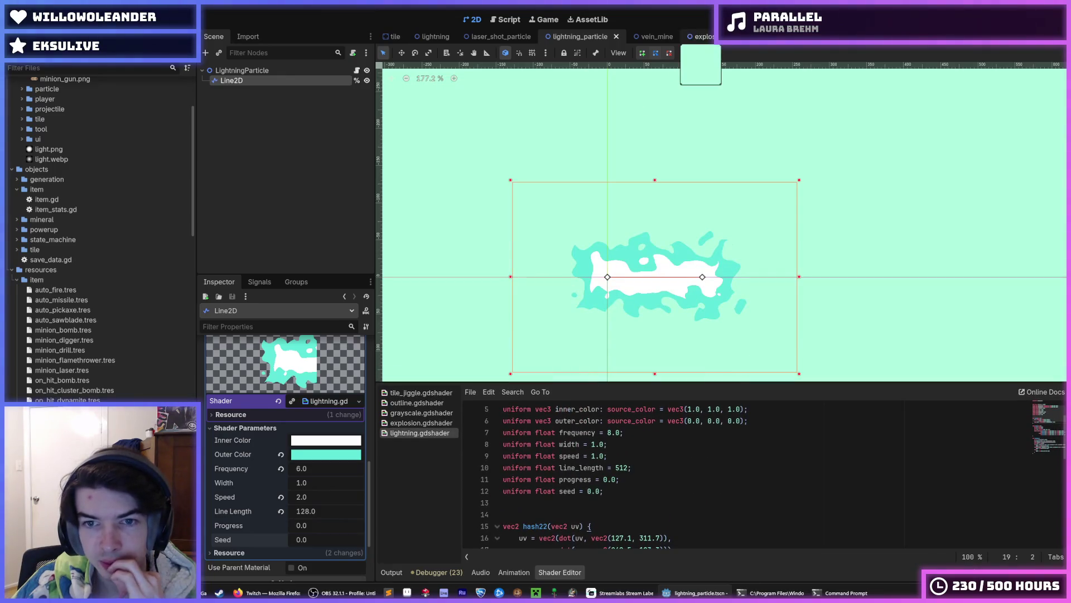
key("ctrl+shift+t")
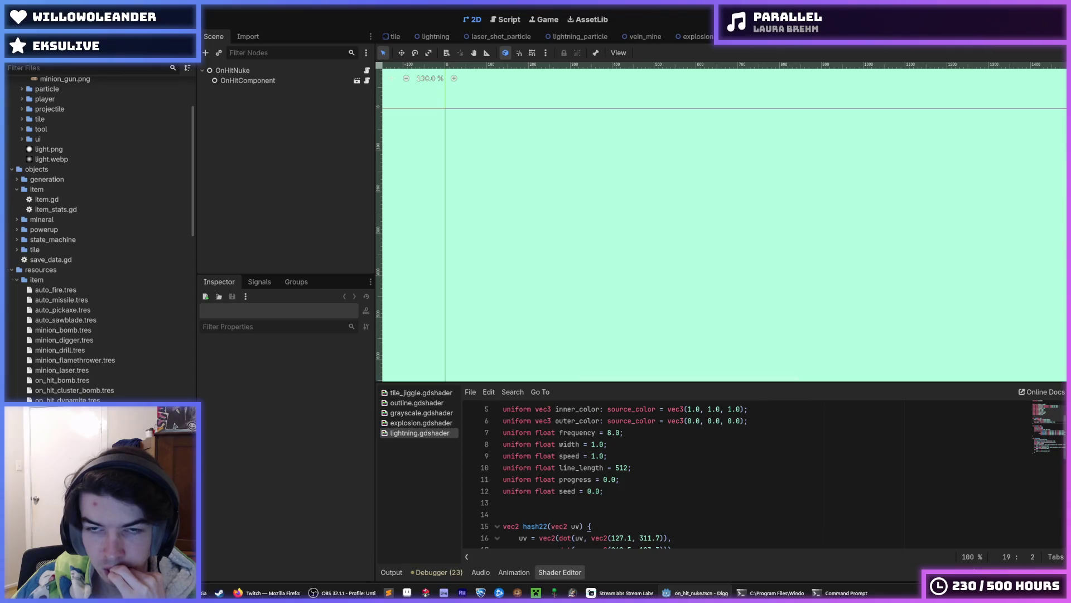
key("ctrl+shift+t")
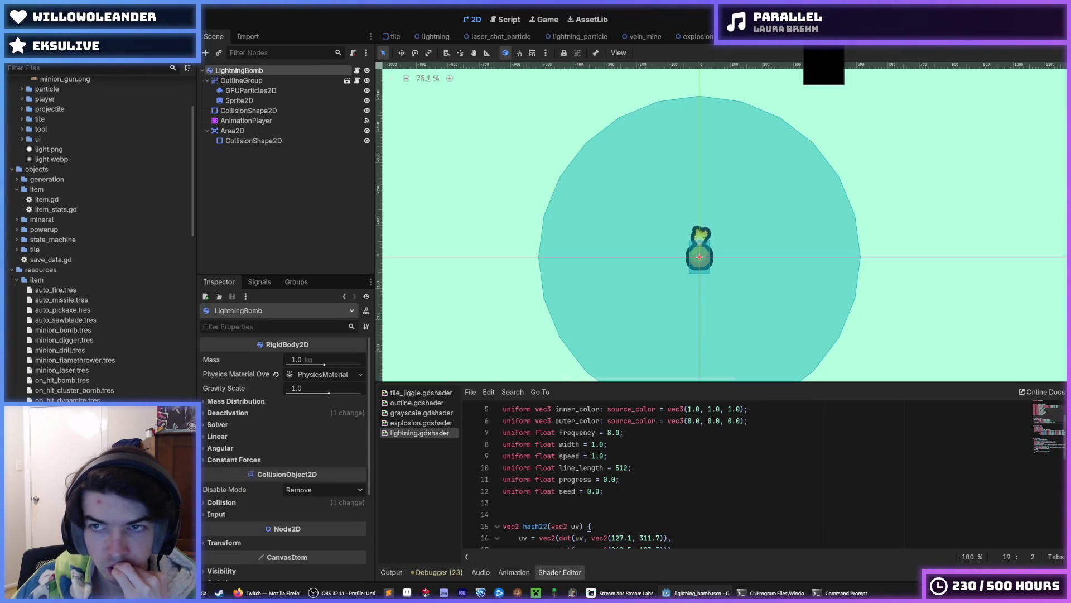
key("ctrl+tab")
left_click(508, 20)
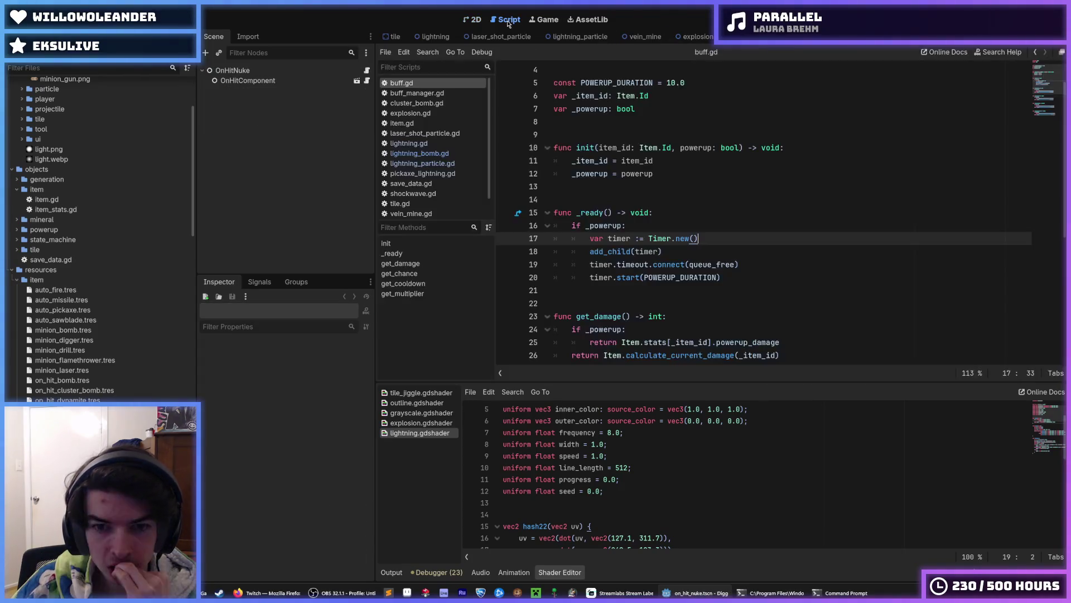
left_click(641, 206)
scroll(631, 290, "down", 6)
left_click_drag(621, 382, 620, 435)
Open lightning_particle.gd, lightning_bomb.gd and lightning.gd, checking where init sets _count.
left_click(424, 162)
left_click(424, 154)
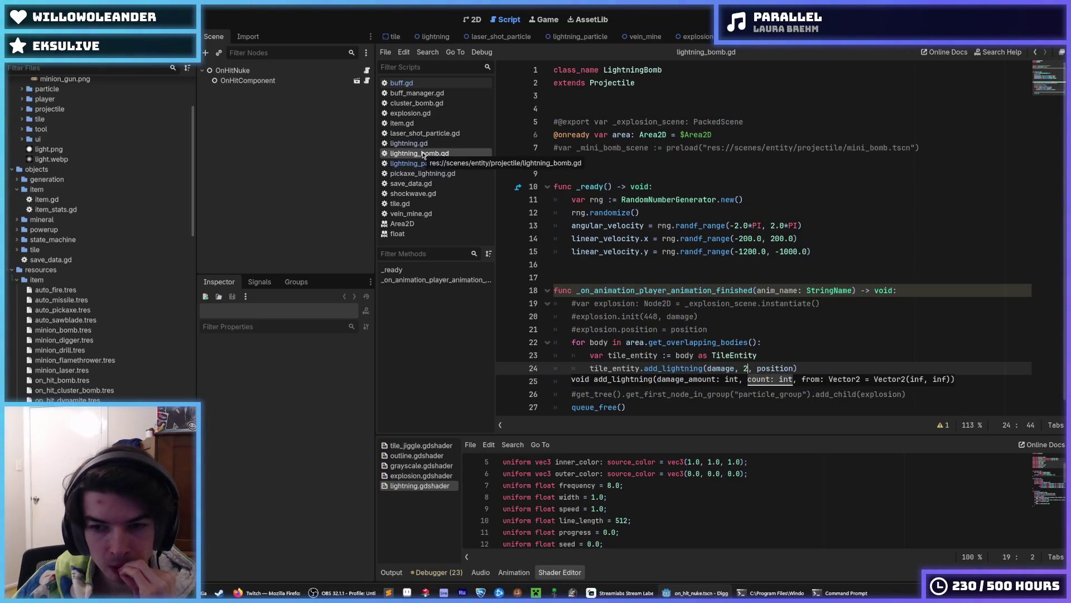
left_click(427, 145)
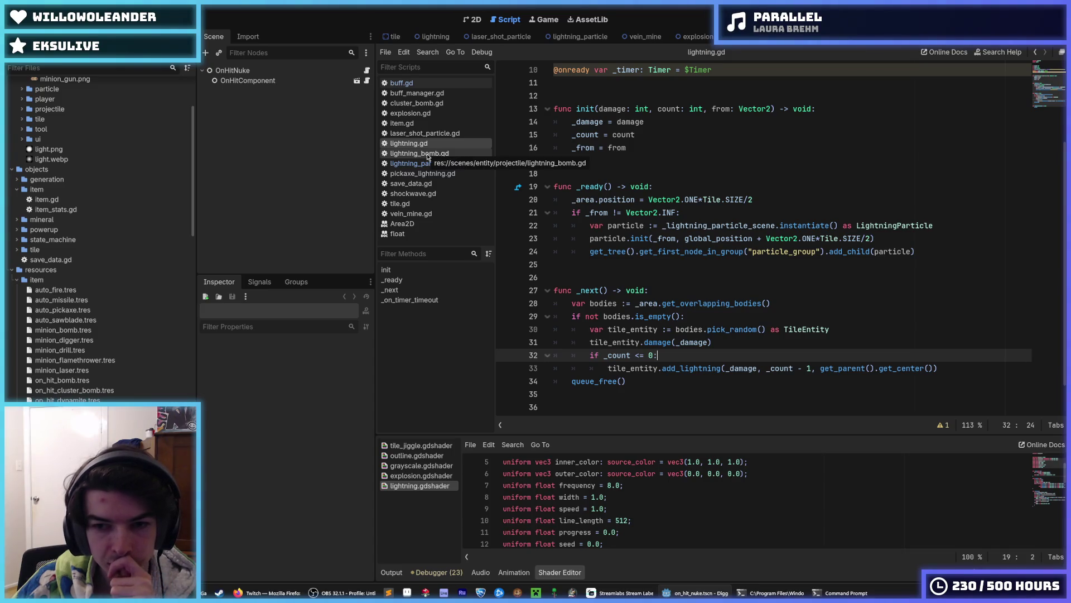
left_click(642, 136)
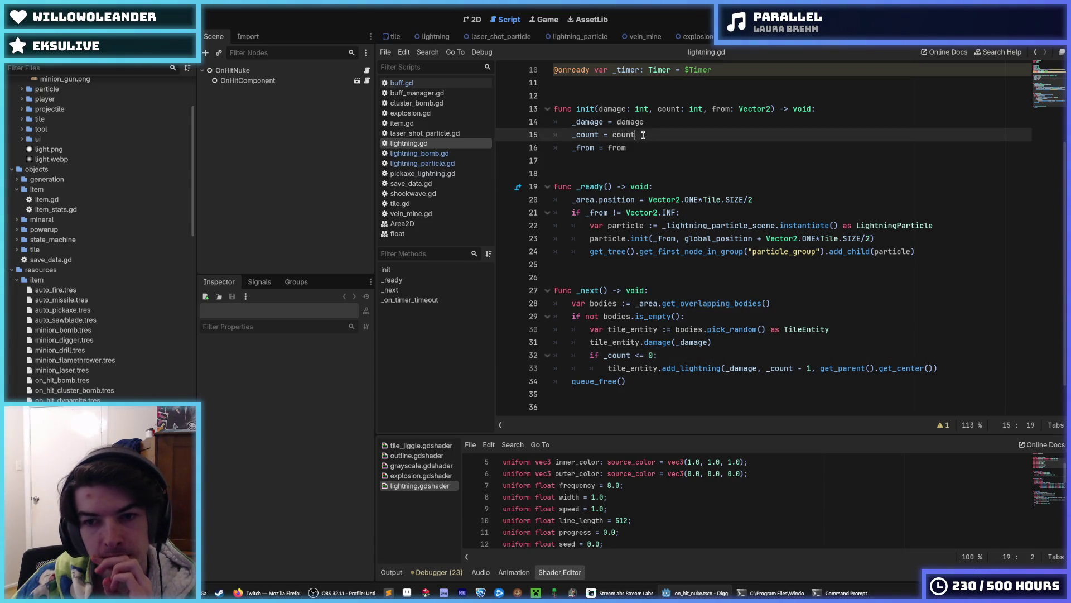
Change lightning.gd's chaining check to 'if _count > 0:', save, and launch the game.
left_click(655, 122)
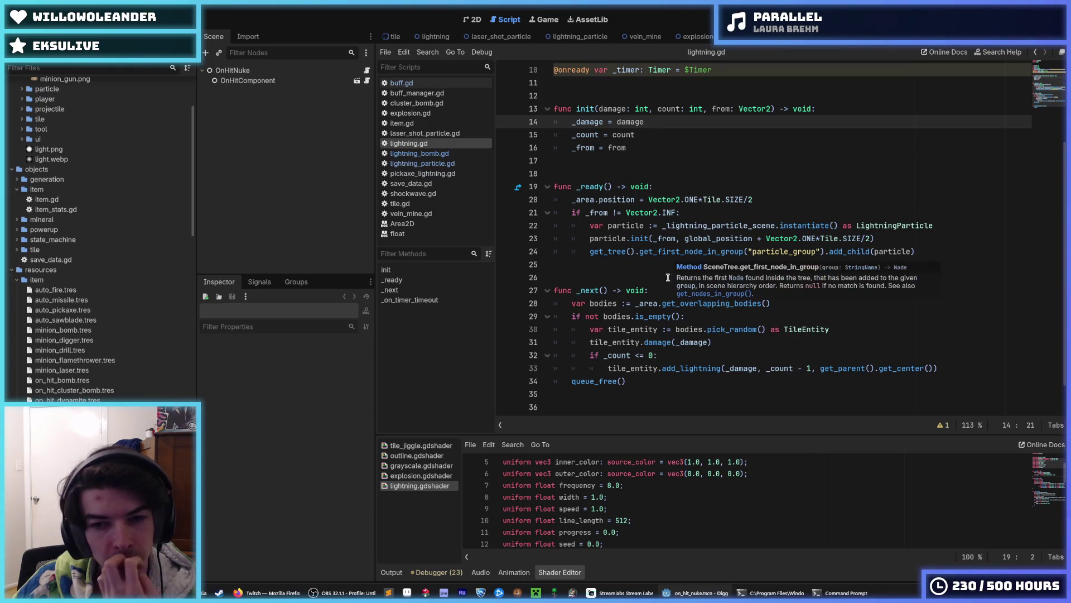
left_click(643, 356)
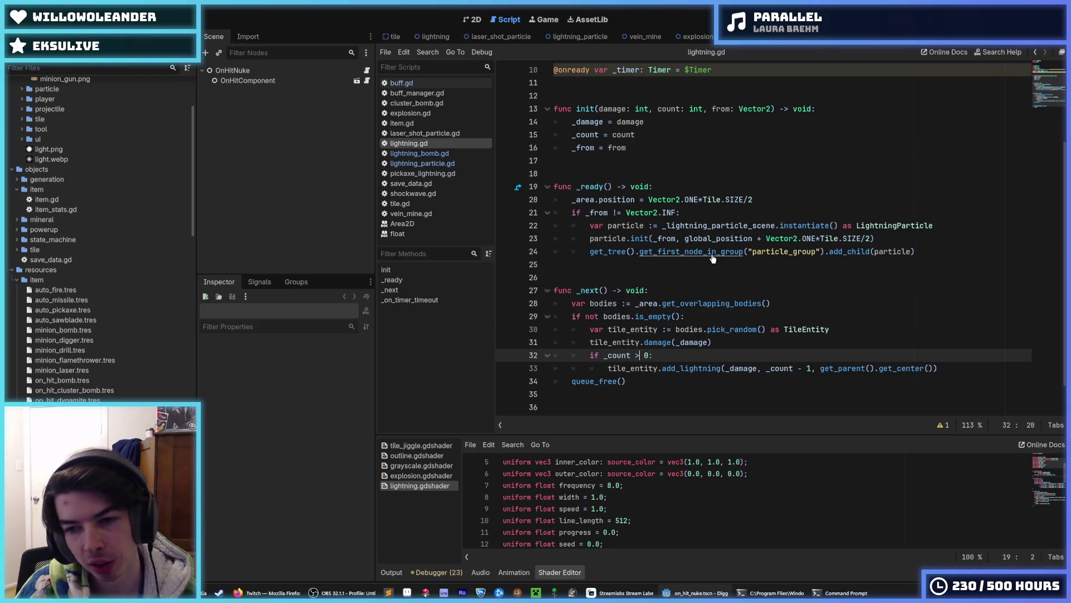
key("ctrl+s")
key("ctrl+s")
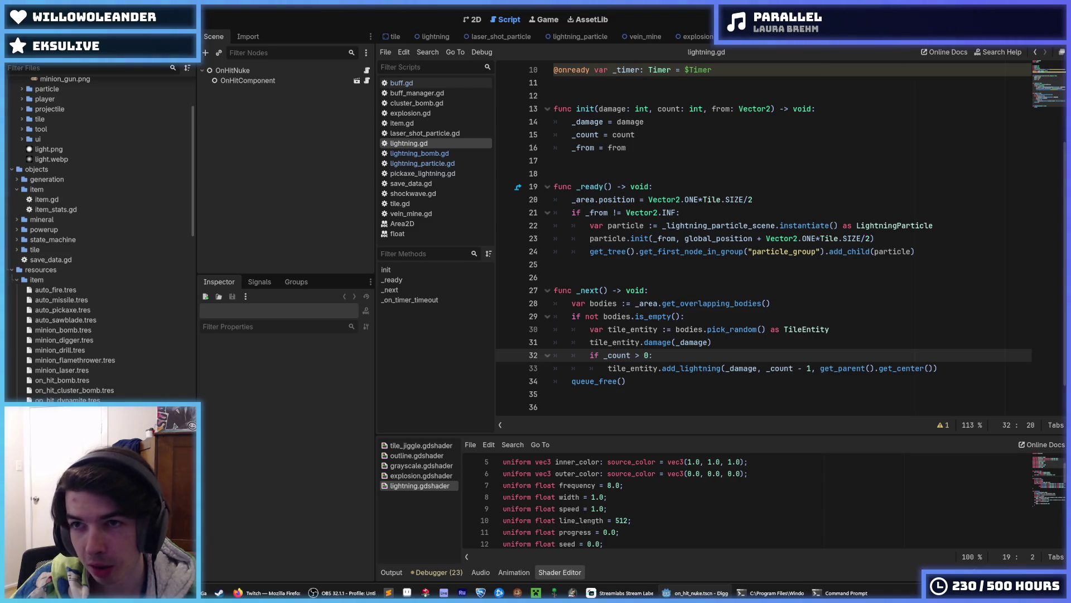
key("F5")
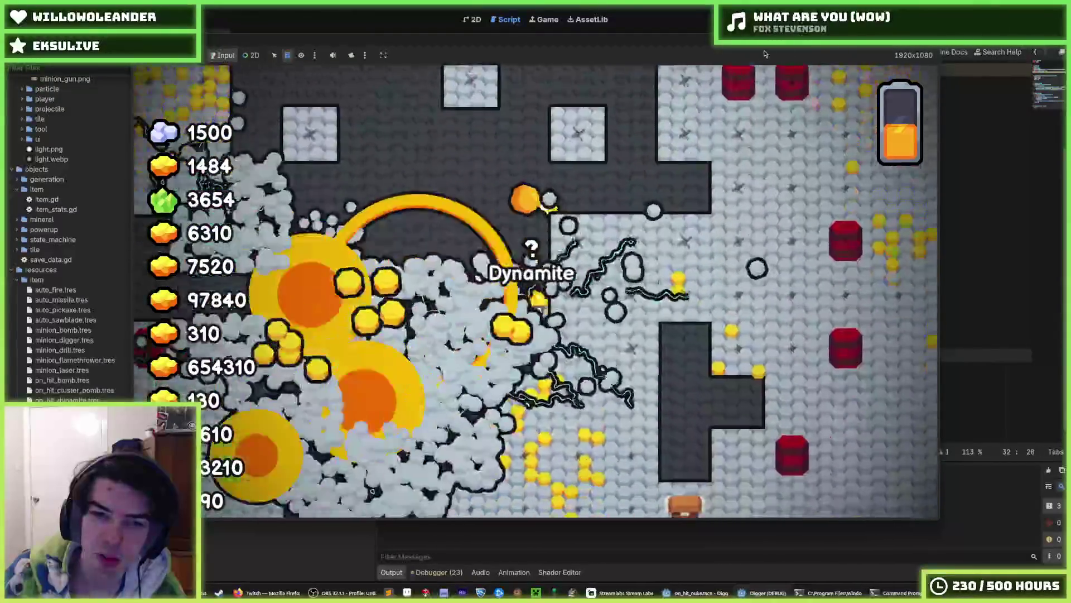
End the Digger play-test of the _count > 0 chaining.
key("F8")
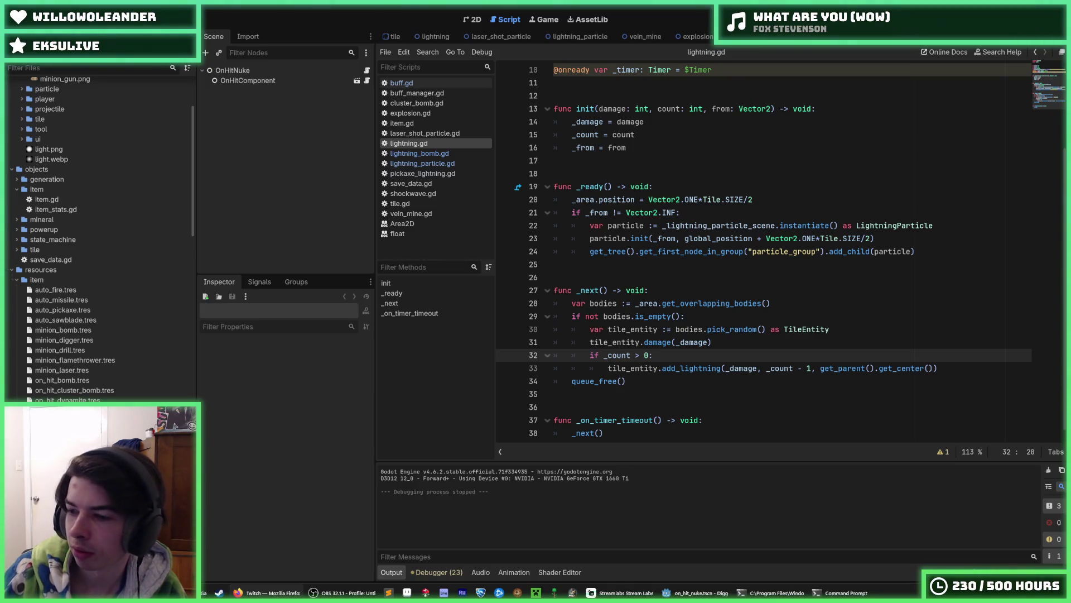
Review the particle spawning code, save lightning.gd, and browse the particle scene tabs.
left_click(801, 238)
left_click(694, 256)
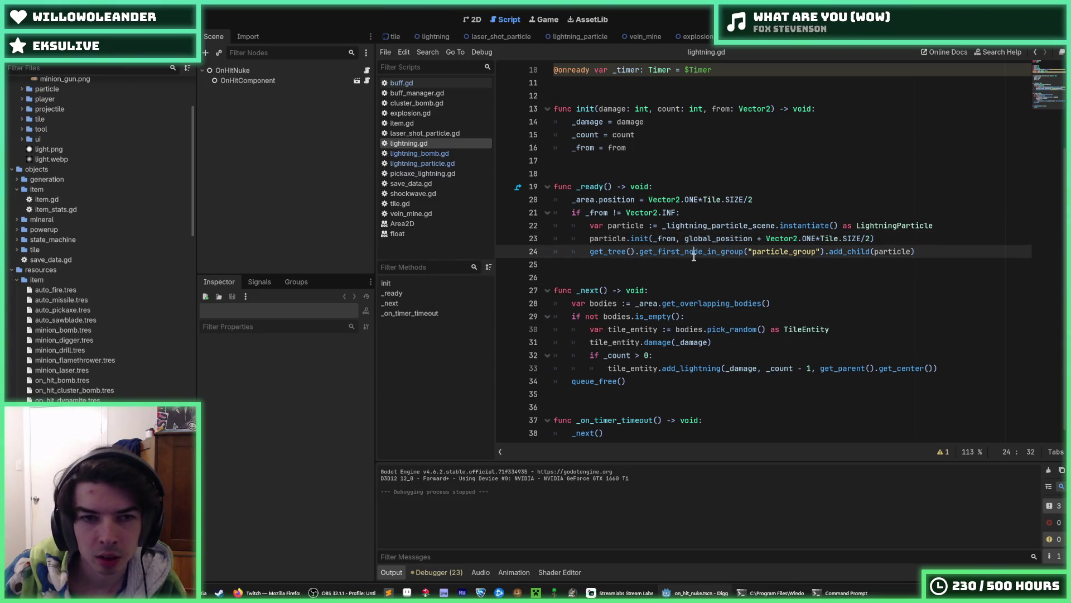
left_click(690, 267)
key("ctrl+s")
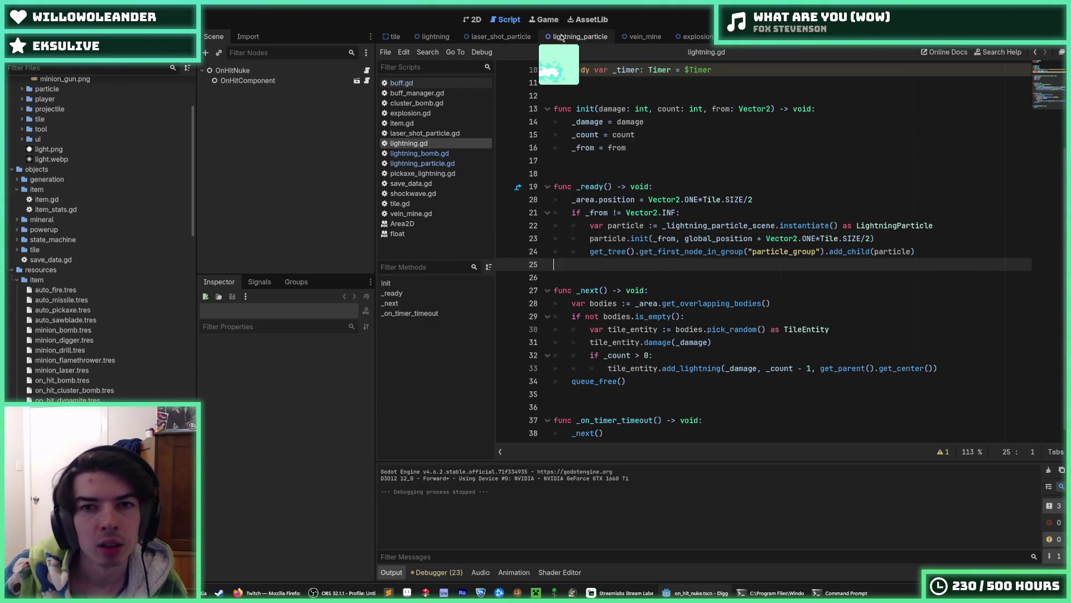
left_click(565, 38)
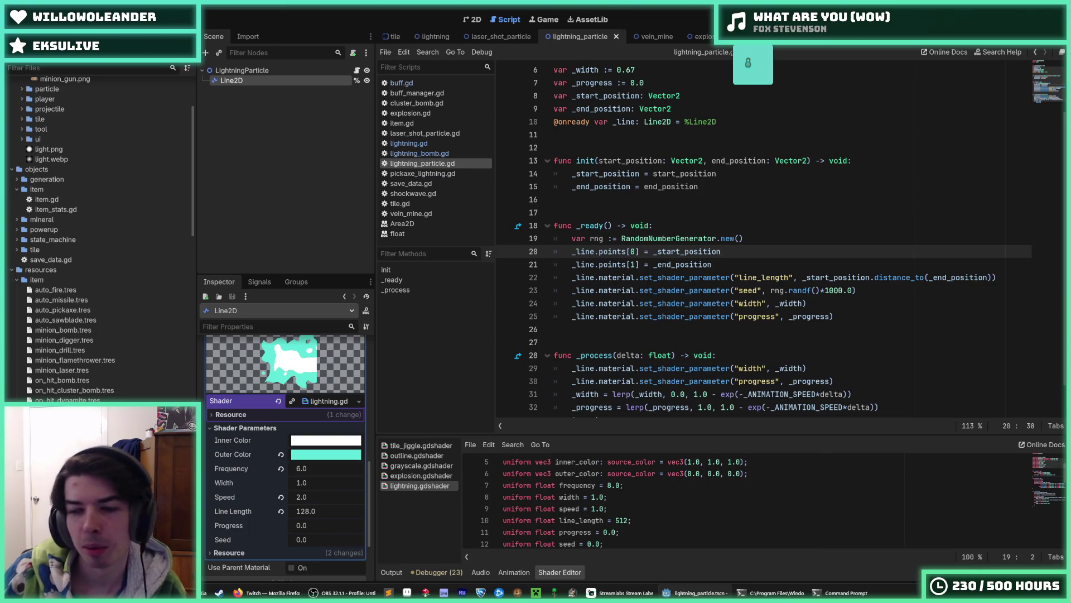
left_click(490, 37)
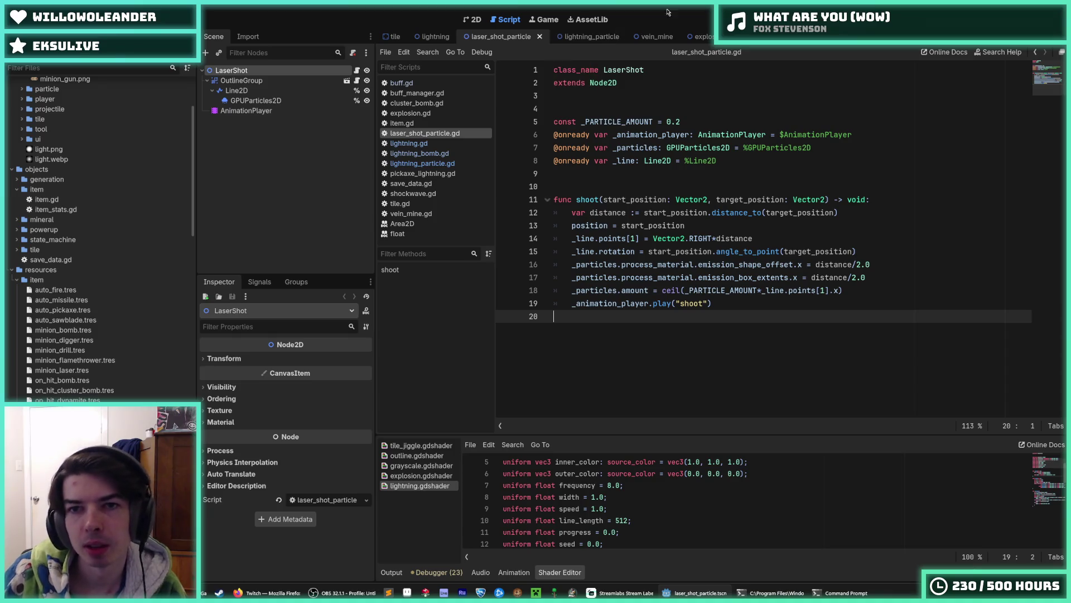
Set the LightningBomb Area2D's CircleShape2D radius to 200 and run the game.
left_click(419, 153)
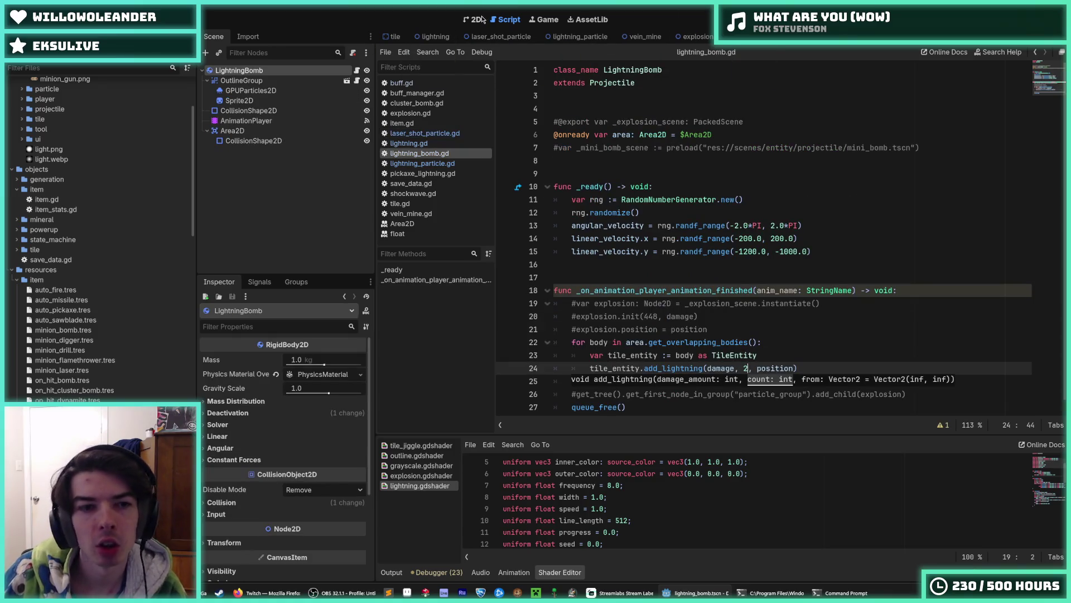
left_click(481, 19)
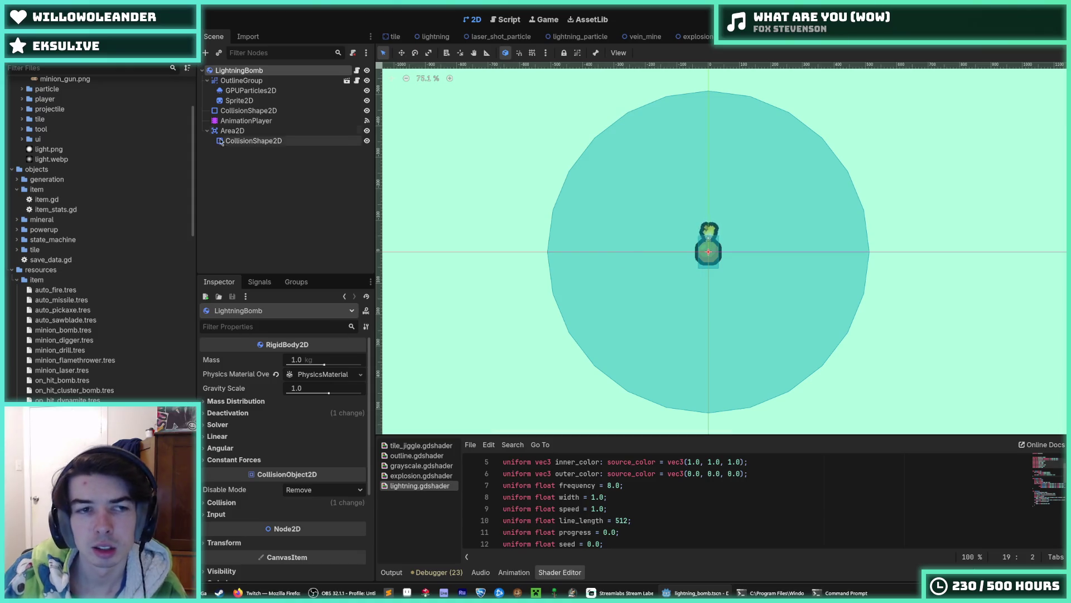
left_click(247, 134)
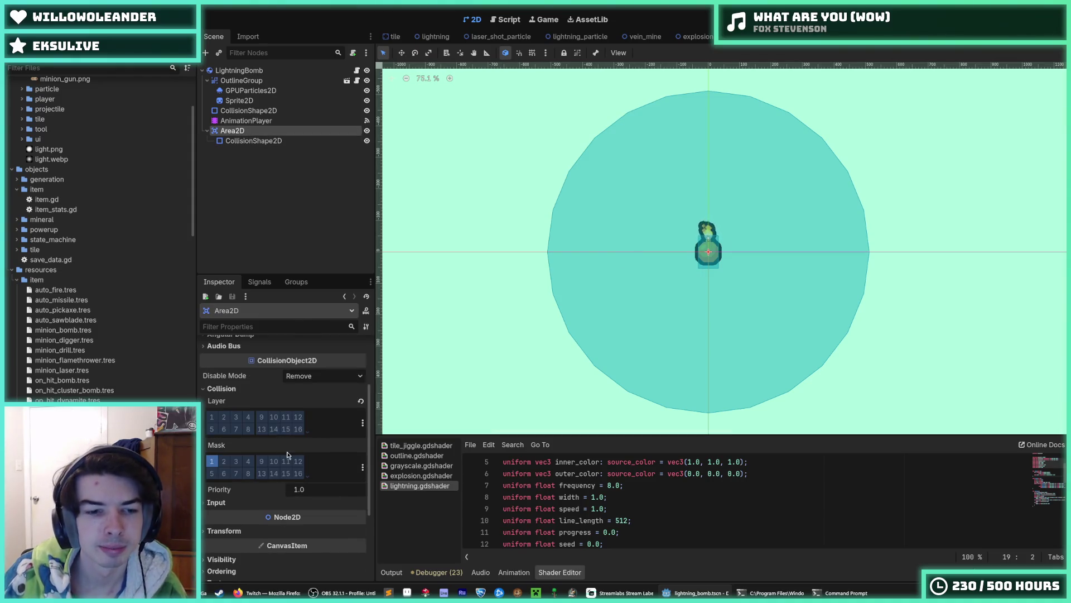
left_click(273, 141)
left_click(317, 359)
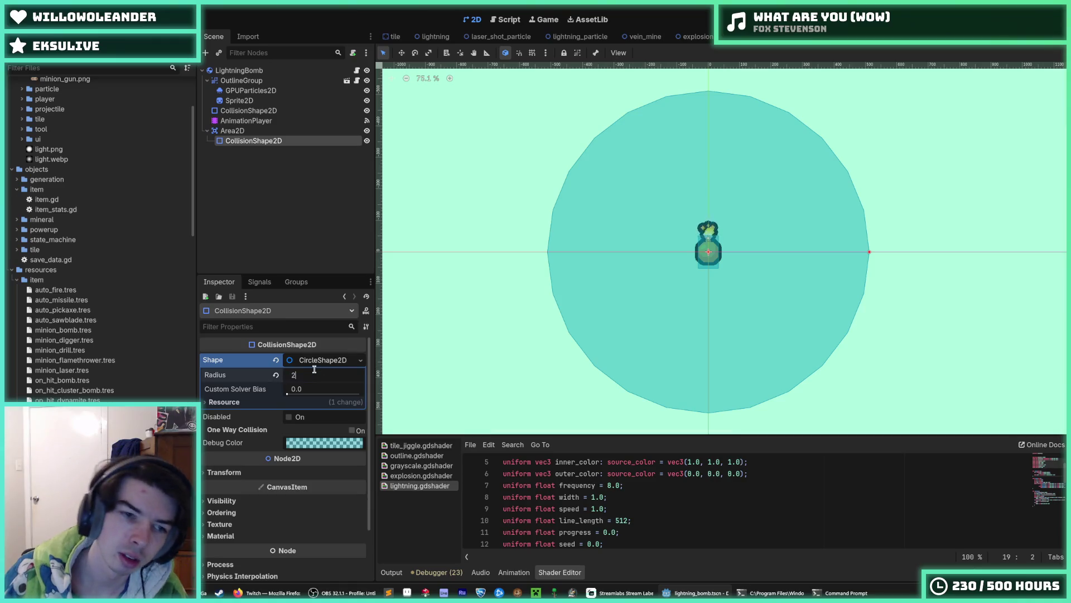
type("00")
key("Return")
key("F5")
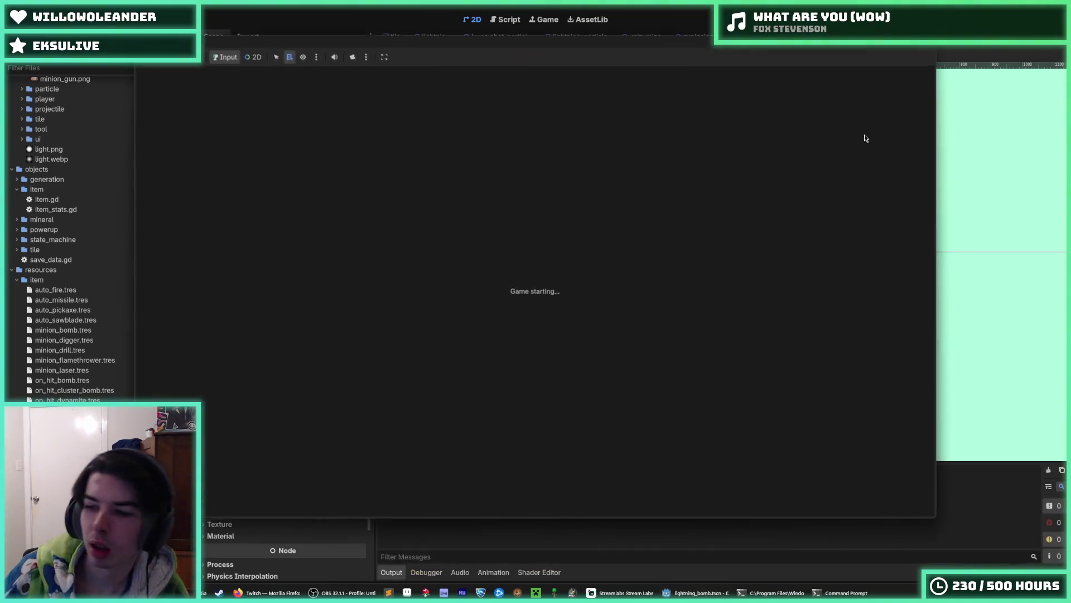
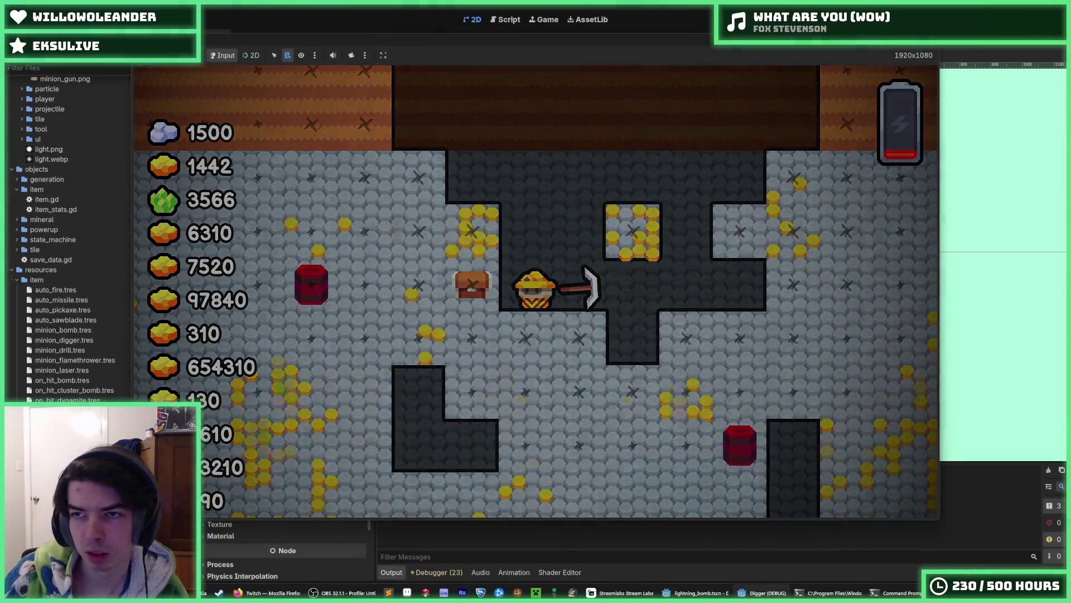
End the playtest and return to the LightningBomb scene, whose Area2D circle has a 256 px radius.
key("ctrl+s")
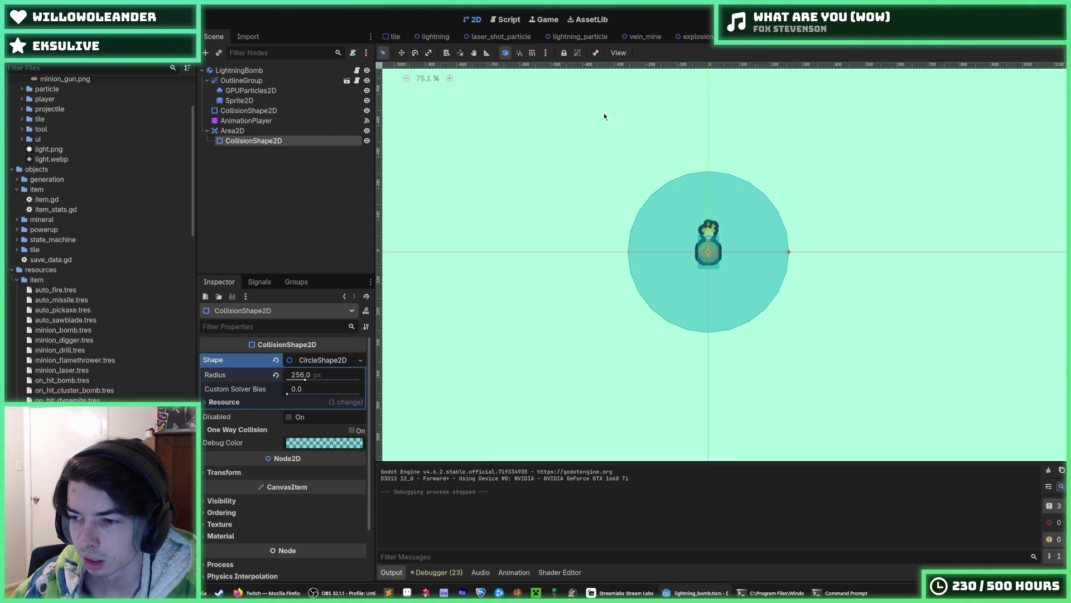
Open tile_particle.tscn from the particle folder in the FileSystem dock.
scroll(185, 291, "up", 10)
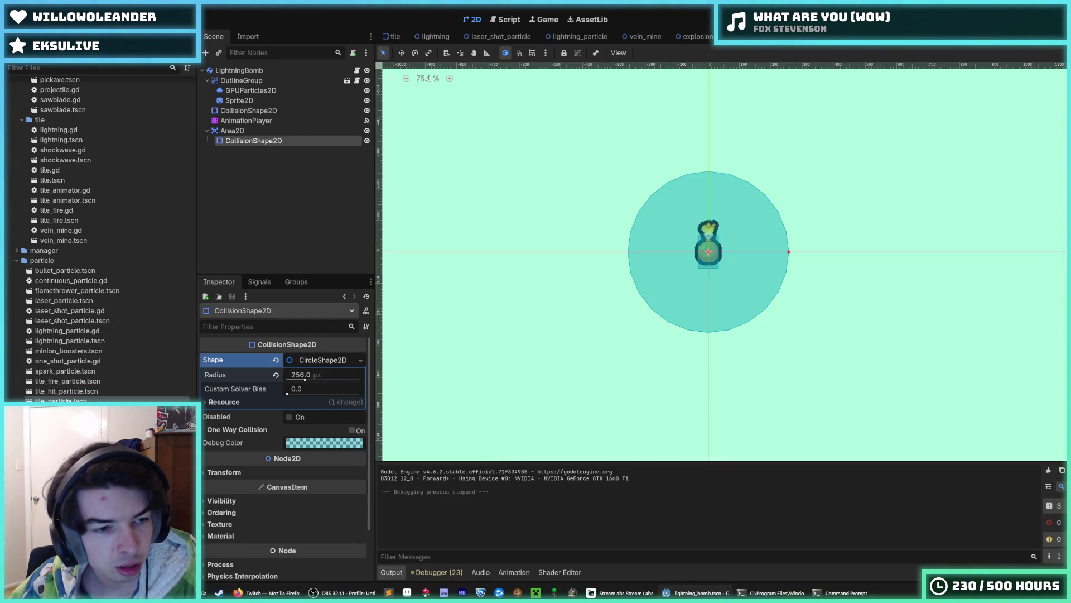
double_click(60, 400)
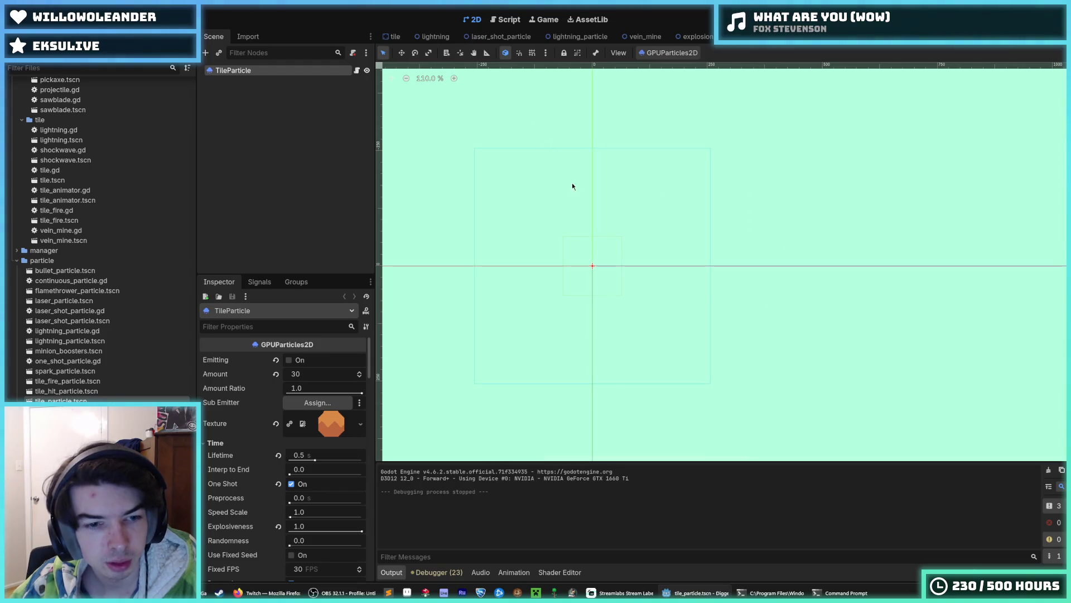
Turn Emitting on and One Shot off so the TileParticle emitter previews continuously.
scroll(524, 368, "up", 4)
left_click(289, 362)
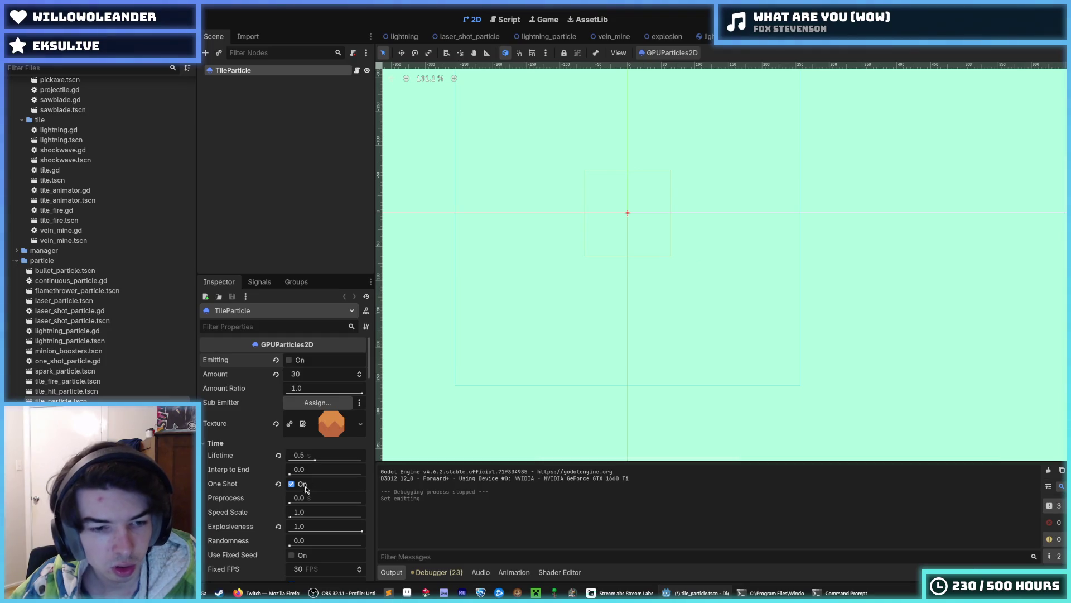
left_click(289, 360)
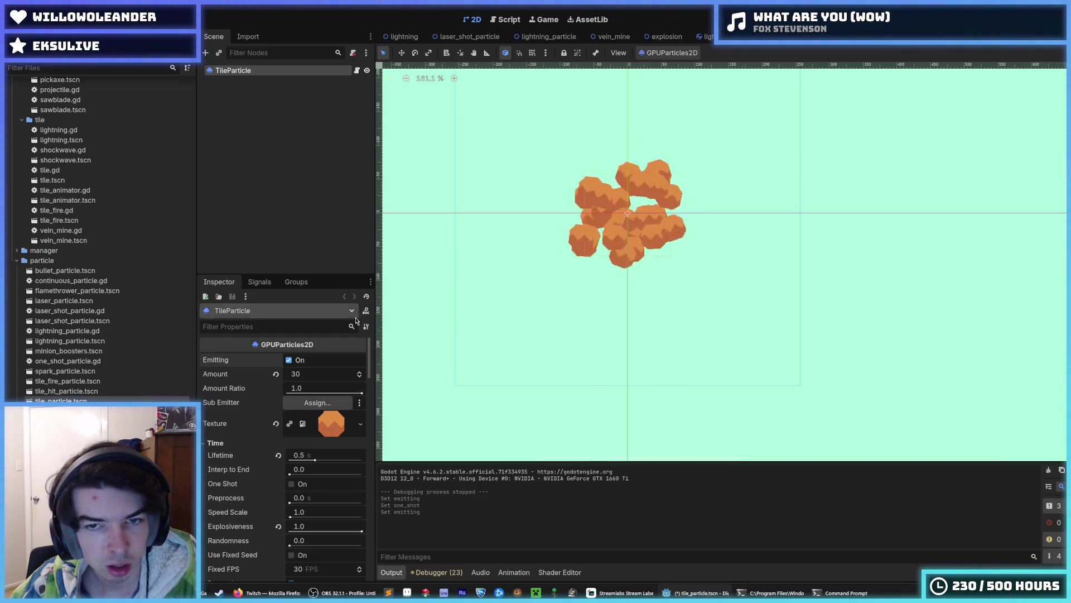
scroll(547, 279, "up", 2)
scroll(577, 287, "up", 4)
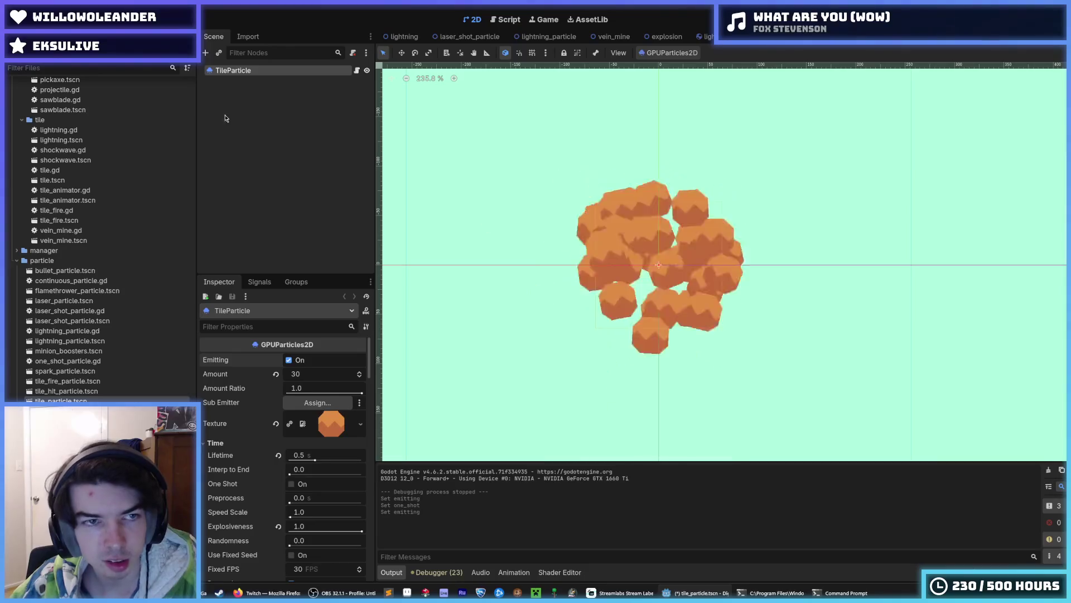
Open and dismiss the TileParticle node's context menu in the Scene dock.
right_click(227, 71)
left_click(219, 70)
right_click(219, 69)
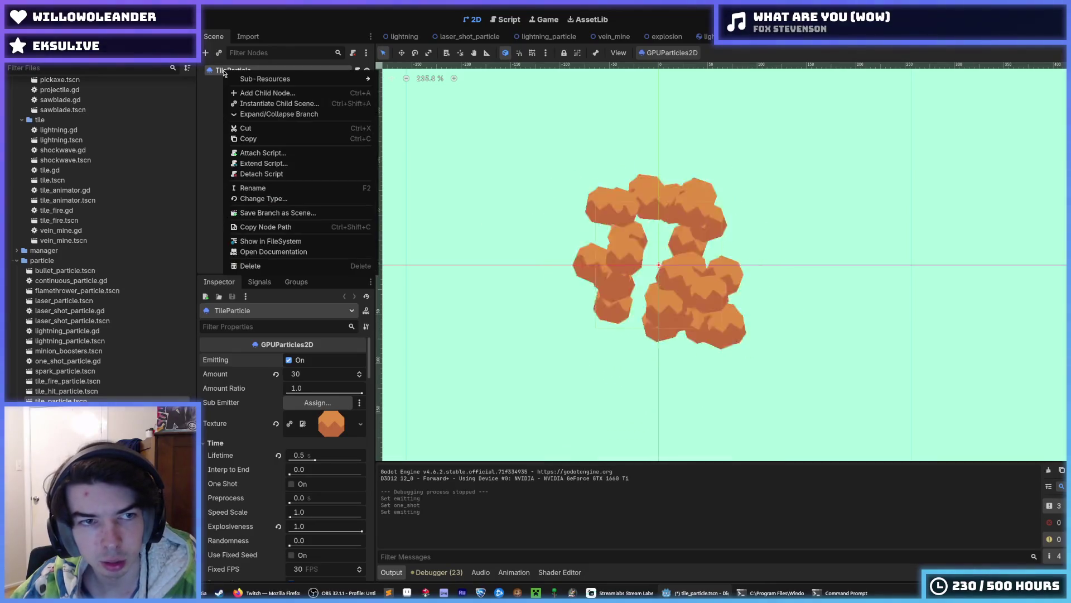
left_click(217, 84)
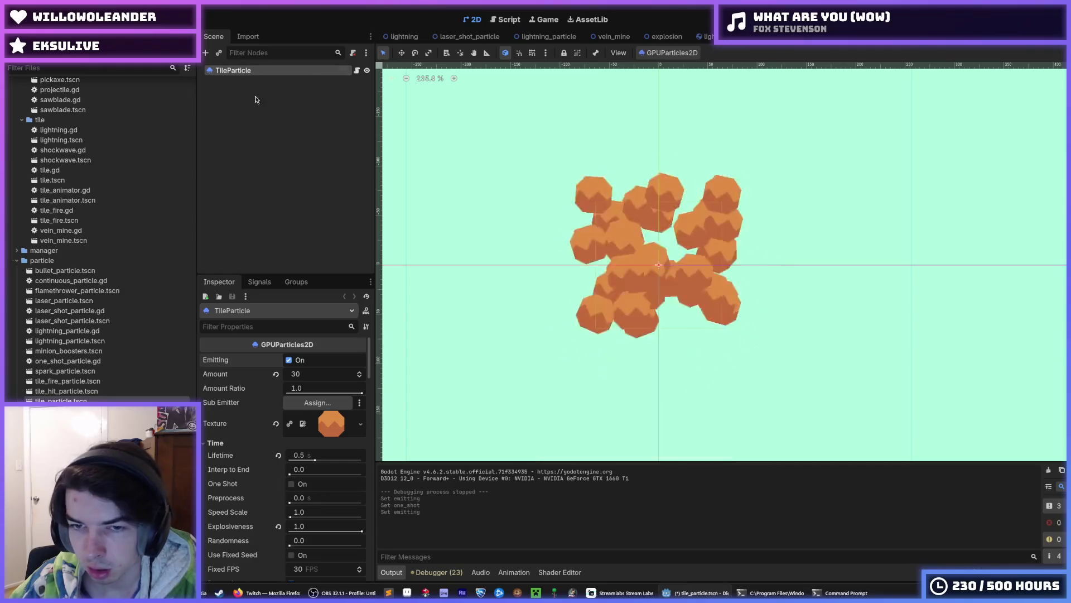
Browse the particle Texture and Process Material settings, then view one_shot_particle.gd in the Script editor.
left_click(330, 416)
left_click(329, 421)
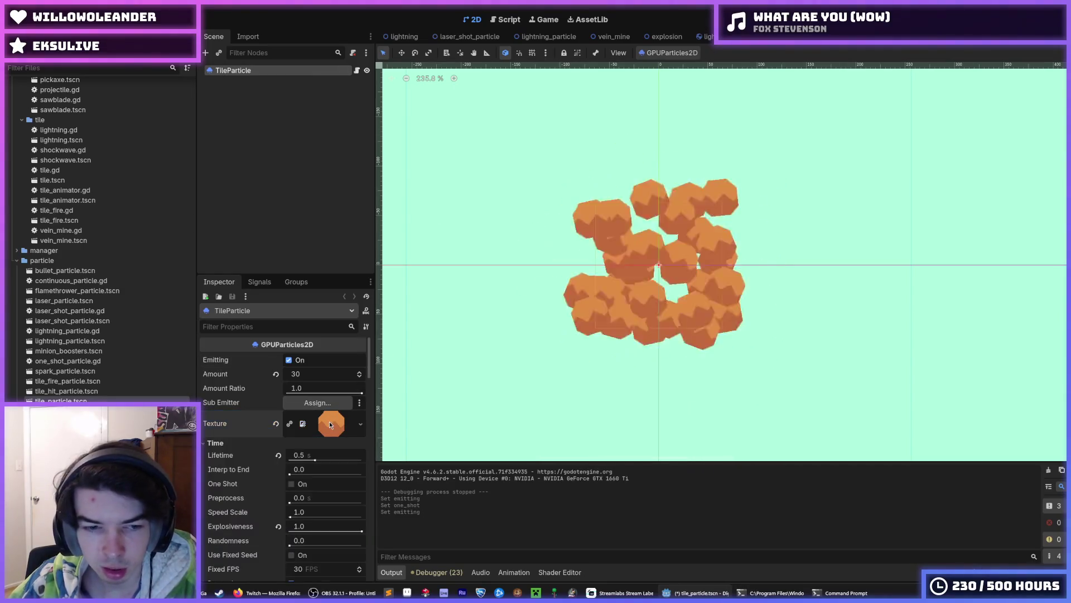
left_click(329, 420)
scroll(290, 451, "down", 5)
scroll(332, 417, "up", 3)
left_click(333, 417)
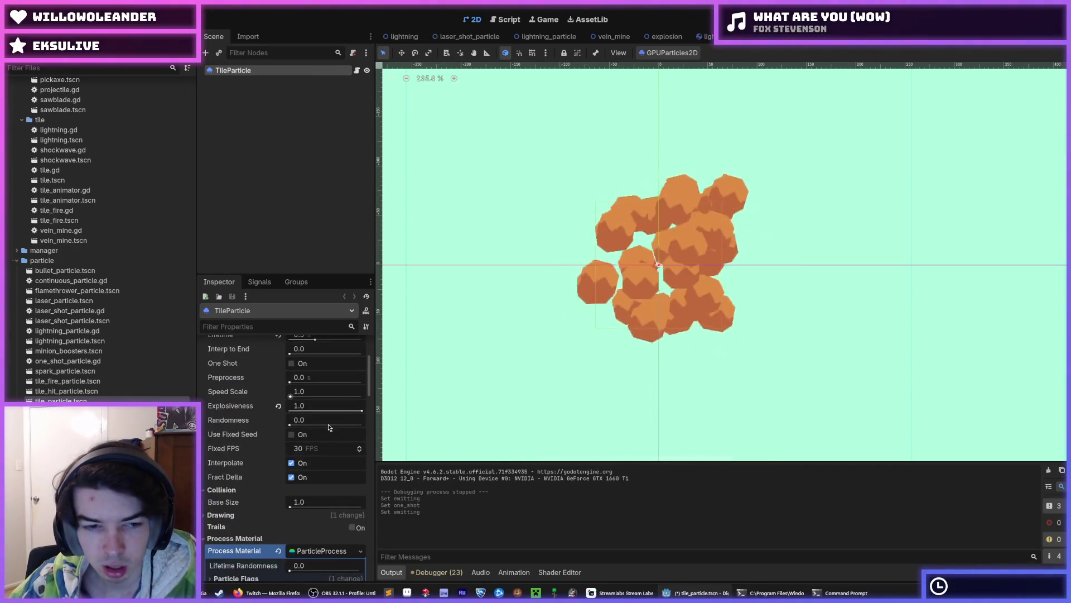
scroll(322, 433, "down", 5)
scroll(316, 372, "down", 3)
mouse_move(370, 418)
left_mouse_down()
mouse_move(373, 535)
mouse_move(363, 396)
left_mouse_up()
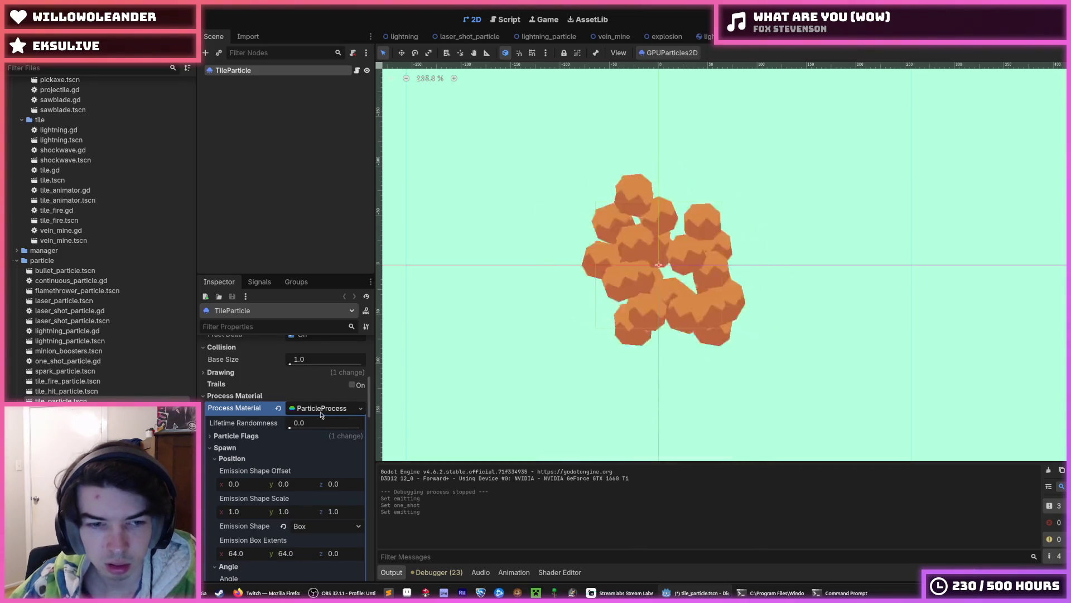
scroll(322, 415, "up", 10)
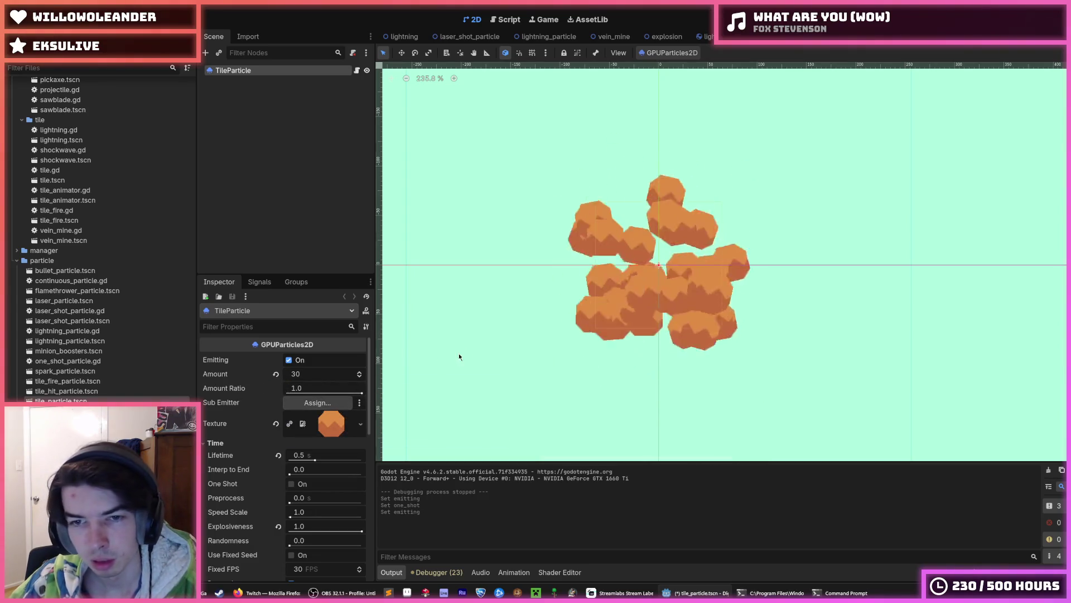
scroll(450, 356, "down", 5)
scroll(489, 315, "up", 3)
scroll(588, 328, "down", 2)
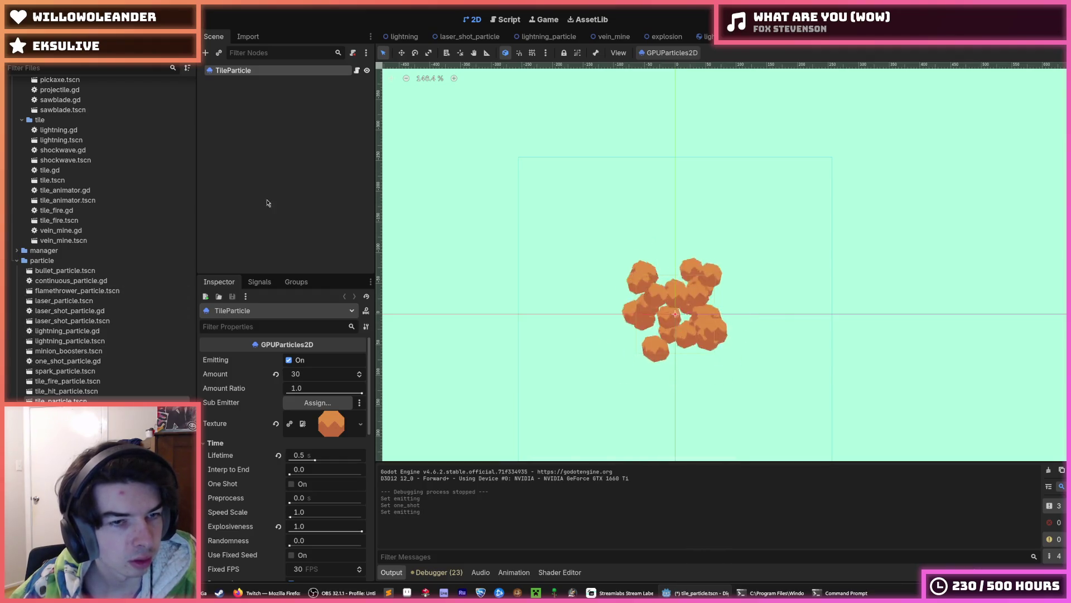
left_click(496, 27)
In save_data.gd, comment out ON_HIT_LIGHTNING_BOMB, enable PICKAXE_FIRE and the fire bomb, save, and run.
left_click(627, 188)
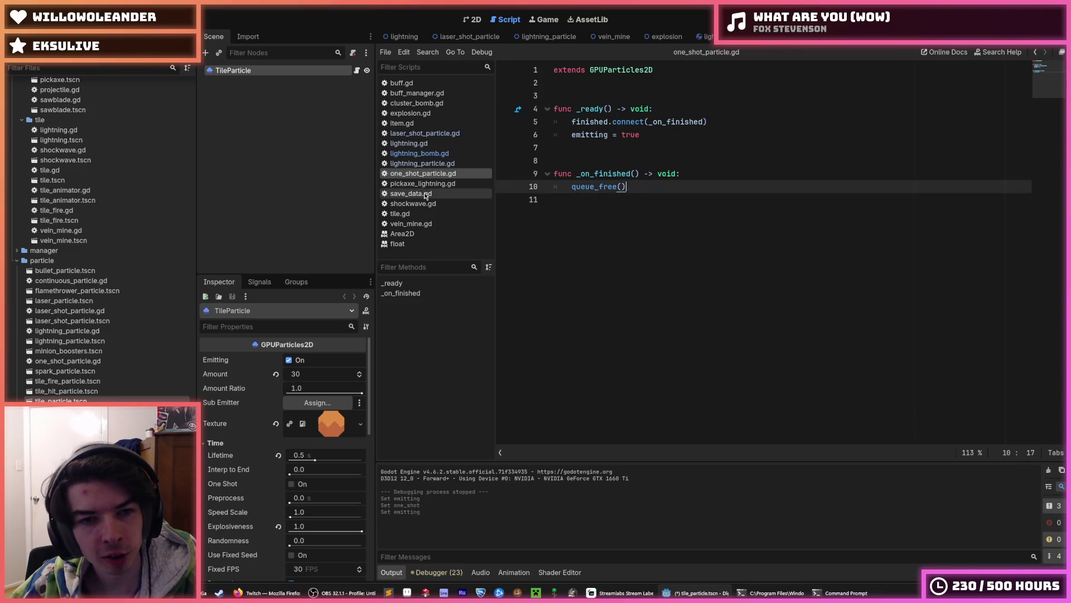
left_click(415, 194)
left_click(698, 277)
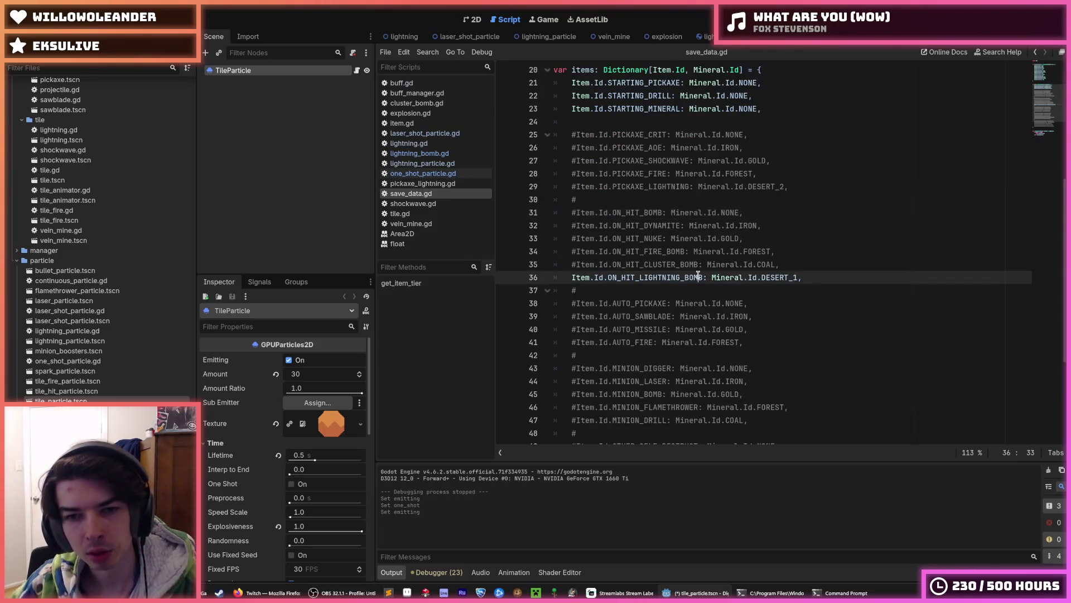
key("ctrl+k")
key("Up")
key("Up")
key("Up")
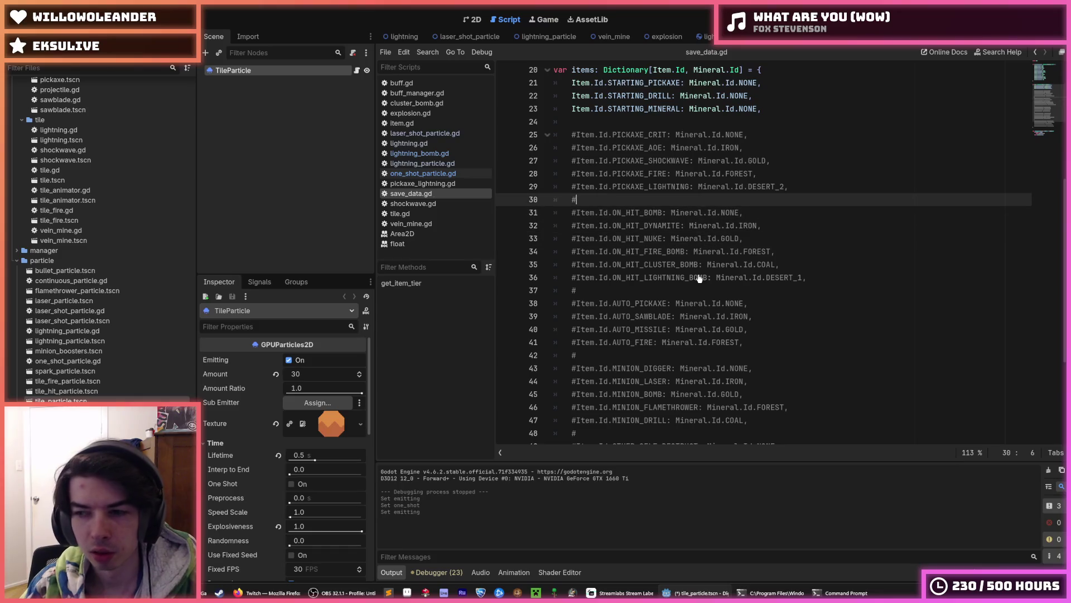
key("Up")
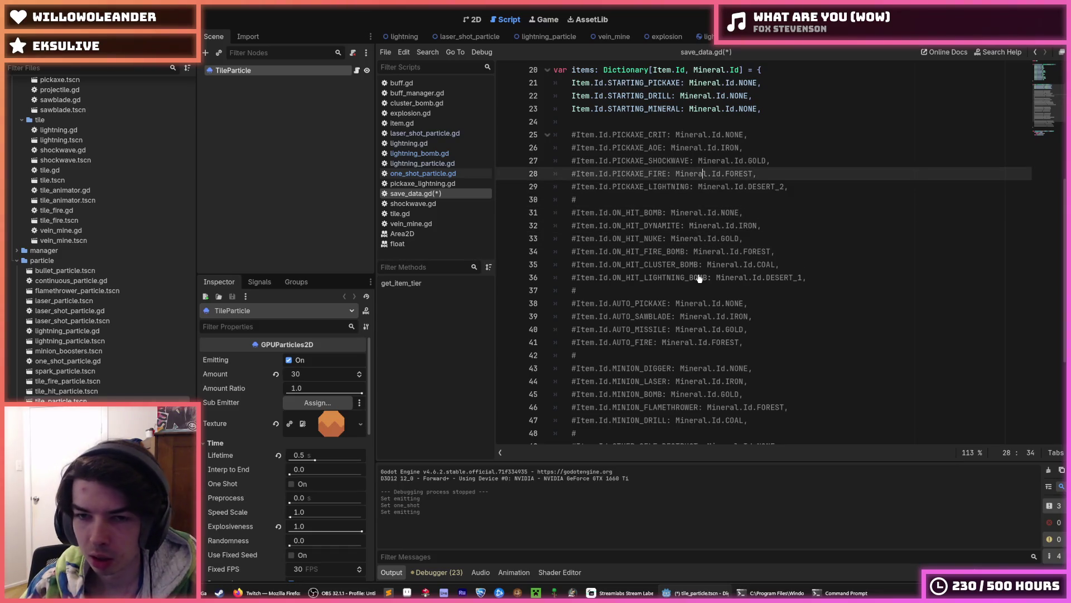
key("Down")
key("Down")
key("Down")
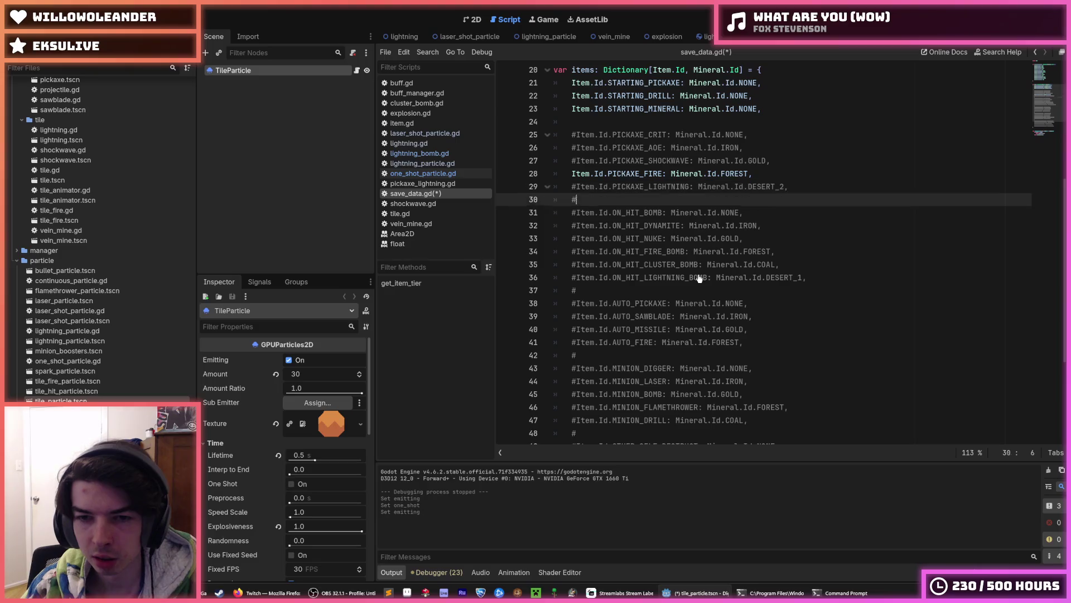
key("Down")
key("Down")
key("Down")
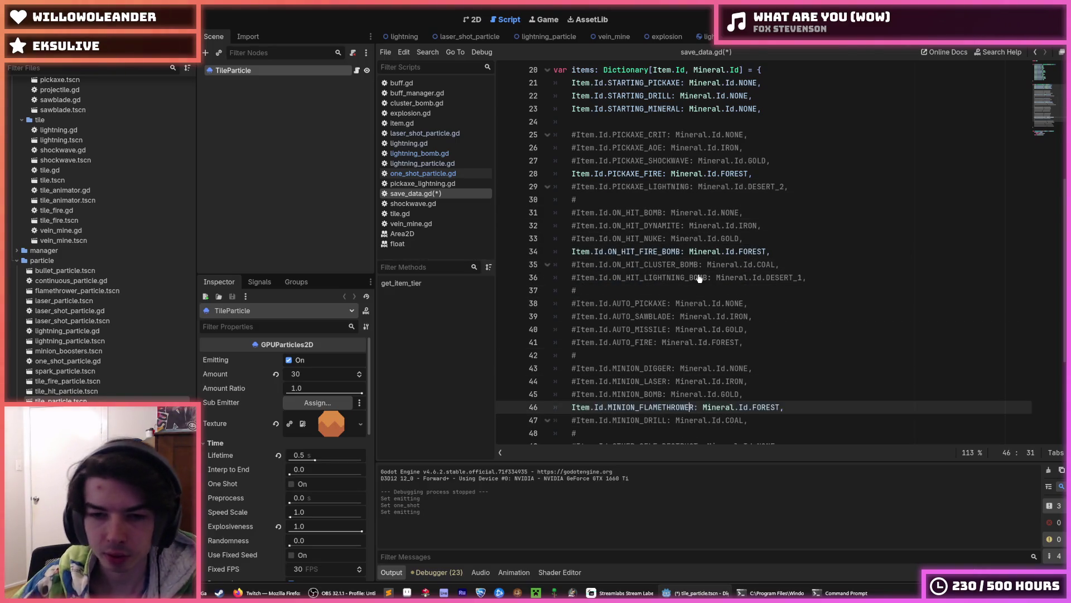
scroll(699, 278, "down", 4)
left_click(663, 329)
key("ctrl+s")
key("F5")
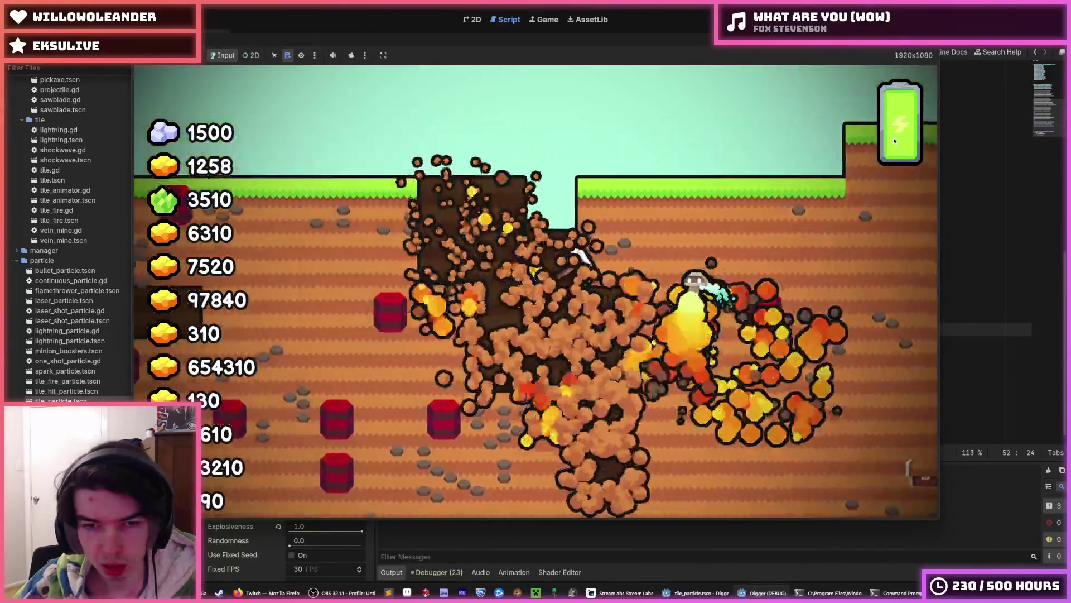
Stop the fire-item playtest, return to the 2D view, run the game again, and stop it.
key("F8")
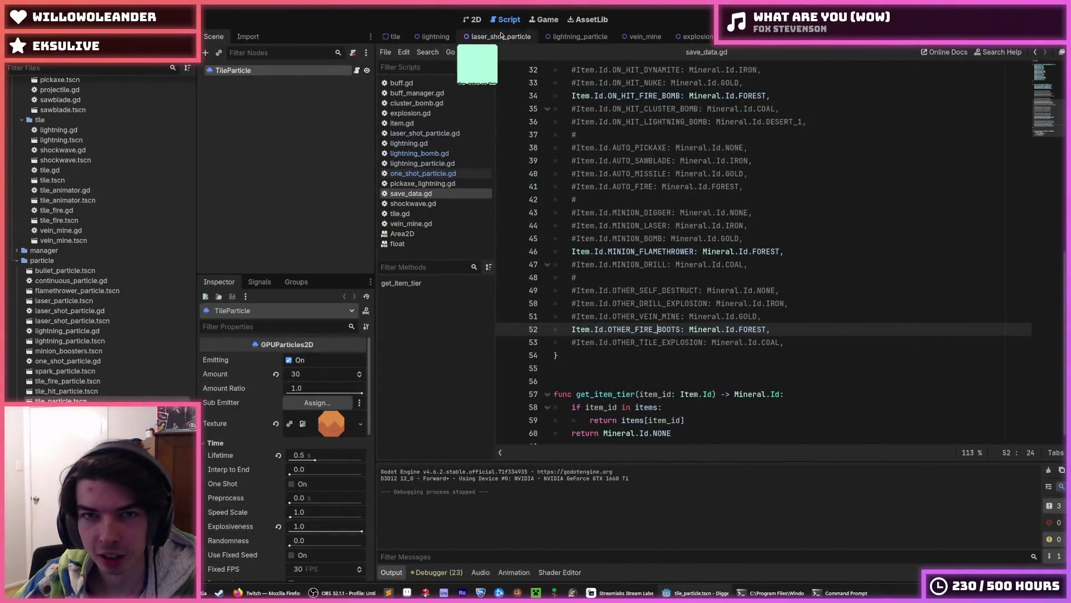
left_click(476, 21)
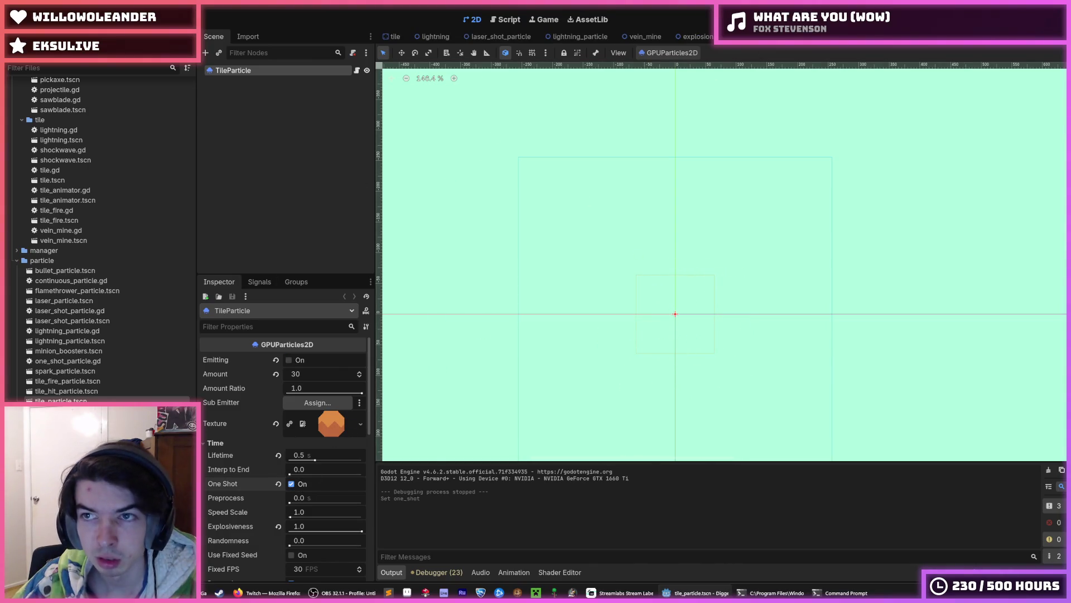
key("F5")
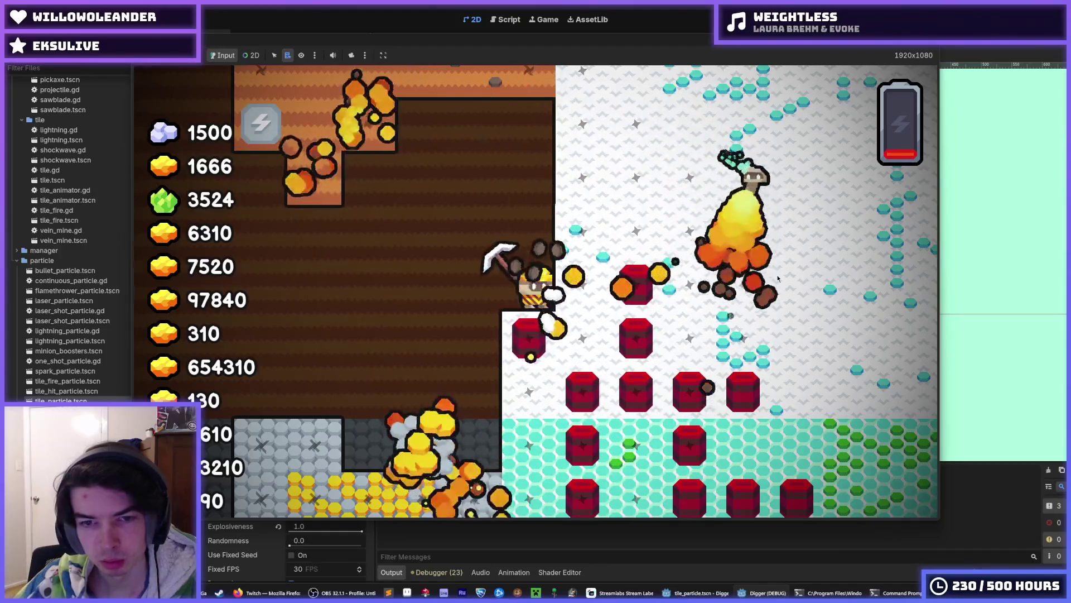
key("F8")
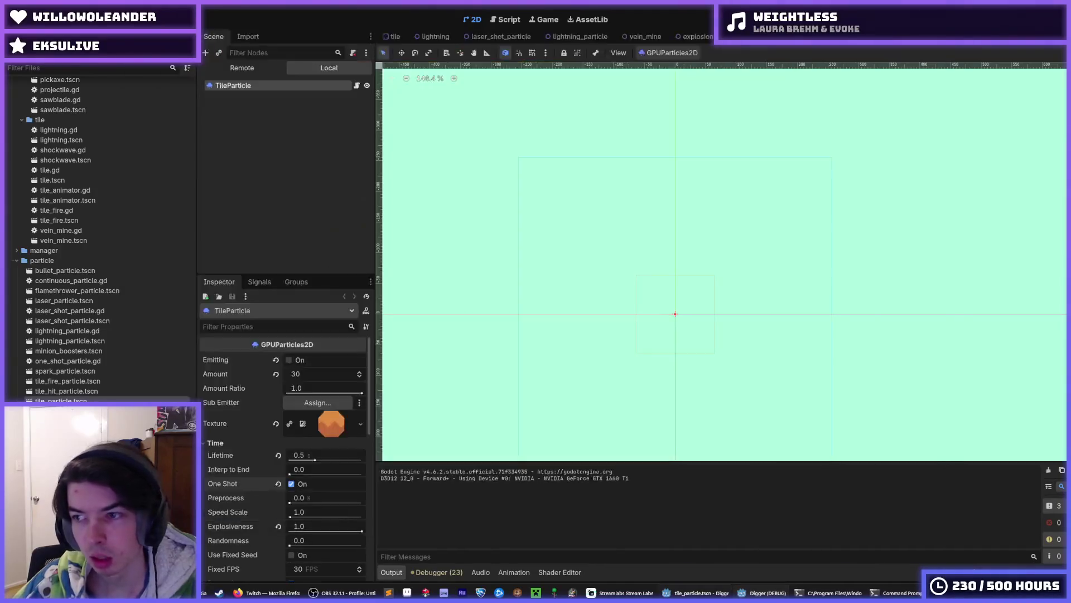
Recomment the fire items, re-enable ON_HIT_LIGHTNING_BOMB in save_data.gd, and run the game.
left_click(505, 20)
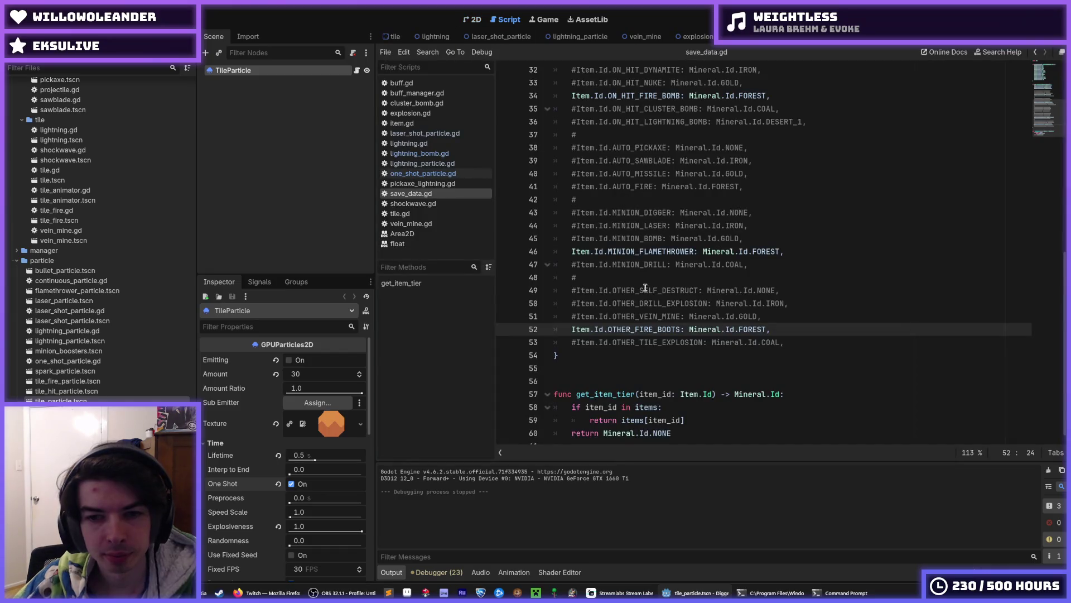
key("ctrl+k")
scroll(726, 251, "up", 4)
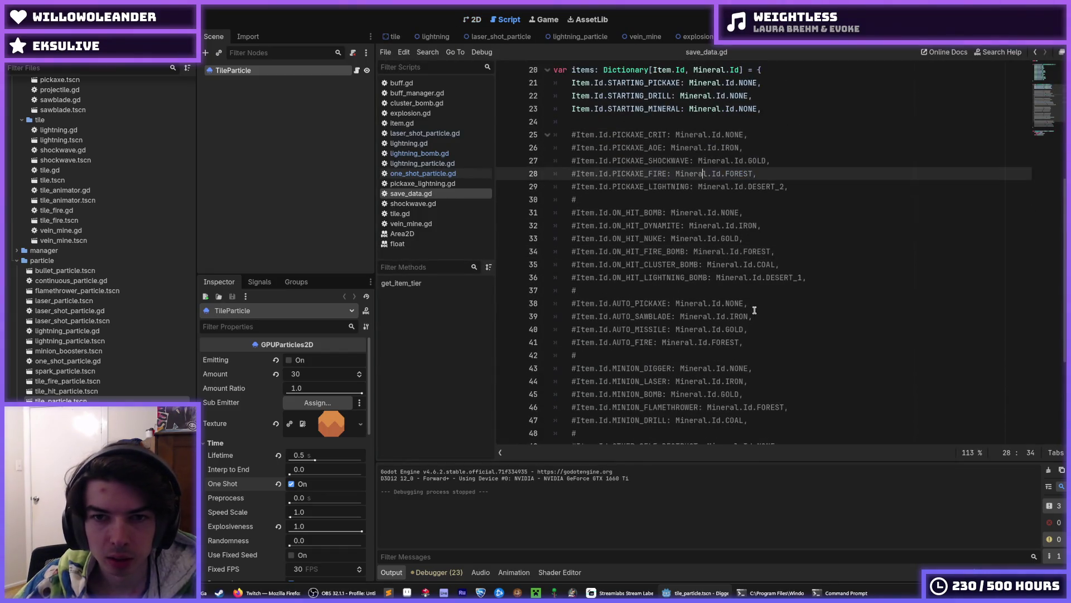
left_click(703, 277)
key("ctrl+k")
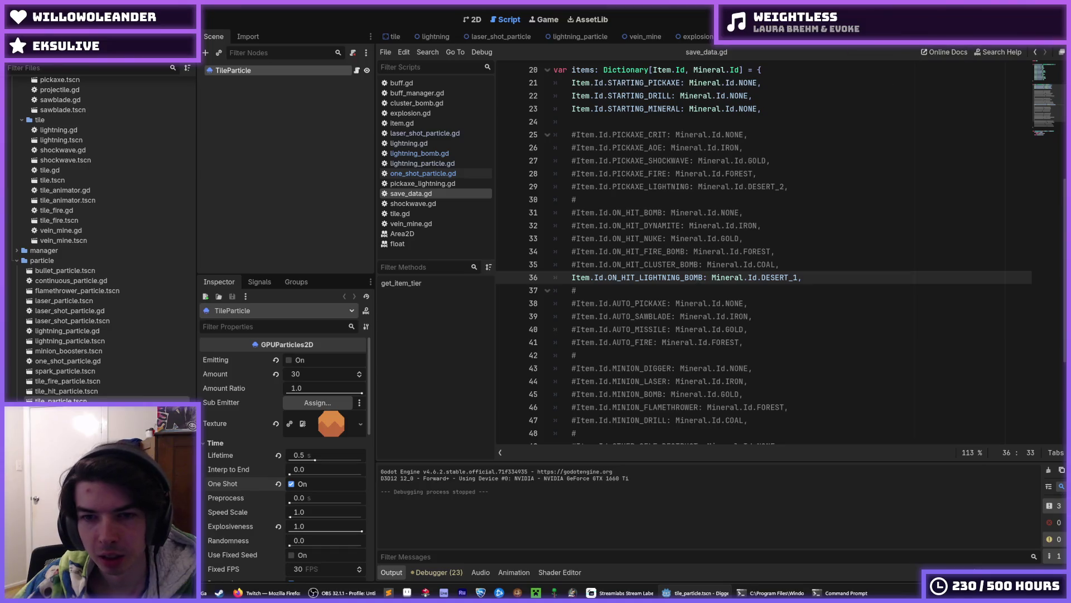
key("F5")
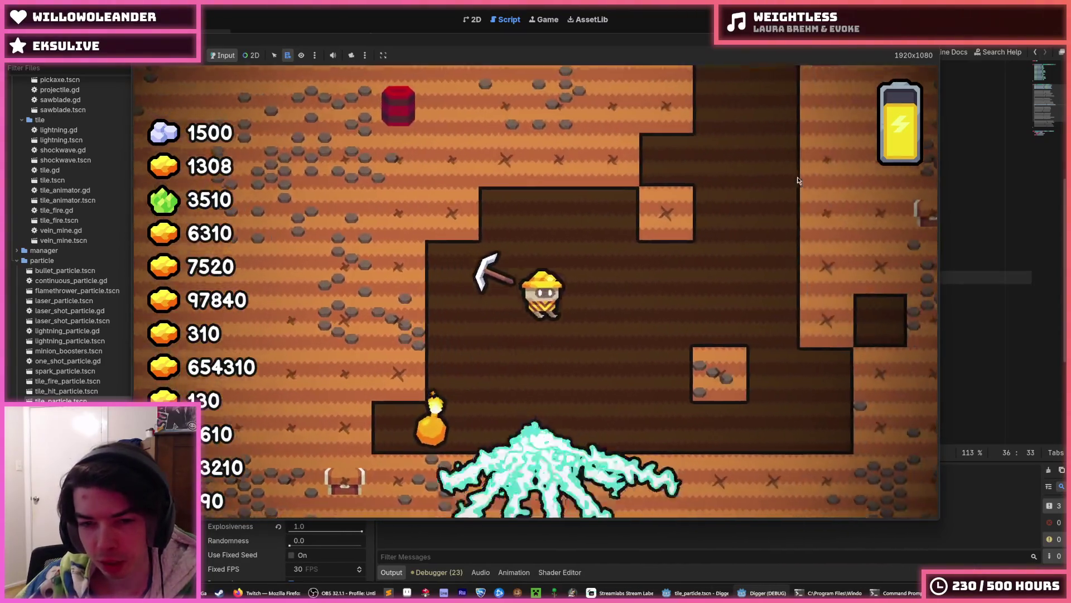
Stop the lightning playtest and save the open scenes.
key("F8")
key("ctrl+s")
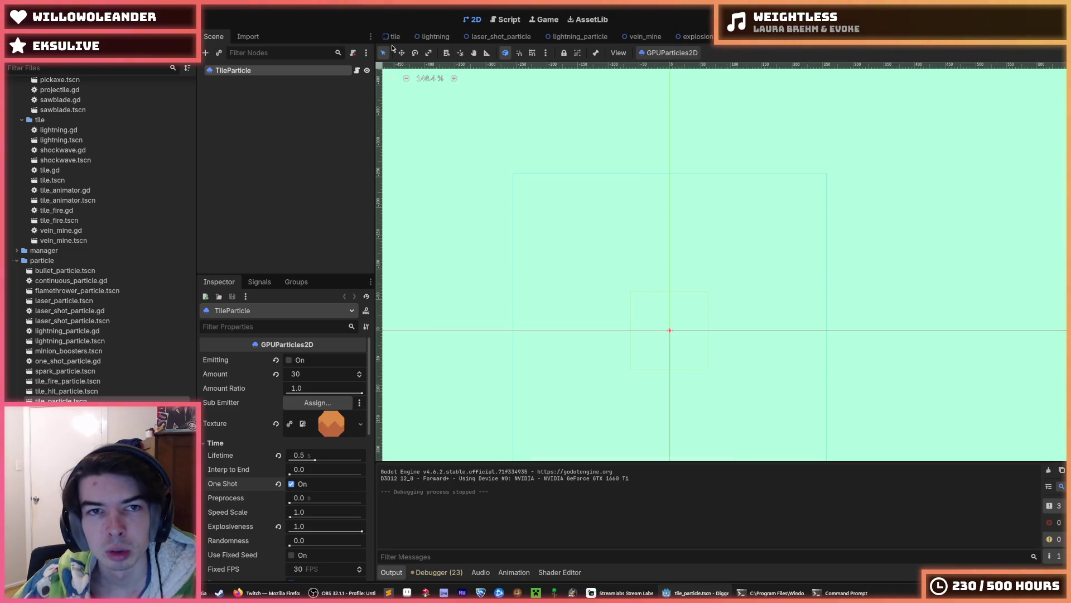
Open the player scene, then the OutlineGroup scene, and inspect its outline.gdshader material properties.
scroll(83, 343, "up", 10)
double_click(56, 313)
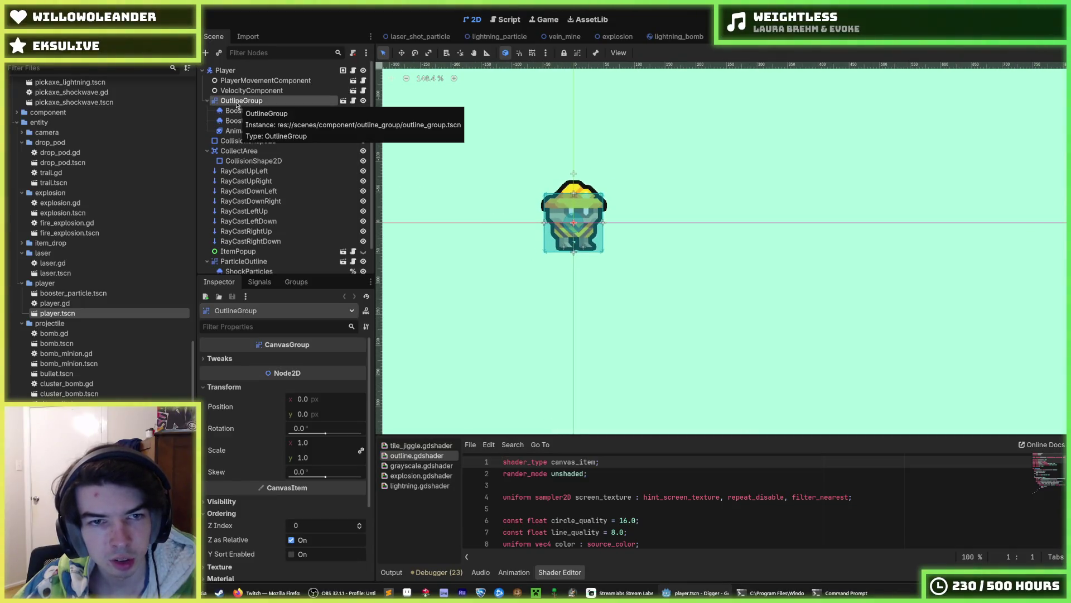
left_click(343, 101)
left_click(252, 72)
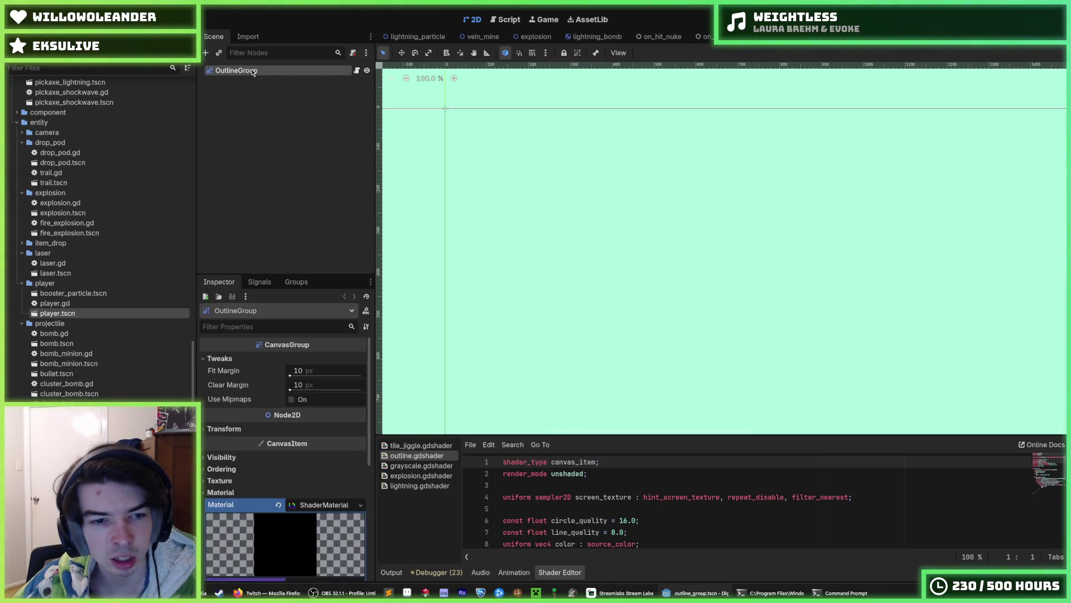
scroll(275, 359, "down", 5)
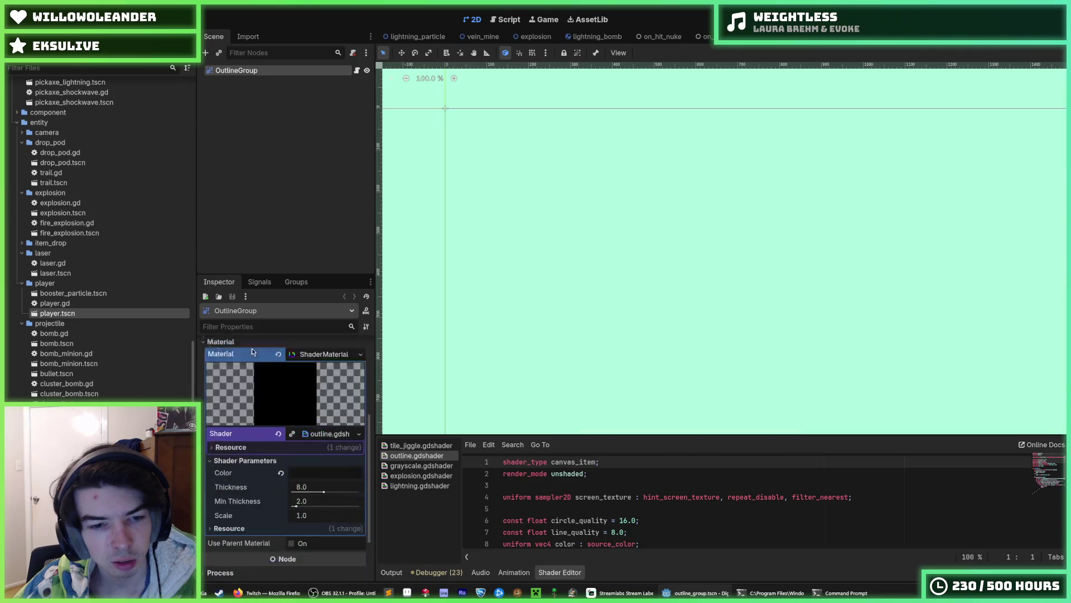
scroll(272, 390, "up", 2)
scroll(271, 408, "down", 4)
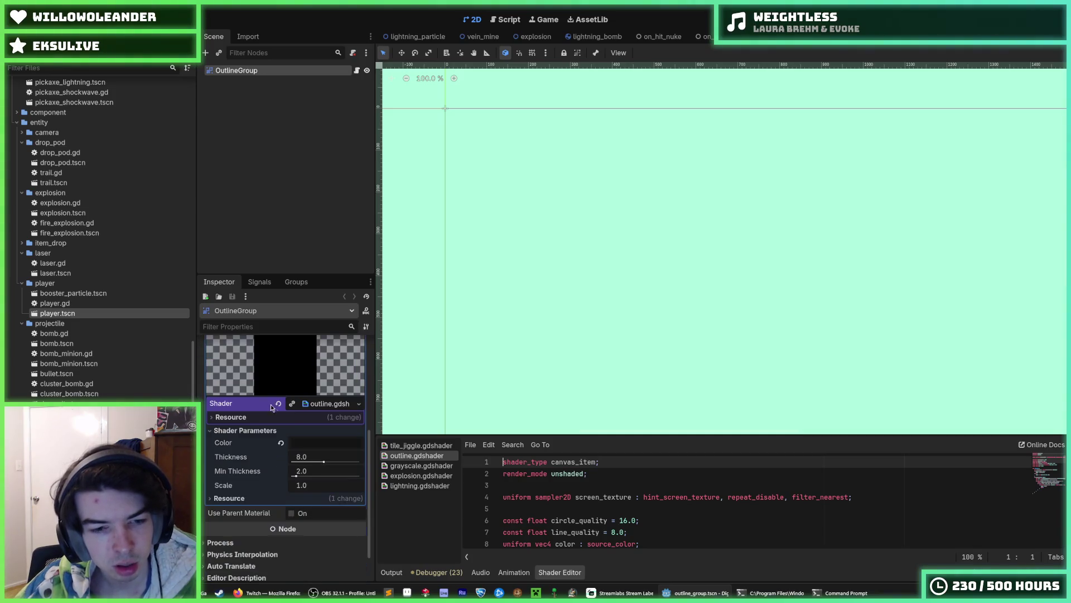
left_click(316, 406)
left_click(316, 405)
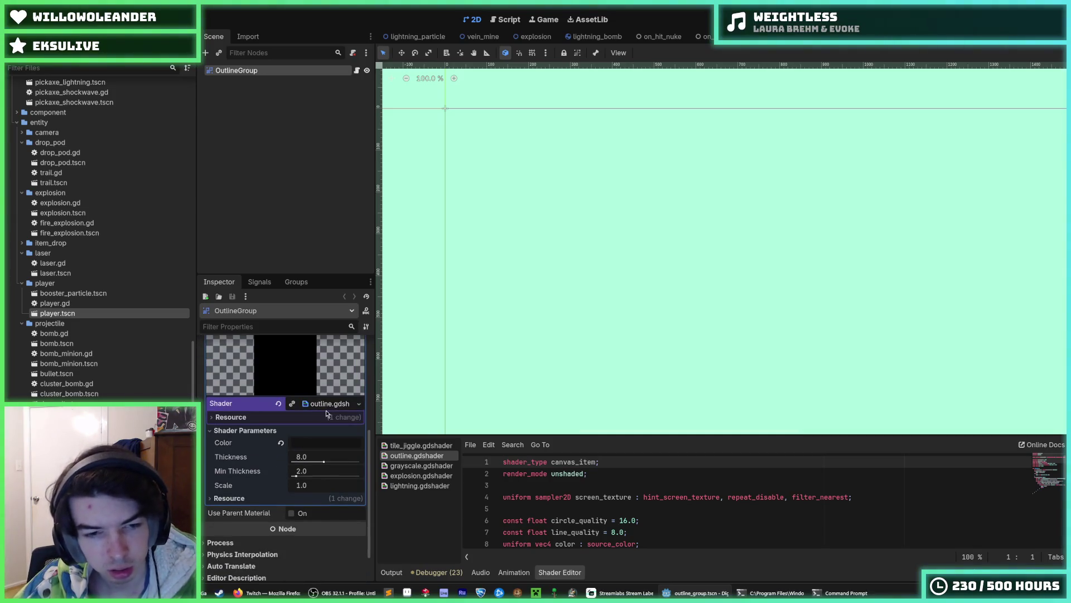
Enlarge the shader editor panel and select through the outline shader code, lines 12–33.
mouse_move(563, 435)
left_mouse_down()
mouse_move(594, 296)
mouse_move(608, 106)
mouse_move(611, 130)
left_mouse_up()
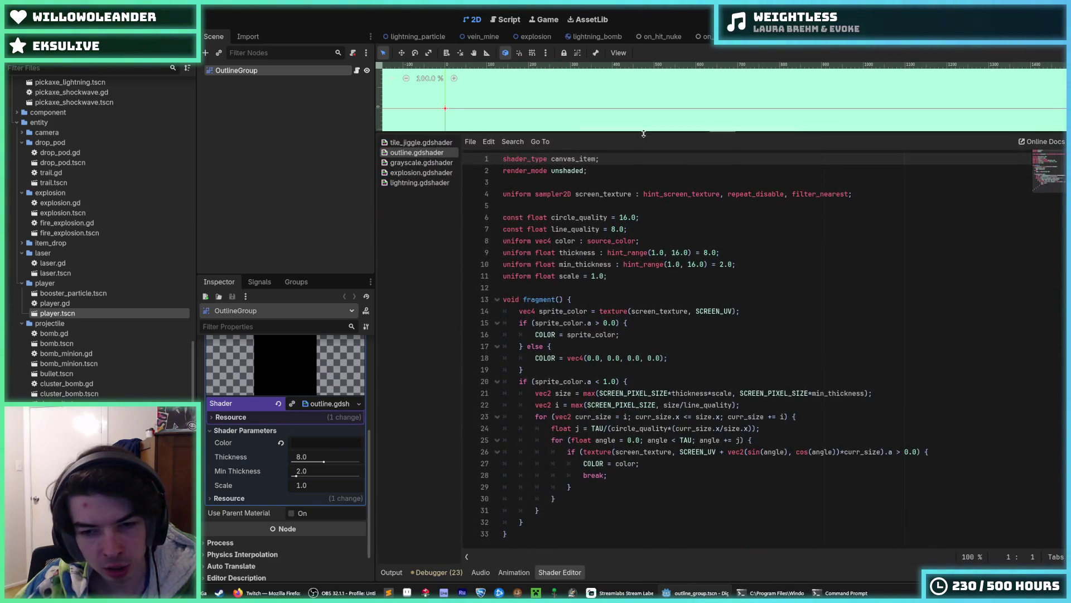
mouse_move(661, 522)
left_mouse_down()
mouse_move(517, 421)
mouse_move(495, 375)
mouse_move(495, 331)
left_mouse_up()
mouse_move(591, 530)
left_mouse_down()
mouse_move(502, 348)
mouse_move(503, 285)
mouse_move(497, 315)
left_mouse_up()
mouse_move(536, 134)
left_mouse_down()
mouse_move(536, 429)
mouse_move(569, 198)
left_mouse_up()
left_click(659, 412)
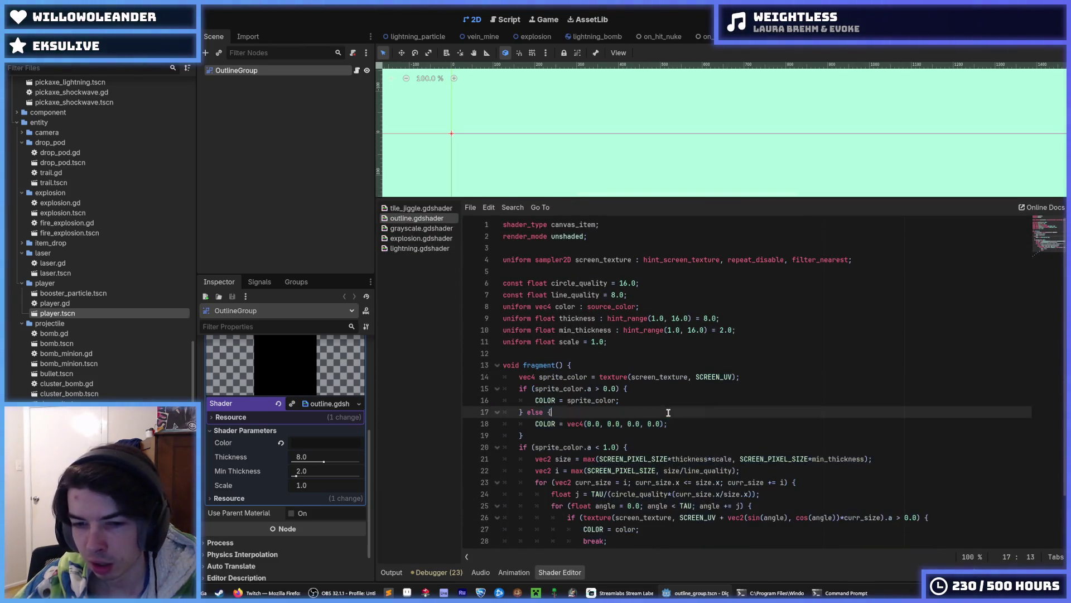
Step the caret back and forth between lines 15 and 16 of the outline shader.
left_click(680, 424)
left_click(642, 411)
key("Up")
key("Up")
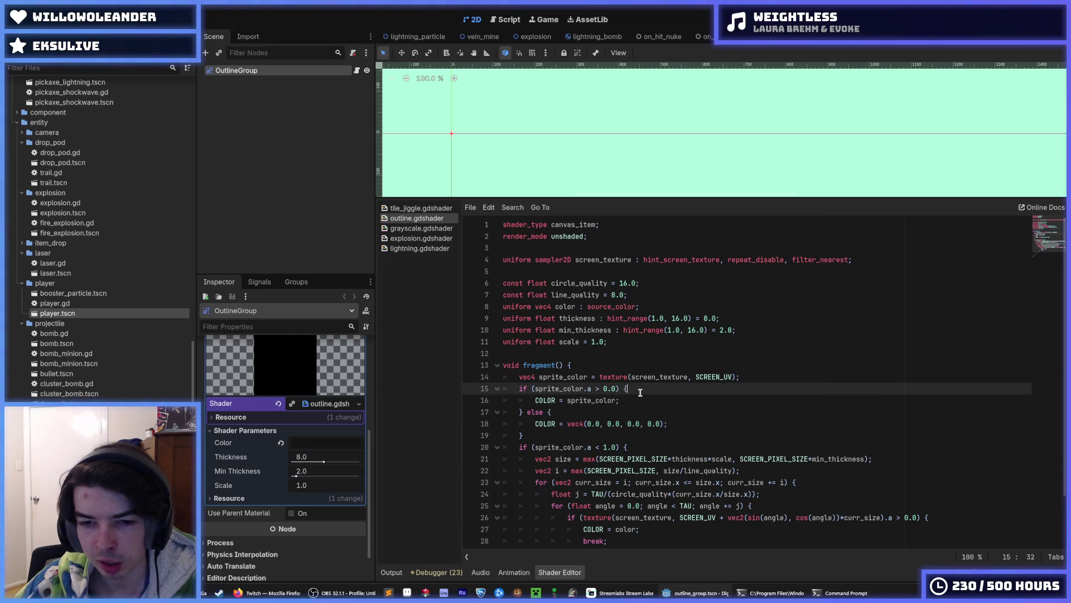
key("Down")
key("Up")
key("Down")
key("Up")
key("Down")
key("Up")
key("Down")
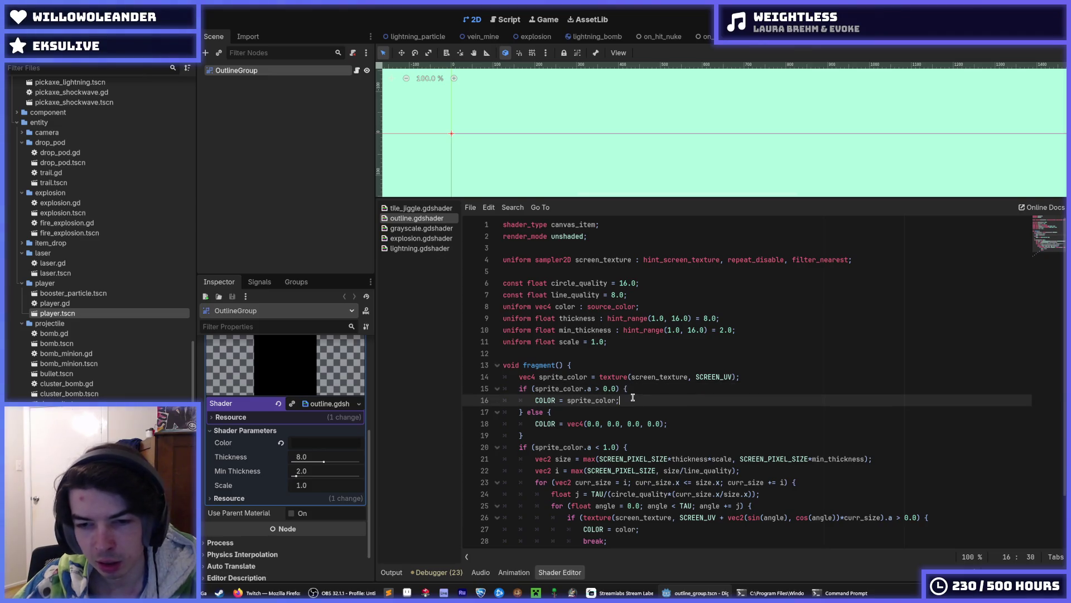
Give the 2D view more room and save the outline group scene.
left_click_drag(572, 199, 598, 427)
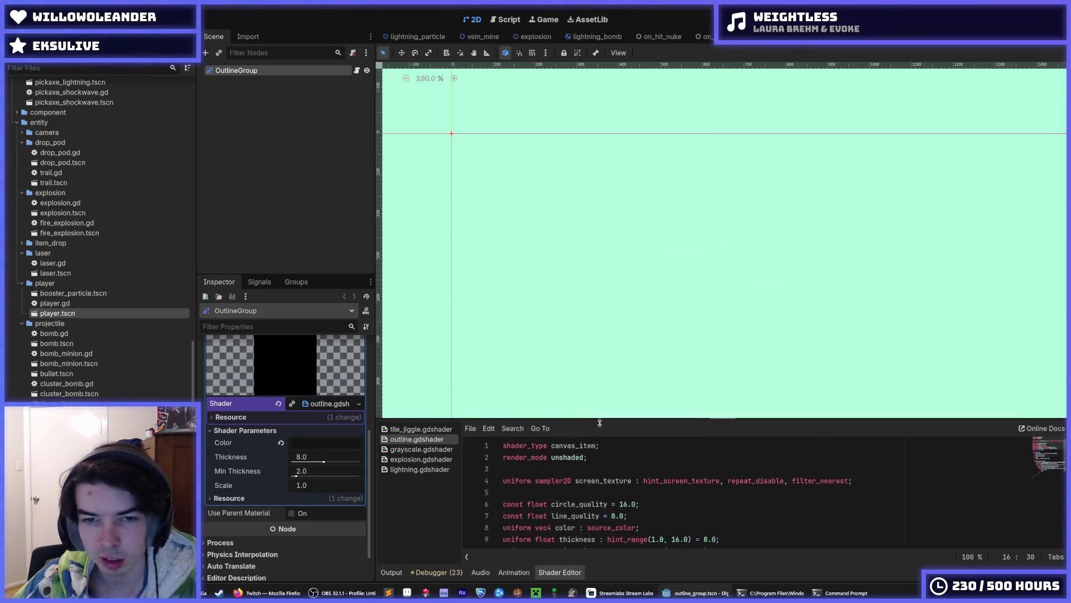
scroll(646, 289, "down", 1)
key("ctrl+s")
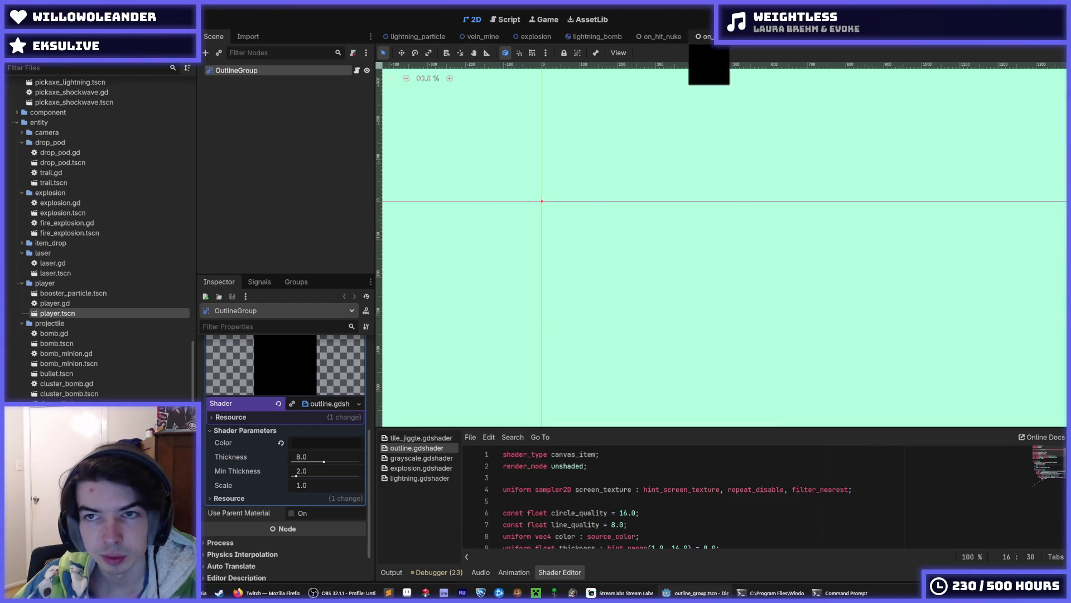
scroll(571, 166, "up", 2)
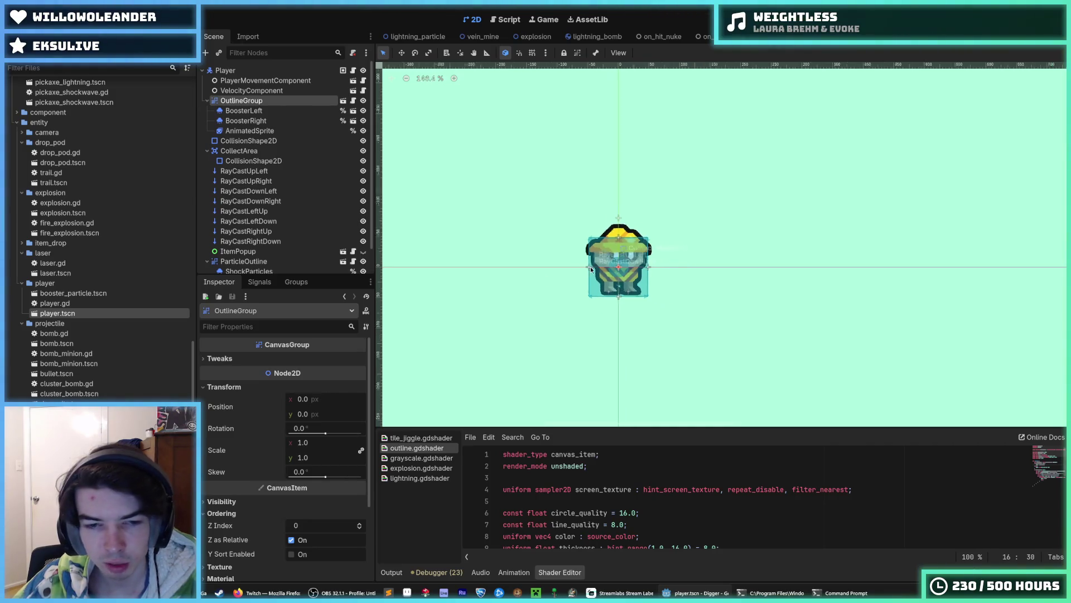
Deselect the OutlineGroup in the player scene and launch the game.
scroll(607, 180, "up", 1)
scroll(692, 335, "down", 5)
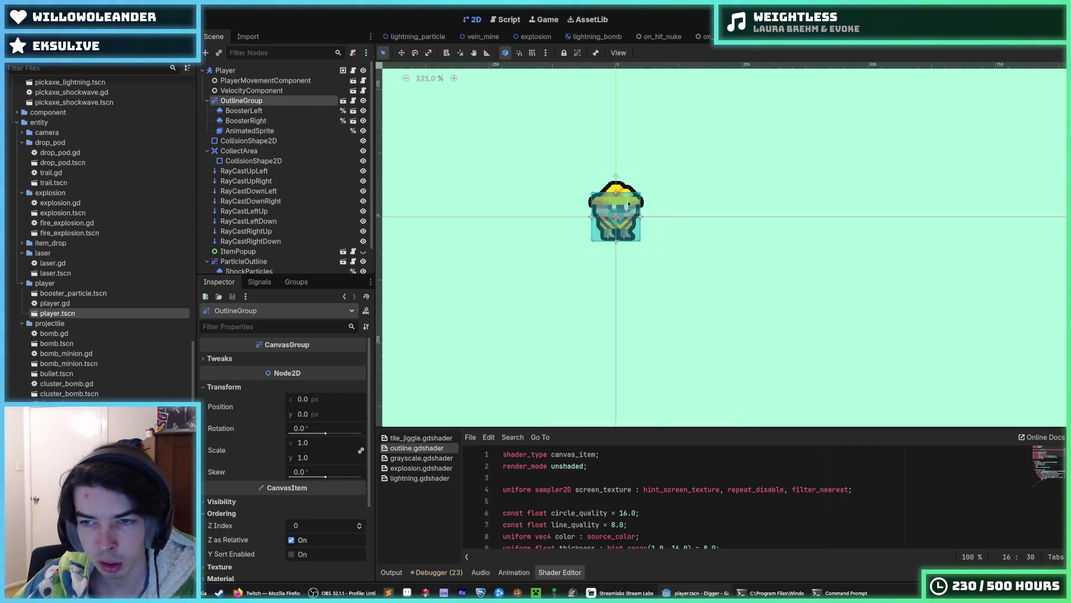
scroll(658, 272, "up", 3)
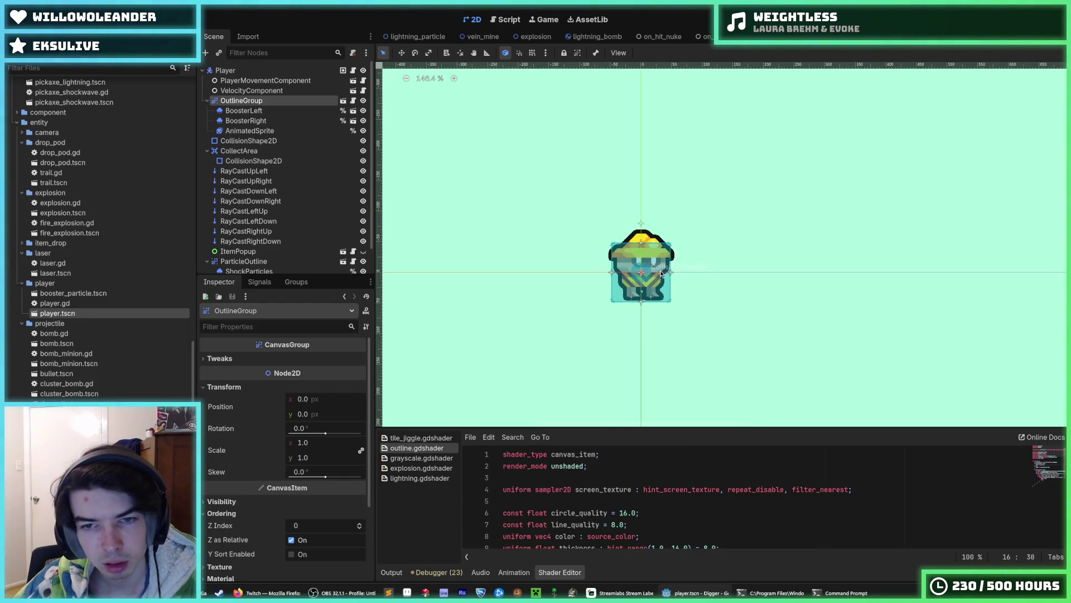
left_click(665, 211)
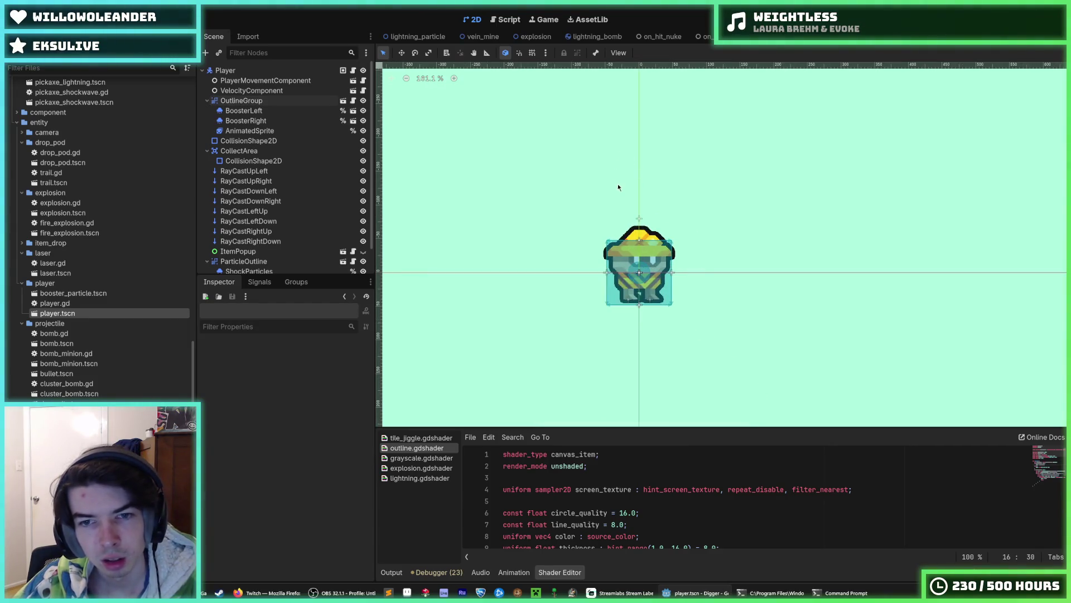
key("F5")
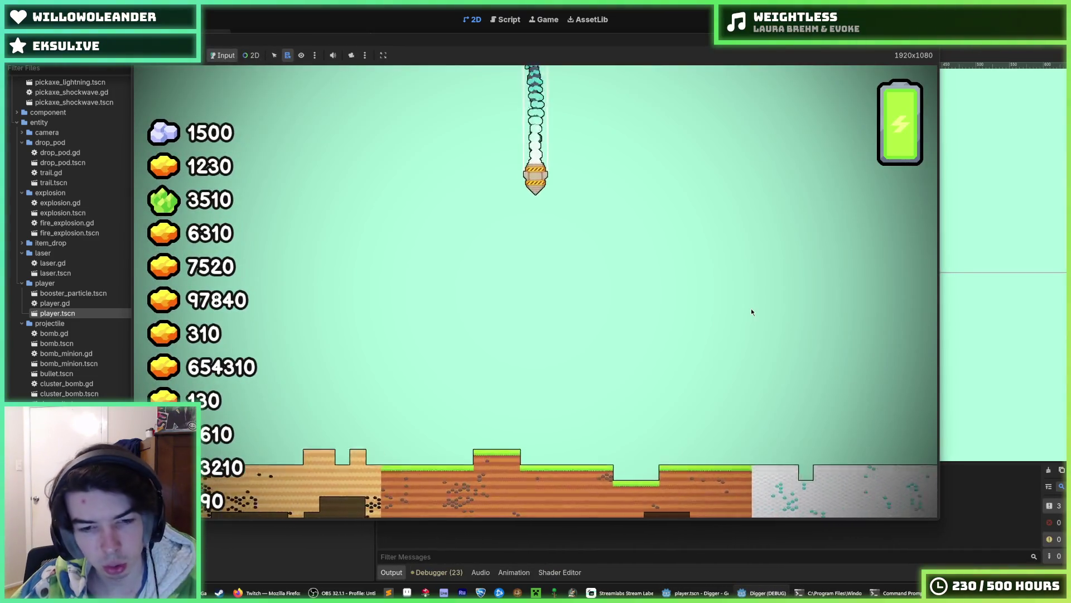
Boost the miner to the surface, walk onto the grass platform, and dig down the shaft.
key("space")
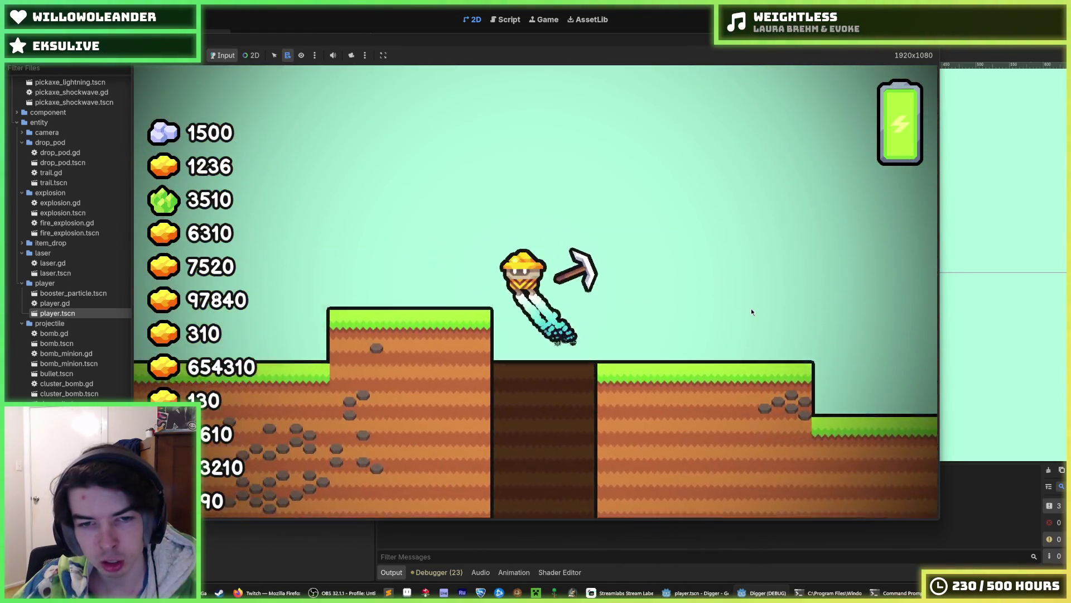
key("a")
key("d")
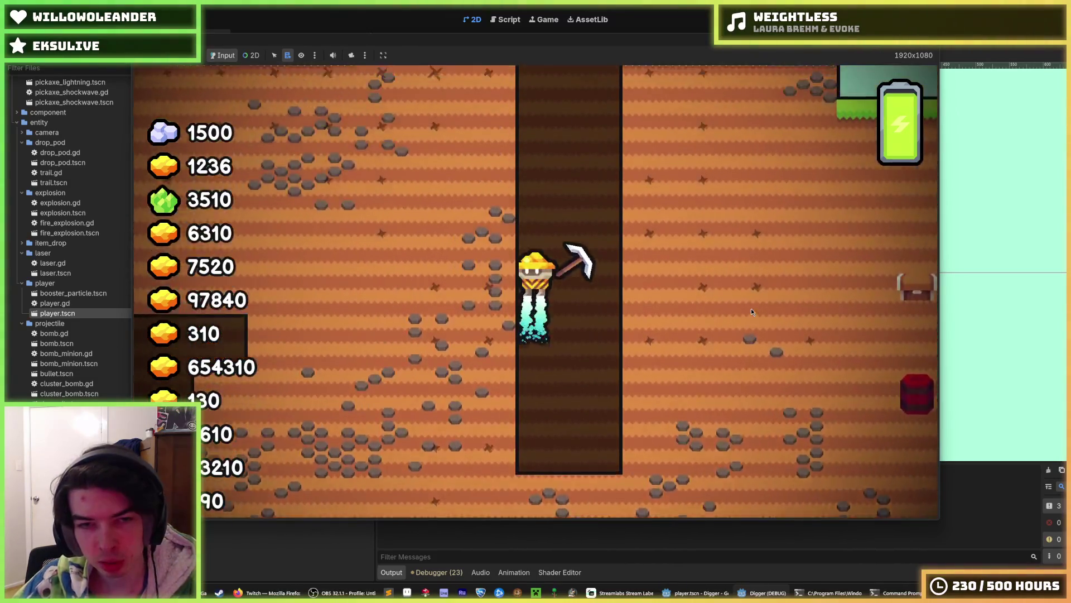
key("space")
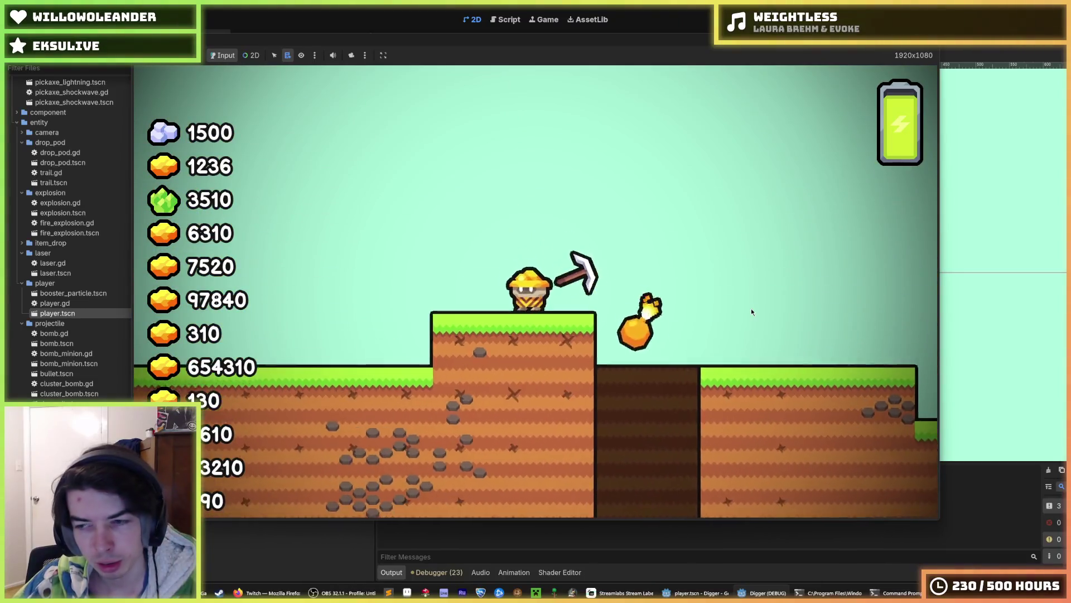
key("s")
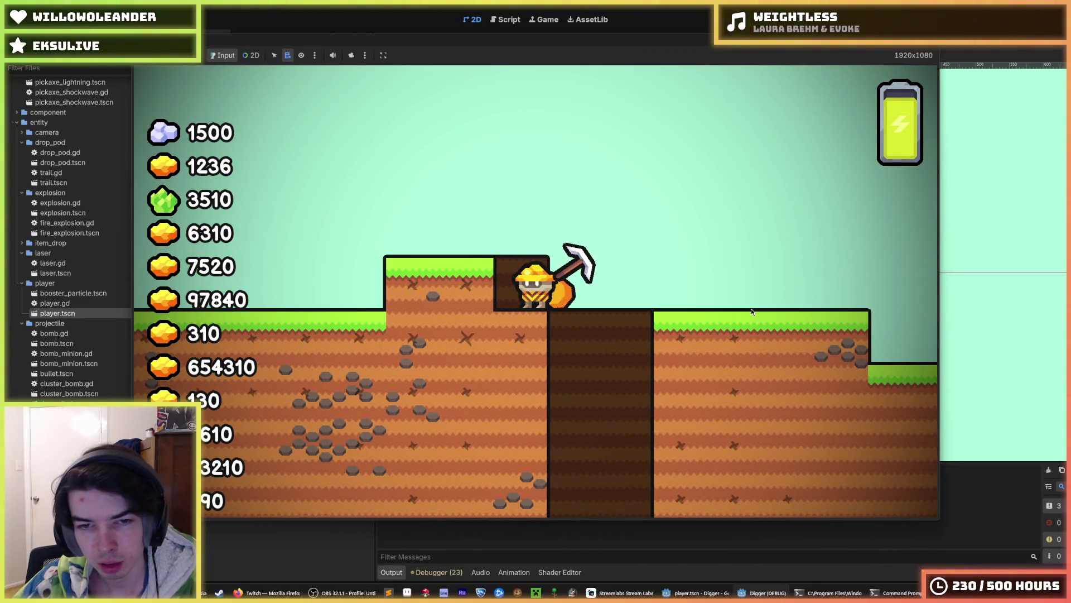
key("d")
key("s")
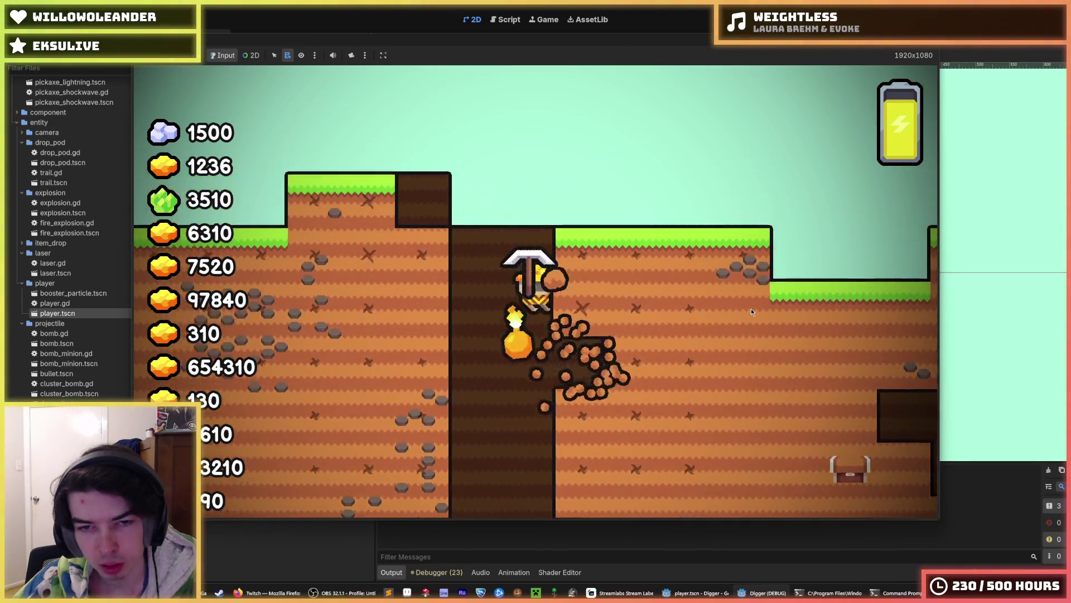
key("s")
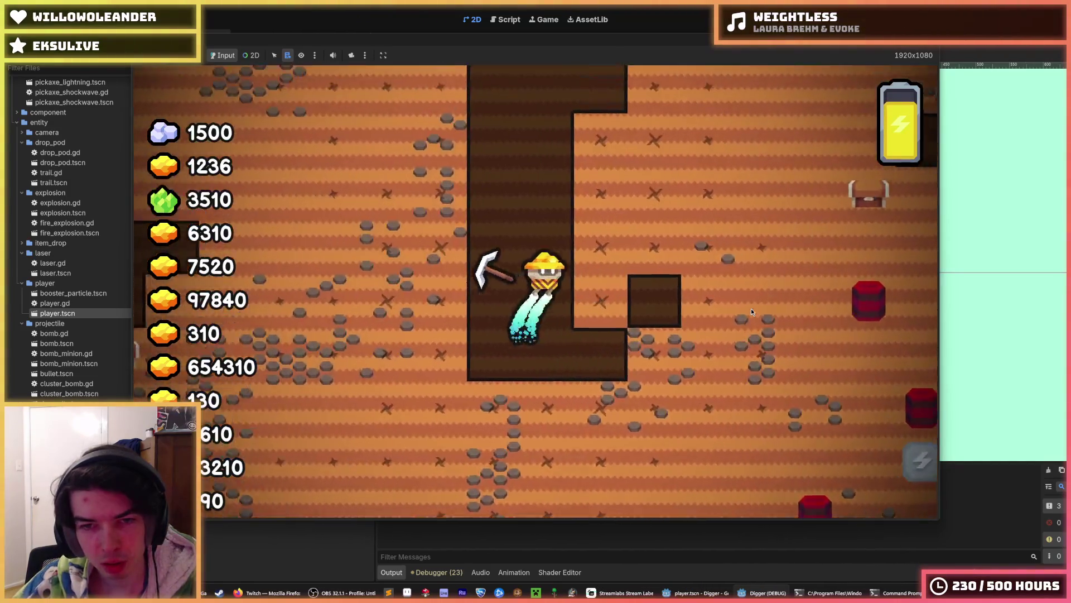
key("w")
Dig sideways and downward collecting gold while lightning zaps nearby tiles, then stop the game.
key("d")
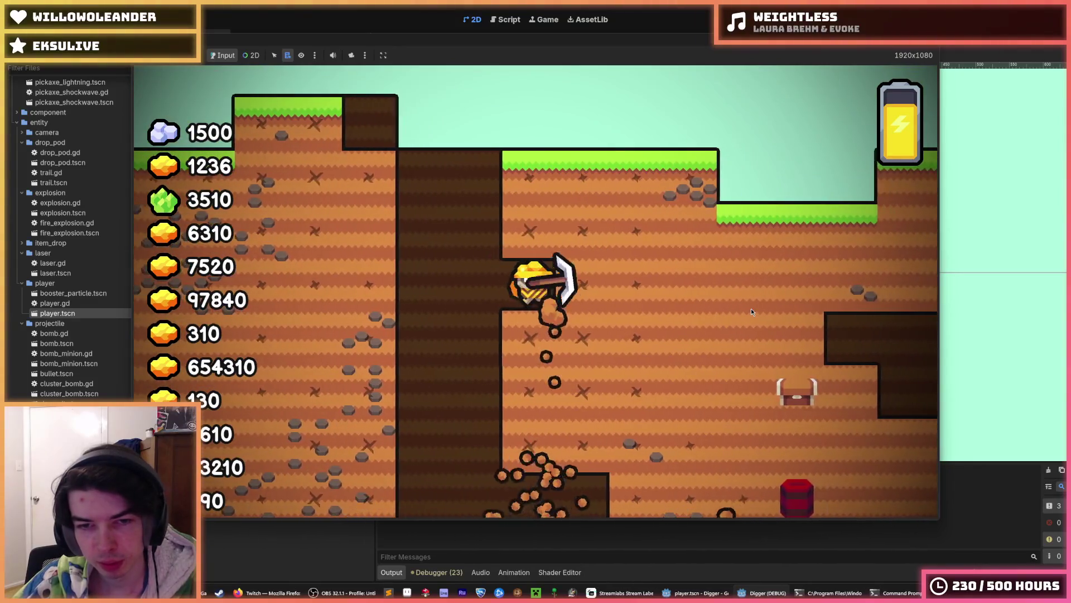
key("a")
key("s")
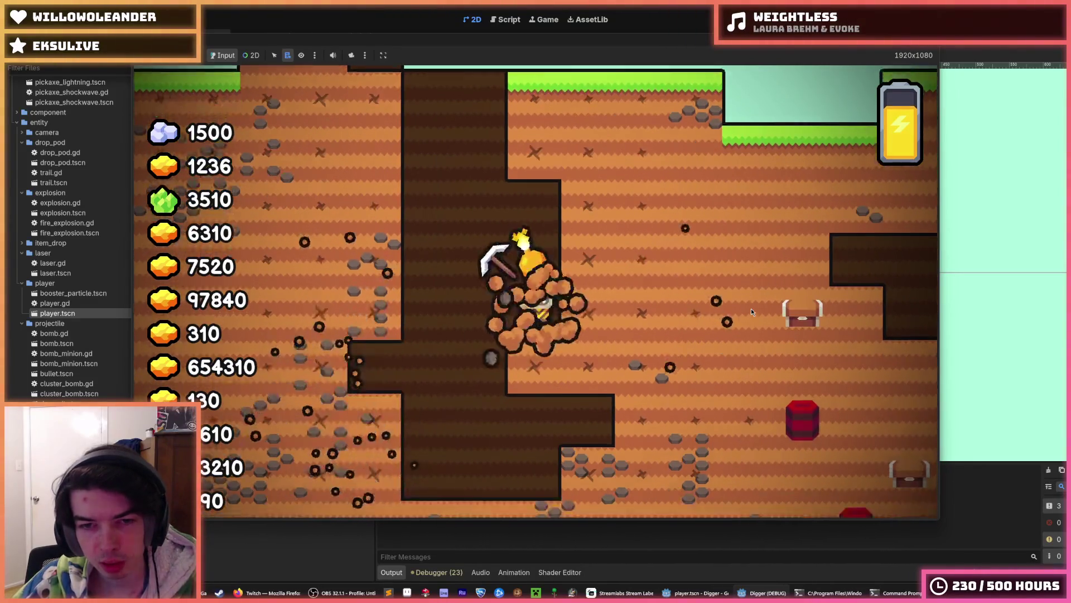
key("d")
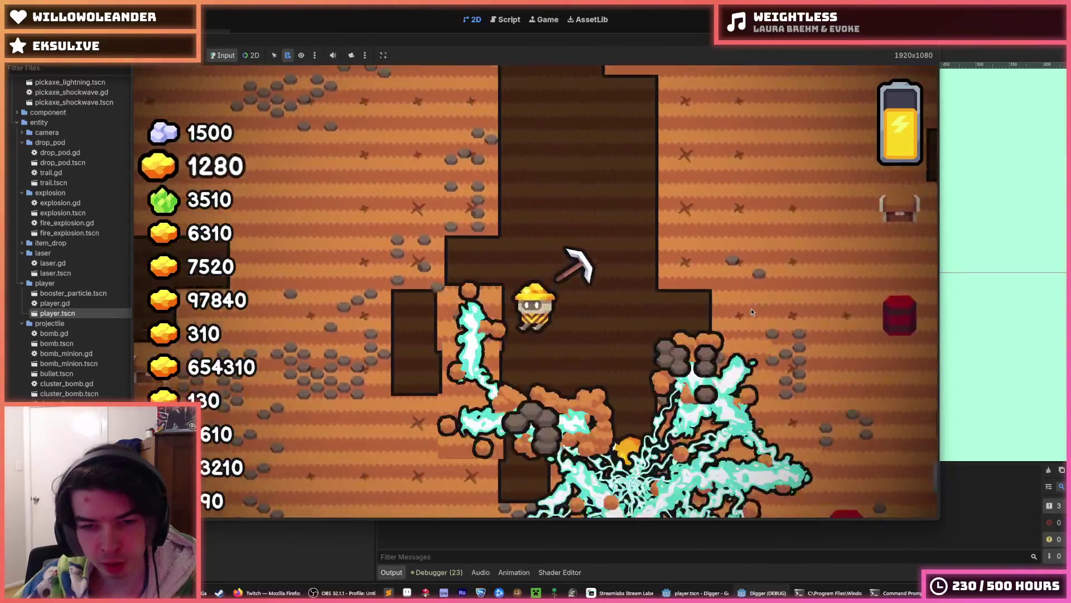
key("w")
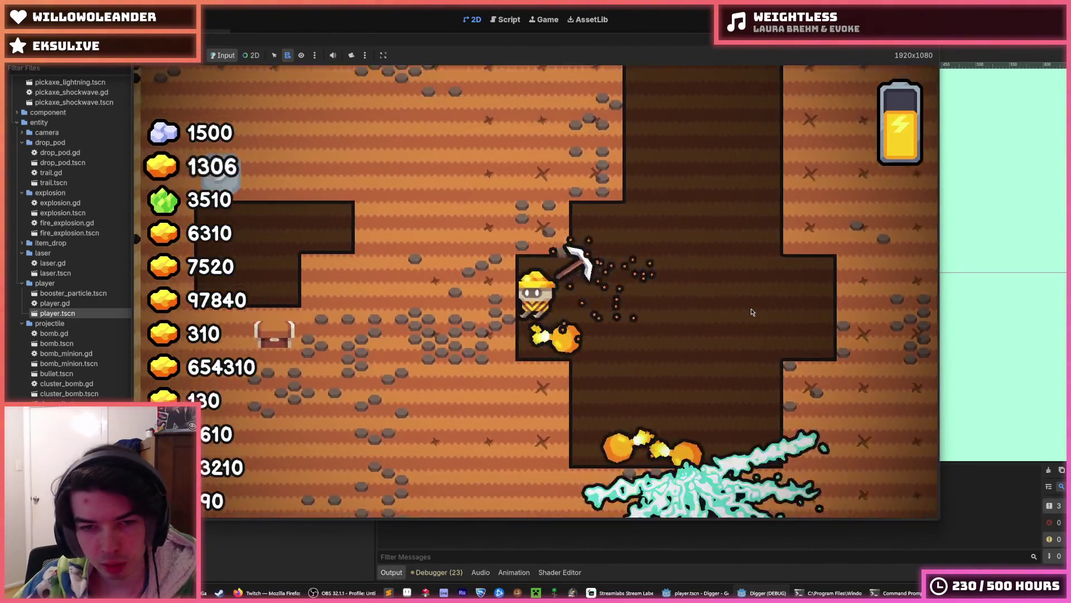
key("a")
key("s")
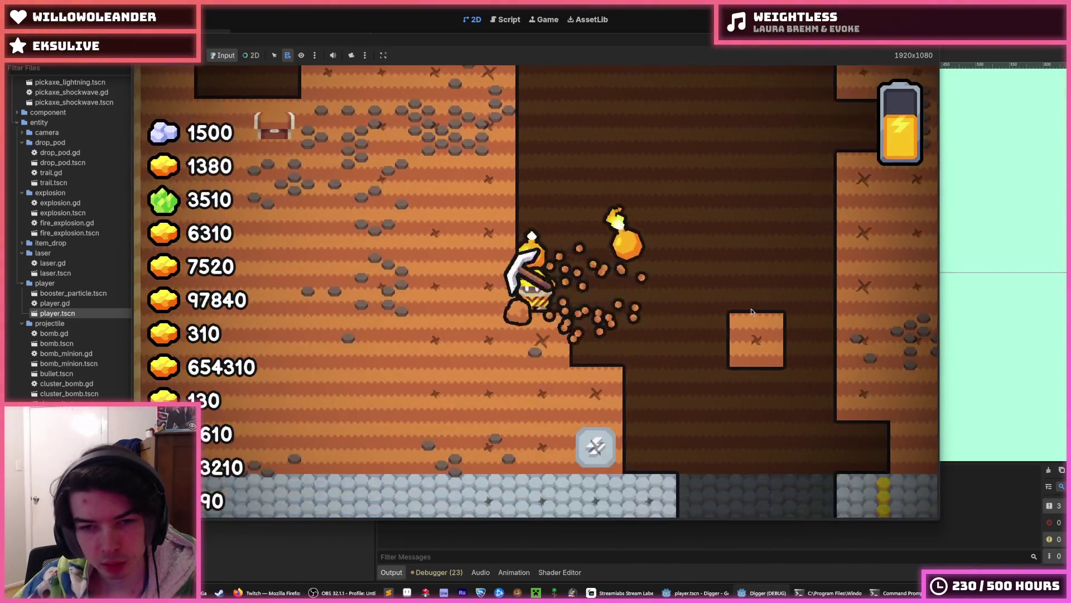
key("d")
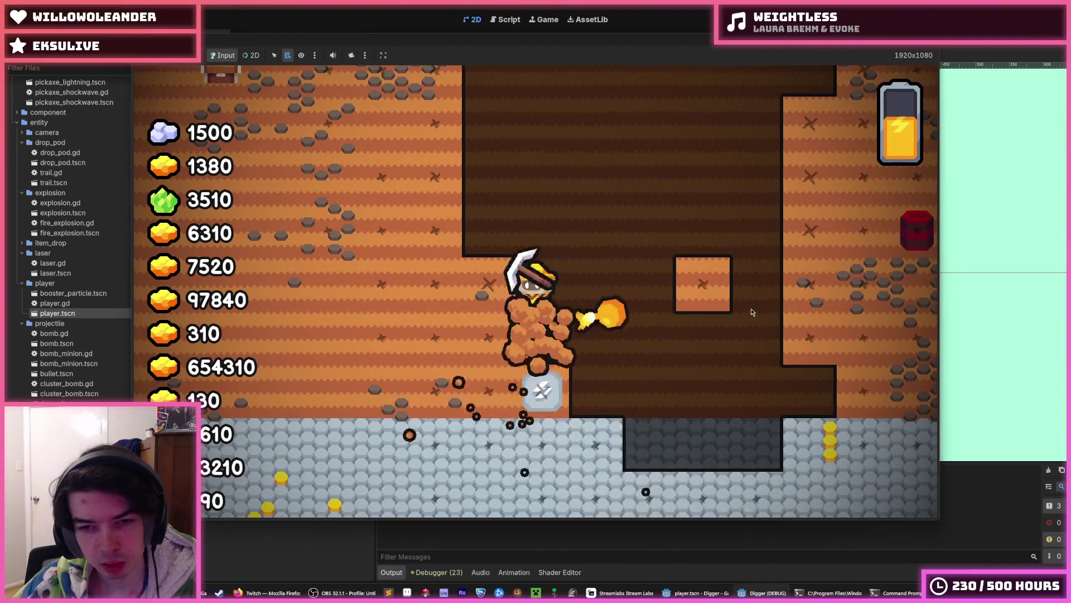
key("s")
key("w")
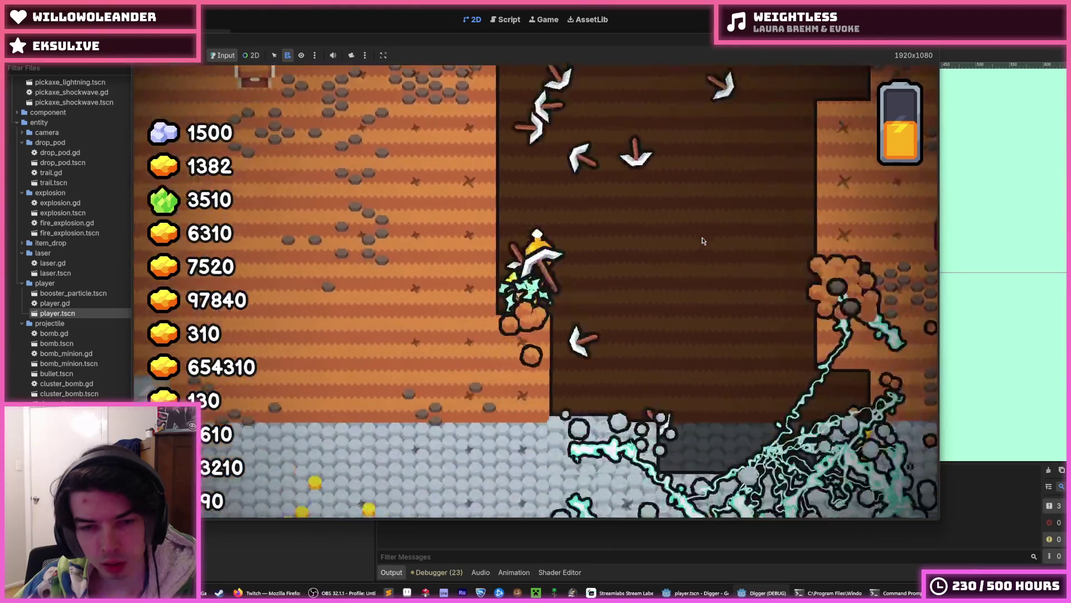
key("F8")
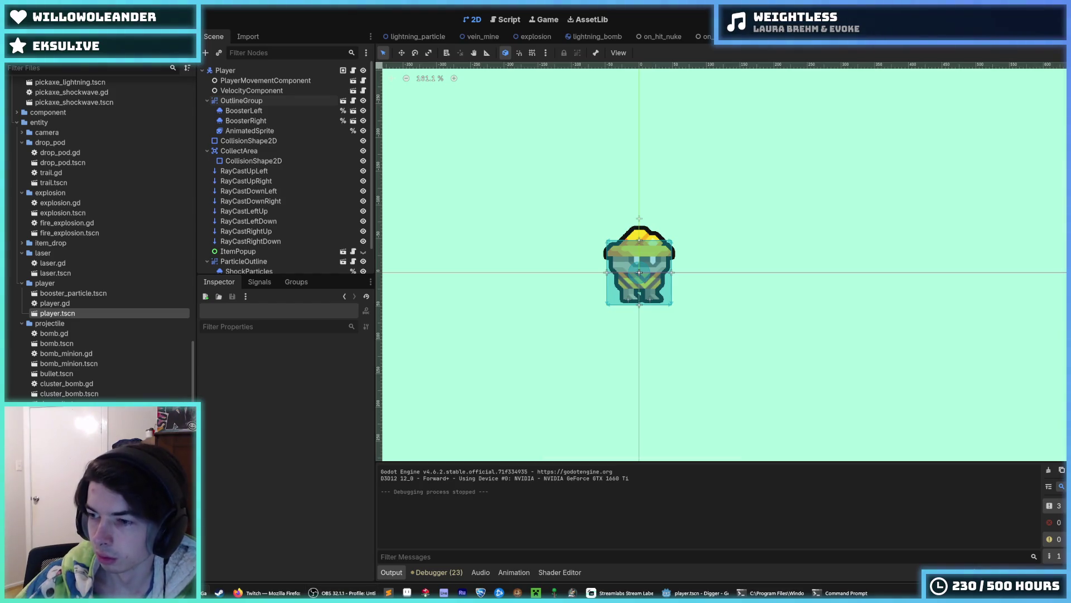
scroll(752, 302, "right", 2)
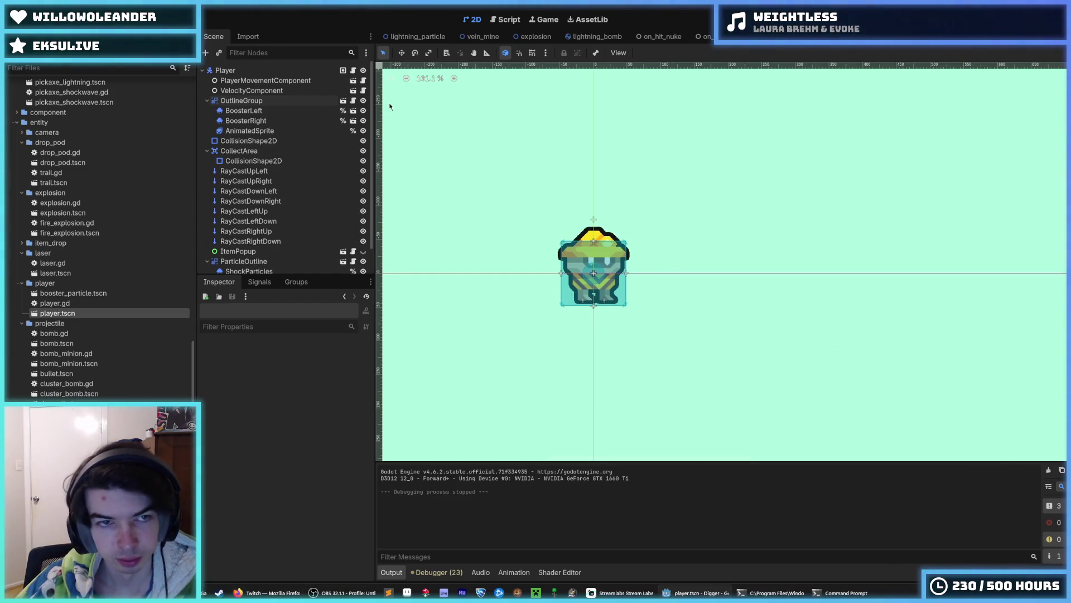
In save_data.gd, enable PICKAXE_LIGHTNING, comment out ON_HIT_LIGHTNING_BOMB, and start a playtest.
left_click(506, 19)
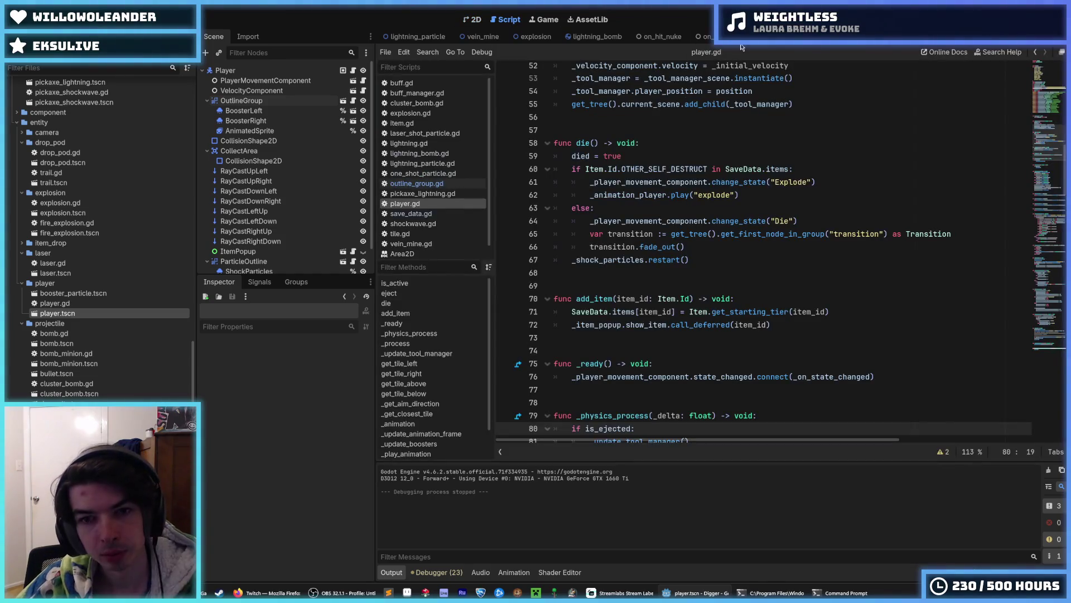
left_click(430, 216)
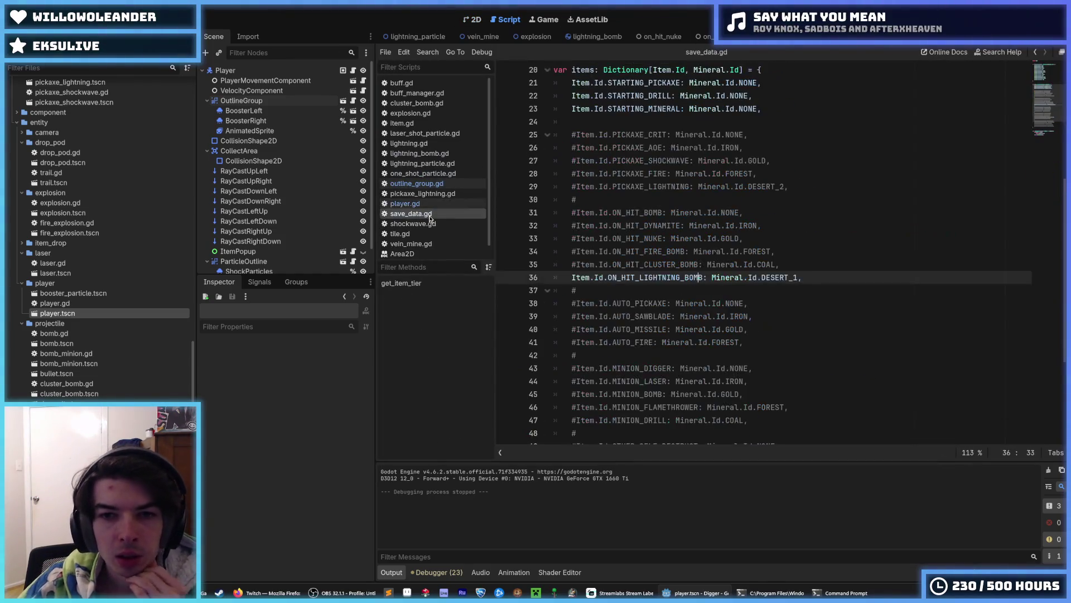
left_click(658, 185)
key("ctrl+k")
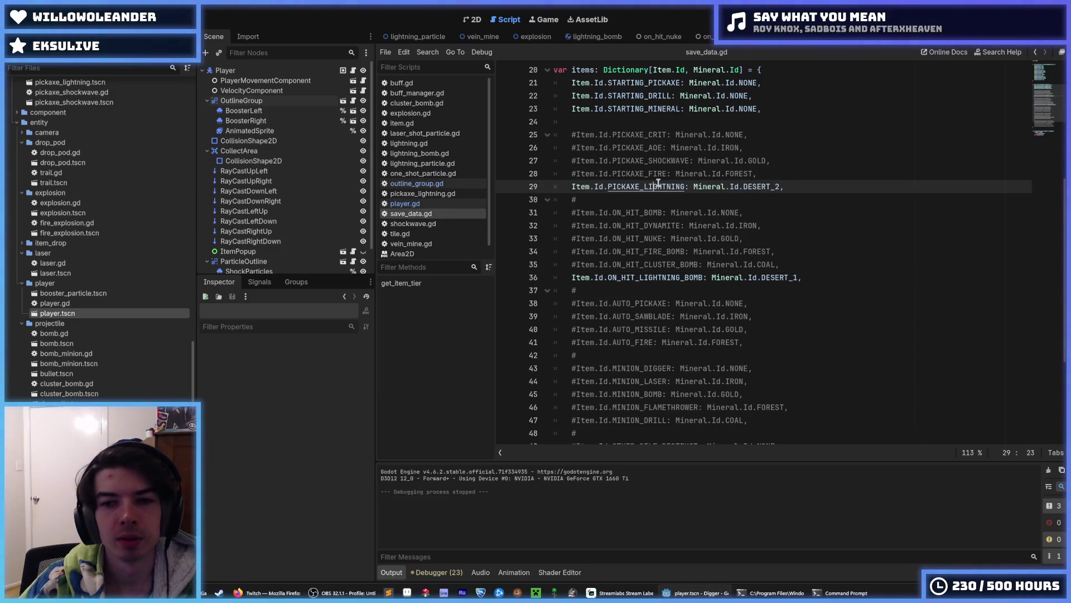
left_click(636, 278)
key("ctrl+k")
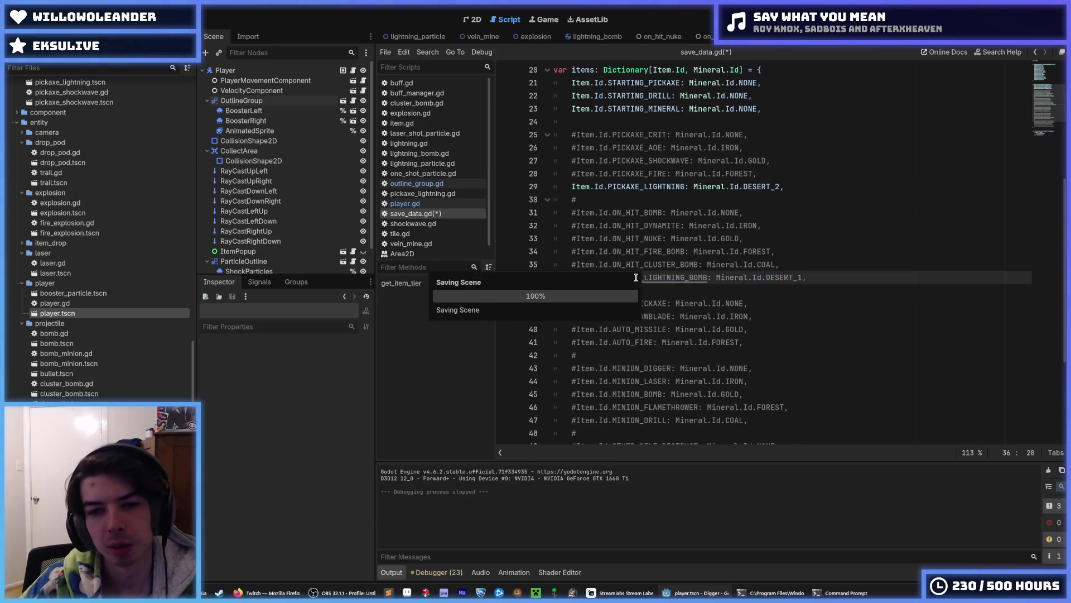
key("F5")
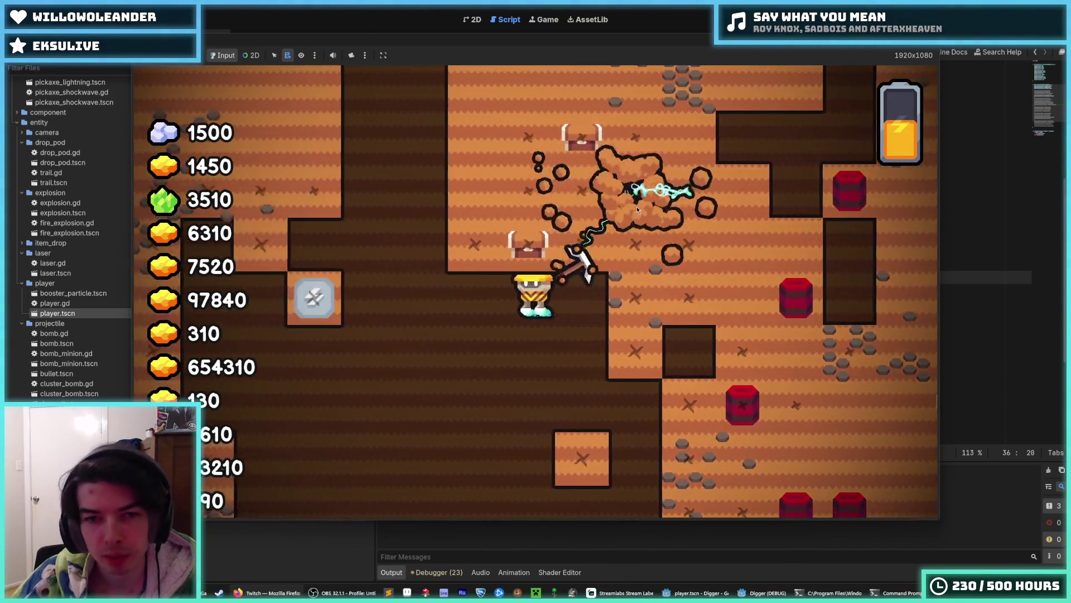
key("F8")
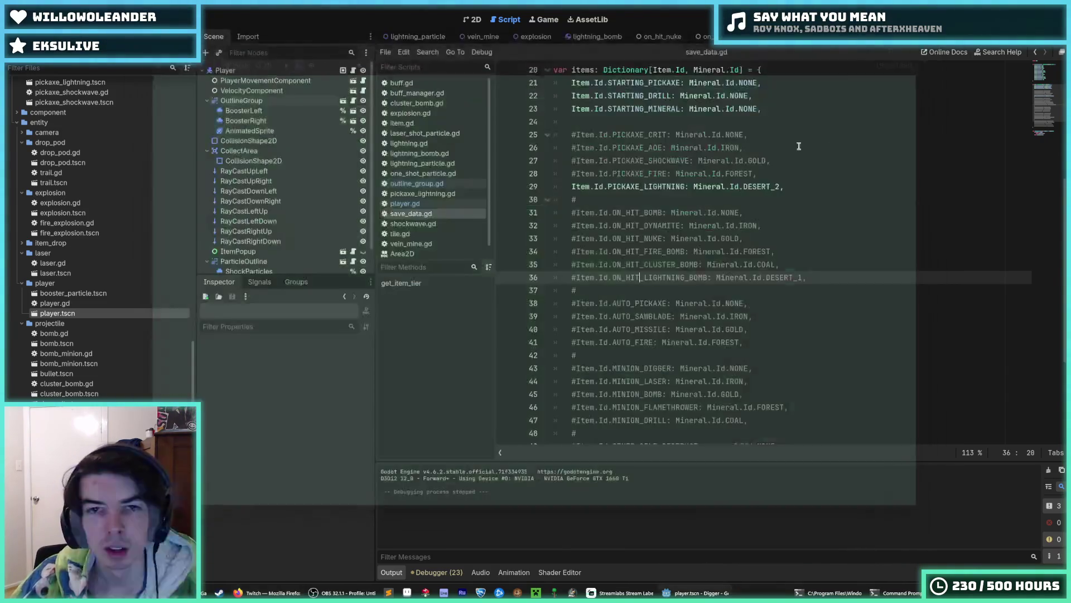
Duplicate the AUTO_FIRE line in save_data.gd and uncomment the copy.
scroll(664, 218, "down", 8)
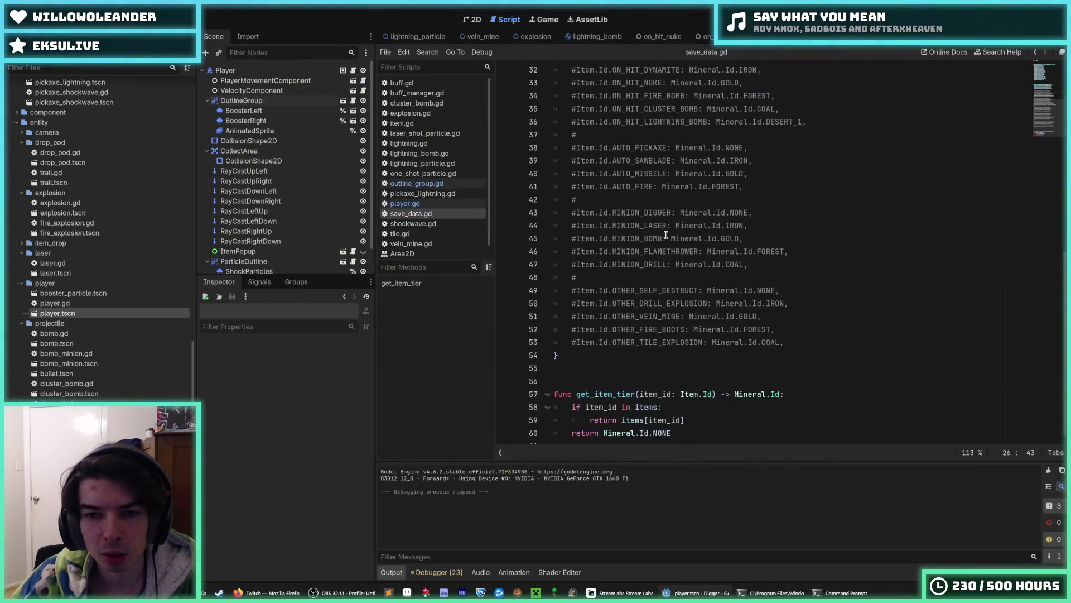
scroll(663, 262, "up", 7)
scroll(670, 286, "up", 3)
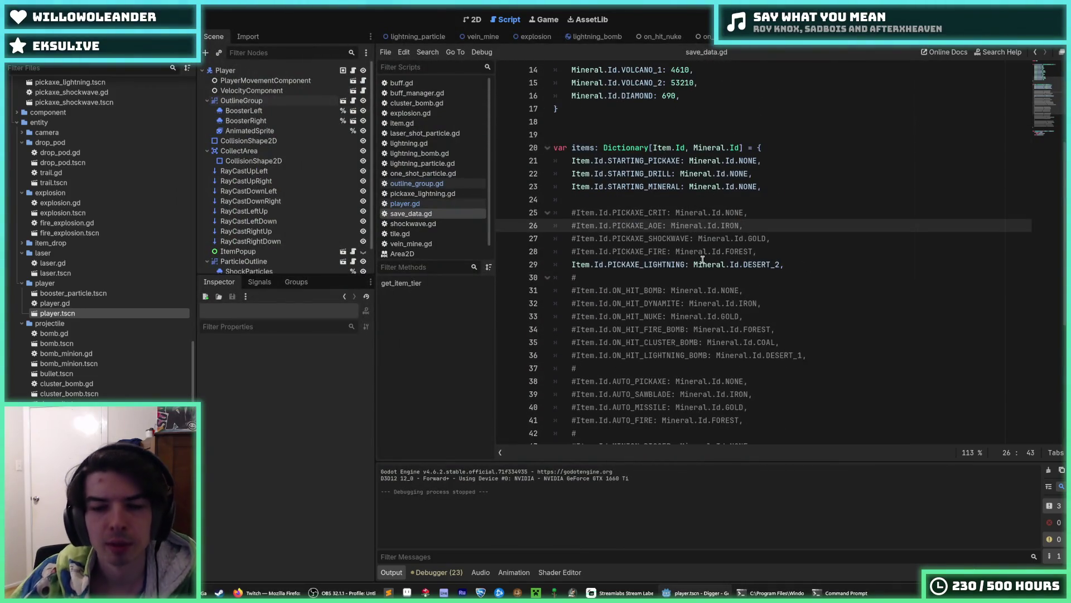
scroll(658, 293, "down", 2)
scroll(647, 304, "down", 2)
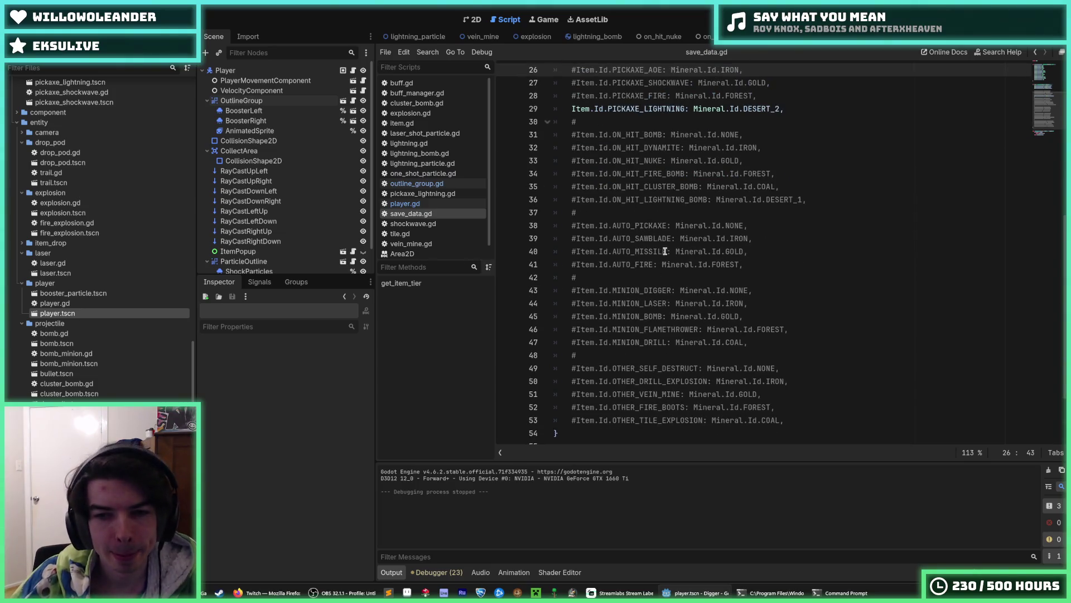
left_click(664, 264)
key("ctrl+shift+d")
key("ctrl+k")
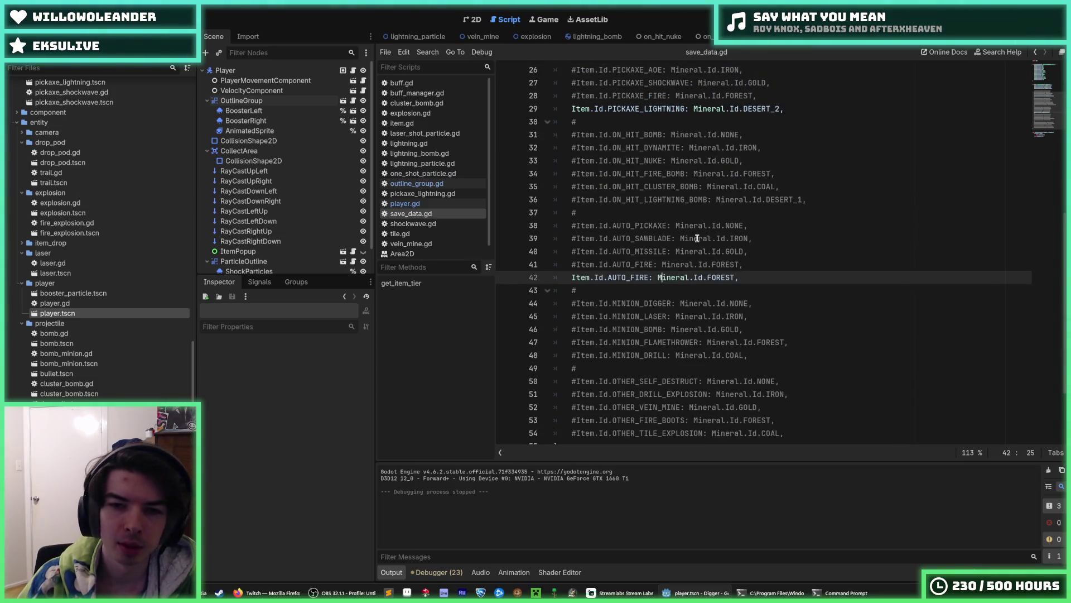
Rename the copied entry to AUTO_LIGHTNING: Mineral.Id.DESERT_1.
key("Left")
key("BackSpace")
key("BackSpace")
key("BackSpace")
type("LIGH")
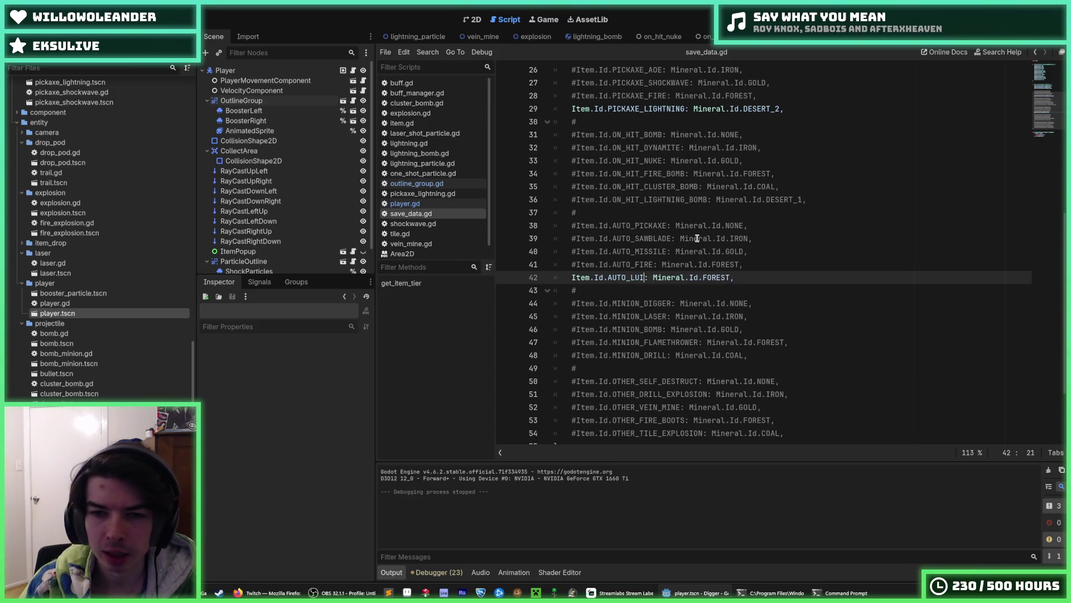
type("TNING")
key("Left")
key("BackSpace")
key("BackSpace")
key("BackSpace")
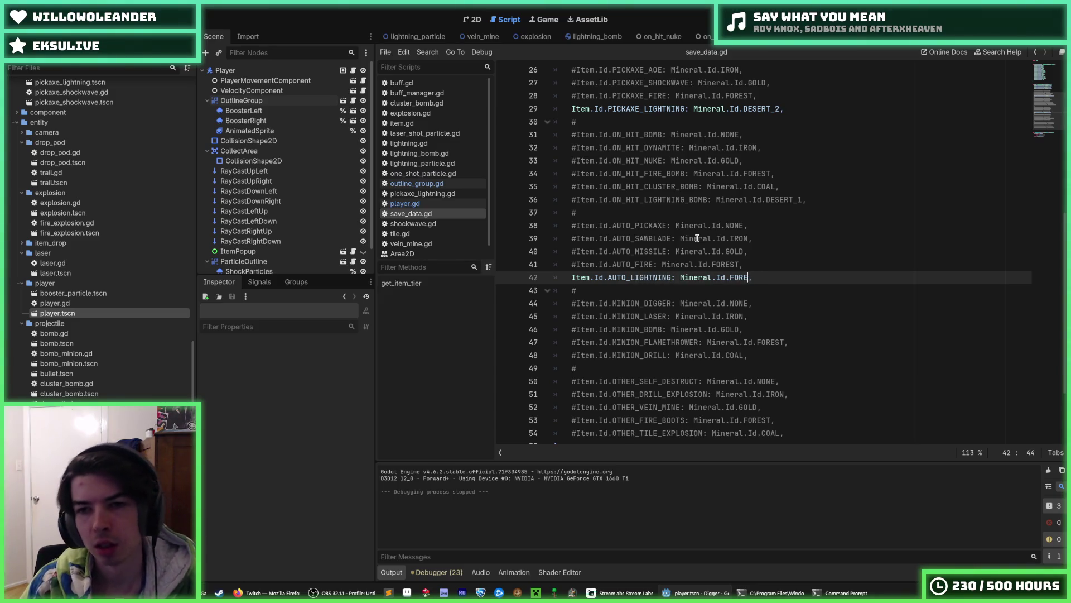
type("DESERT_1")
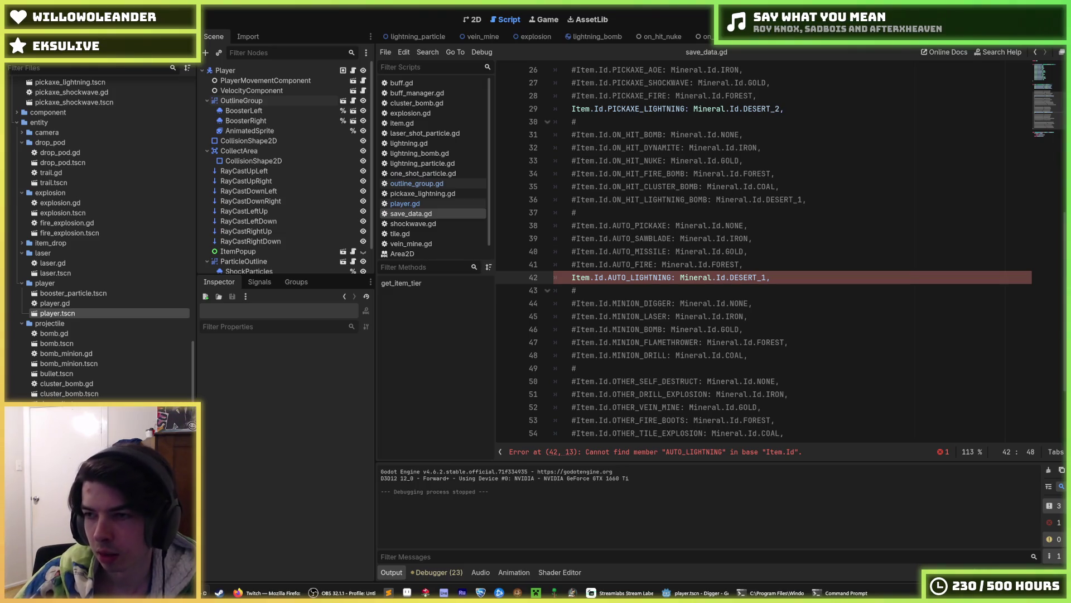
Duplicate auto_fire.tres as auto_lightning.tres in resources/item, save, and select the new copy.
left_click(795, 274)
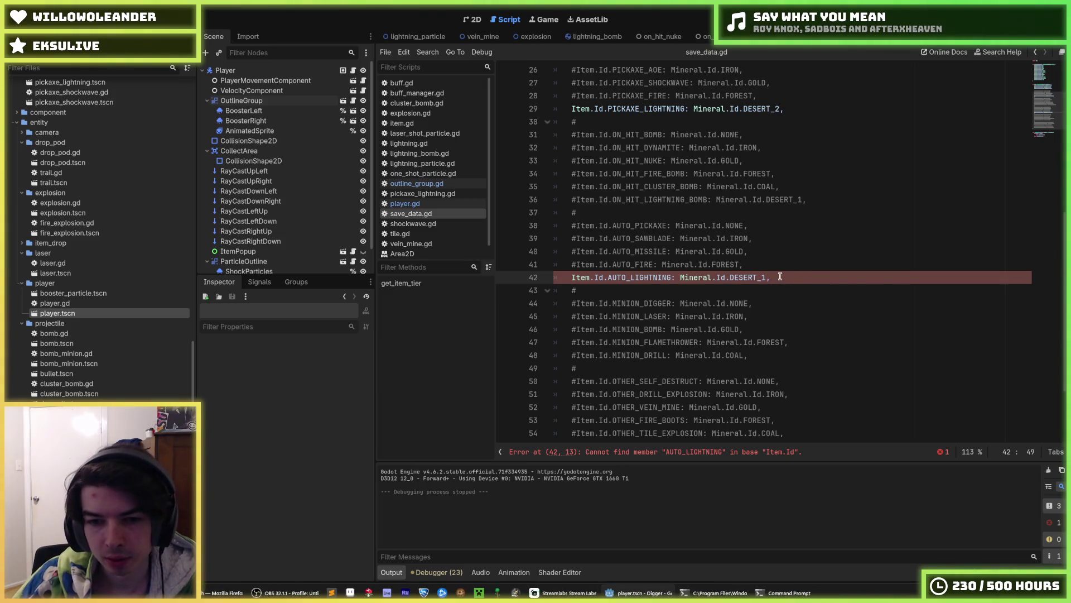
scroll(61, 341, "down", 3)
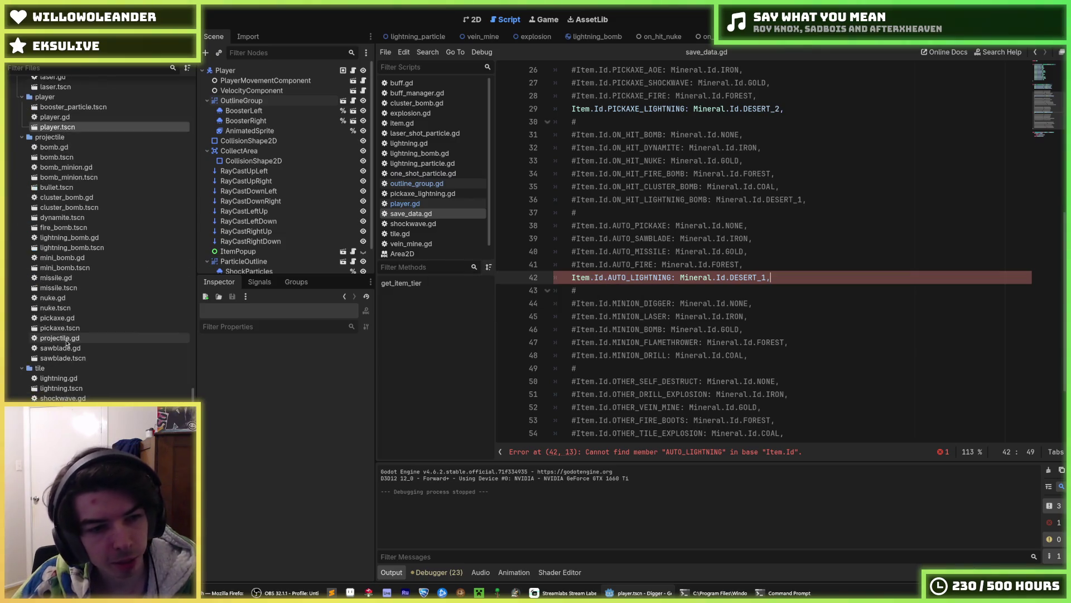
scroll(63, 313, "down", 8)
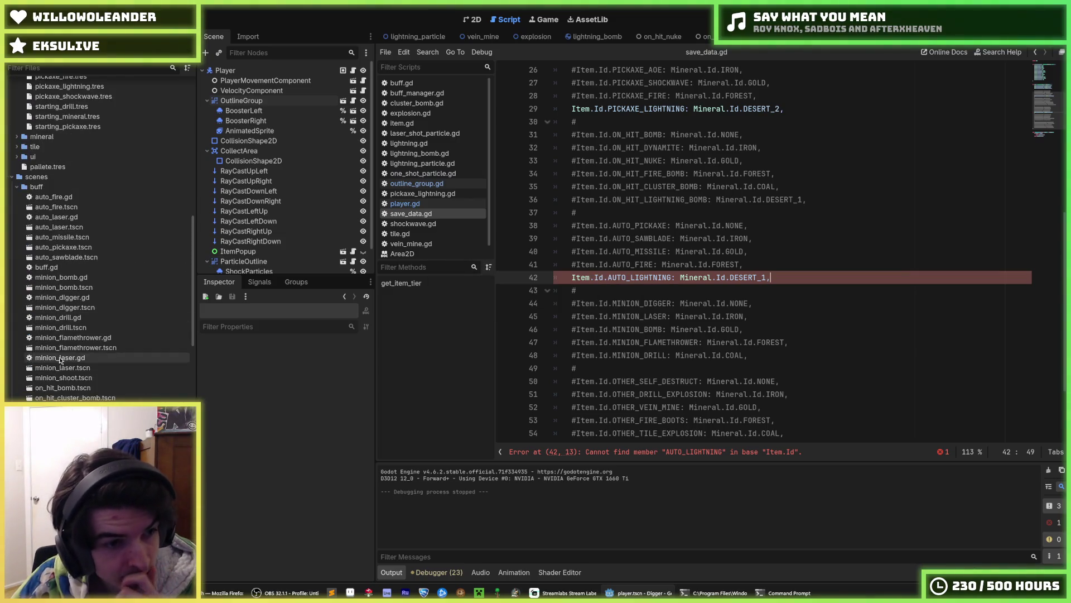
scroll(66, 366, "up", 10)
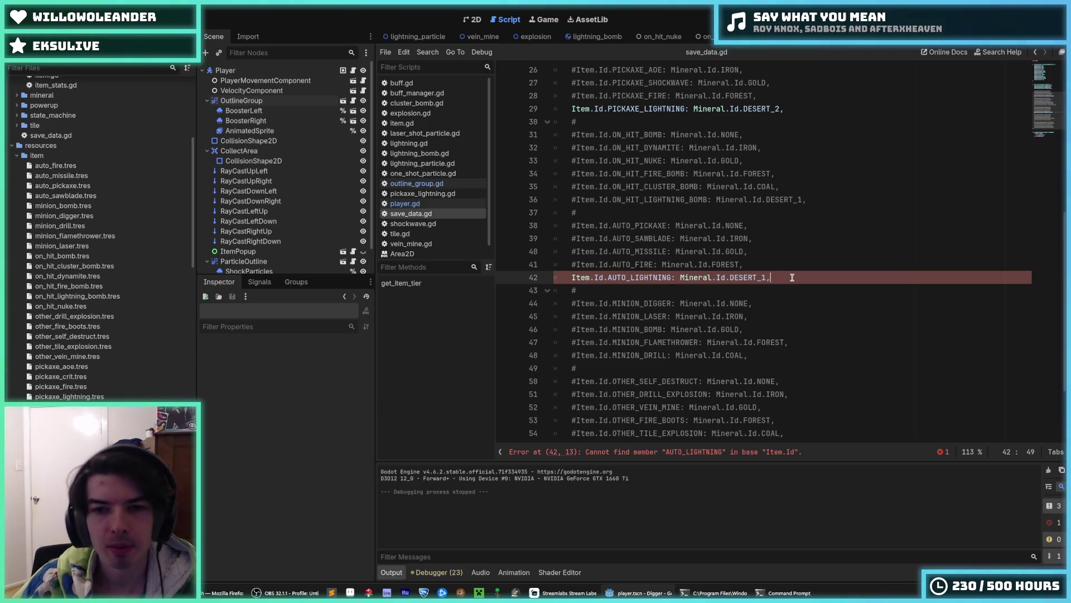
scroll(92, 282, "down", 3)
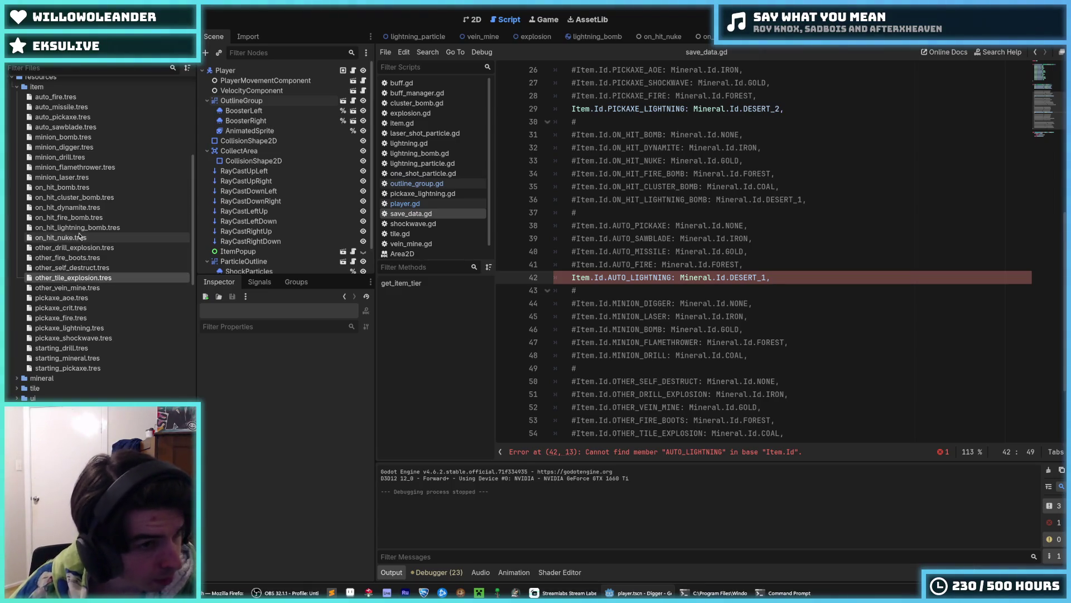
left_click(78, 127)
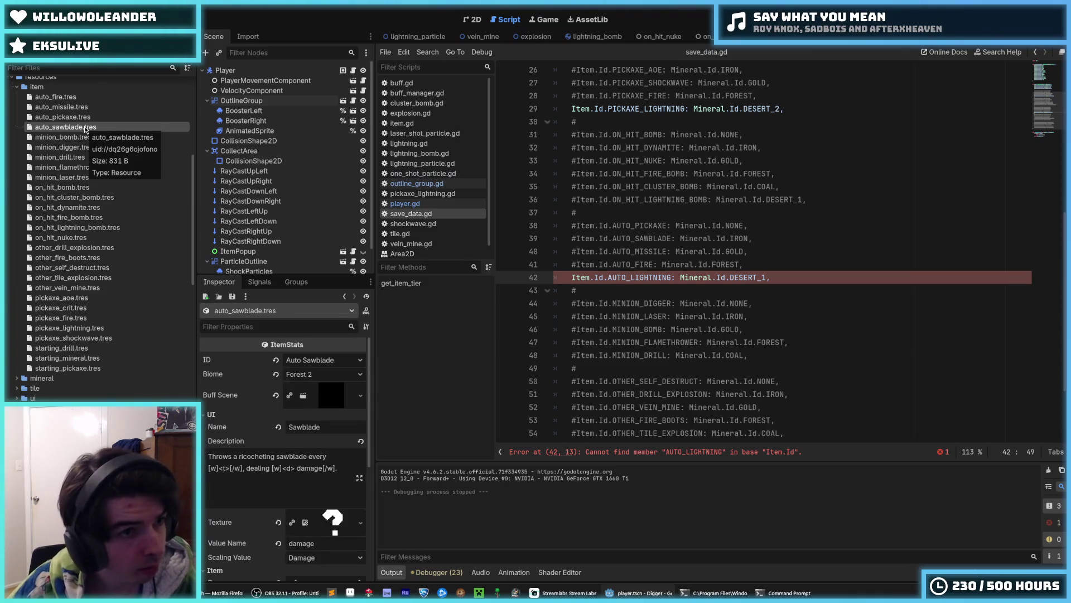
left_click(60, 98)
key("ctrl+d")
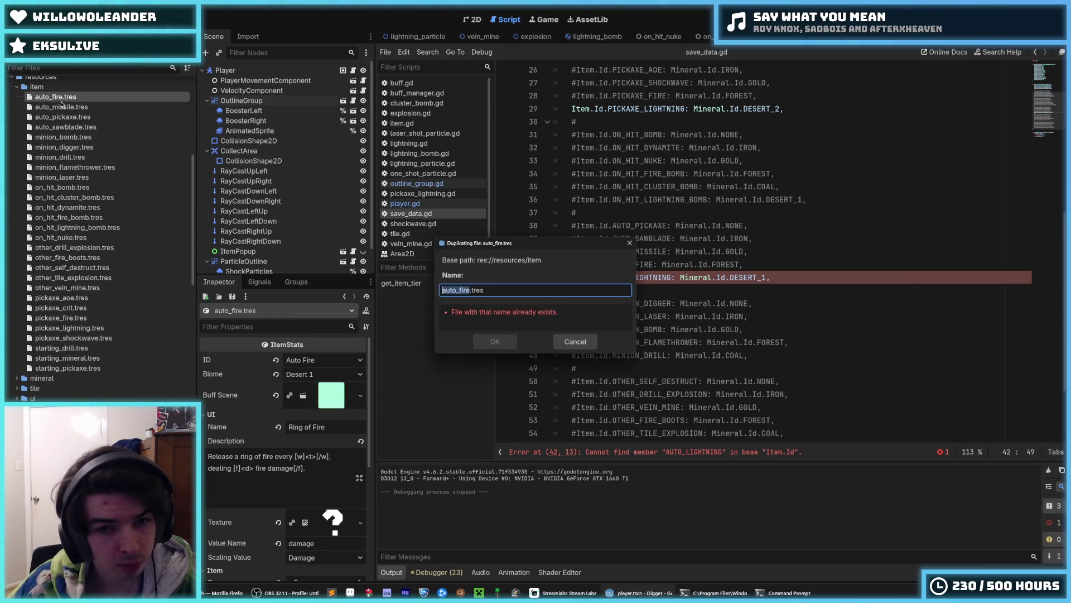
type("auto_f")
type("lightning")
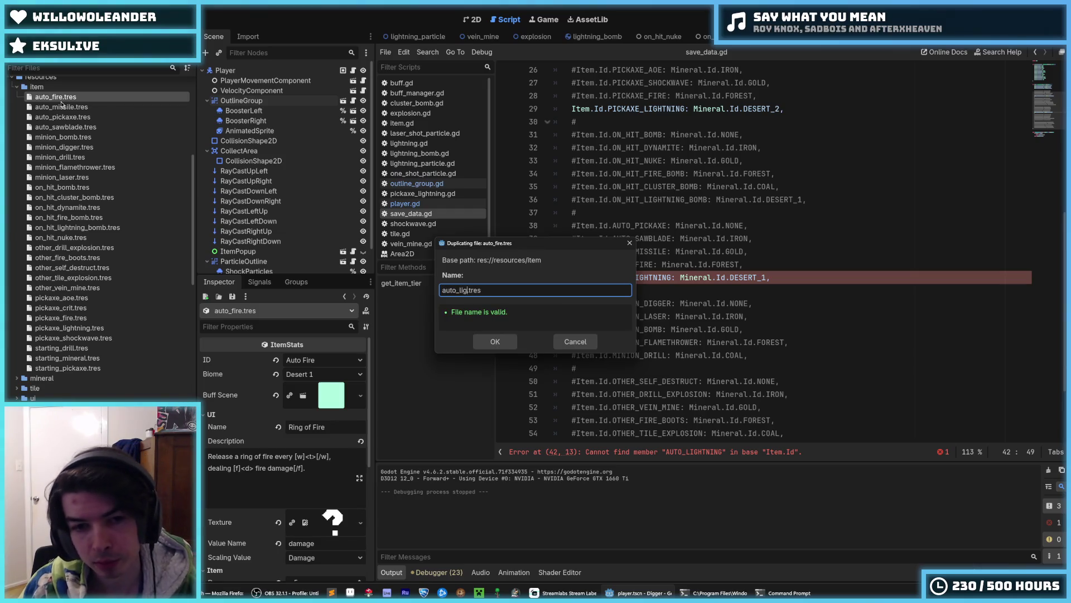
key("Return")
key("ctrl+s")
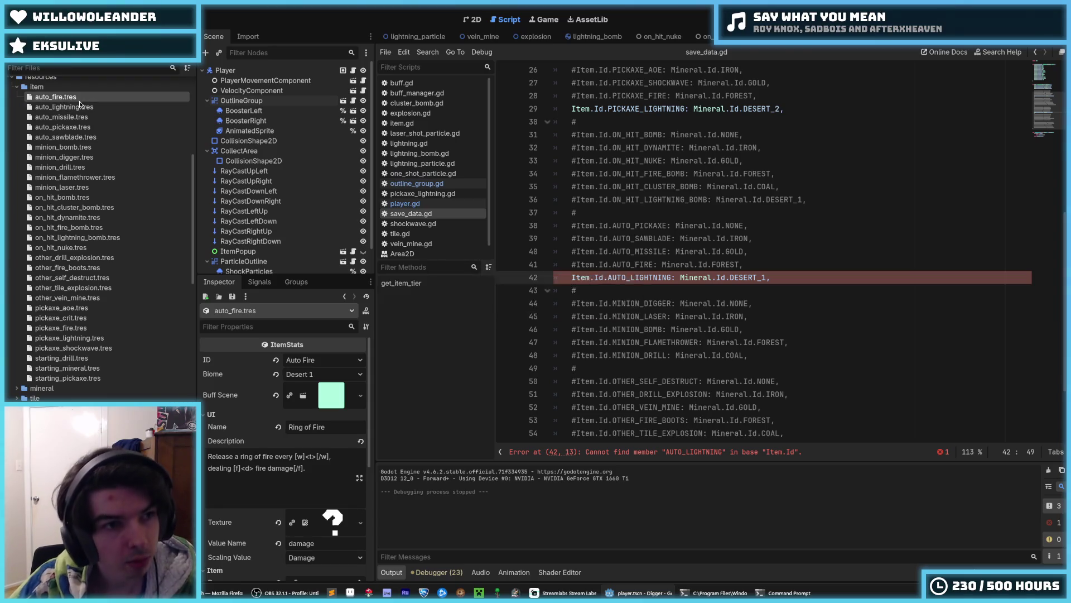
left_click(71, 107)
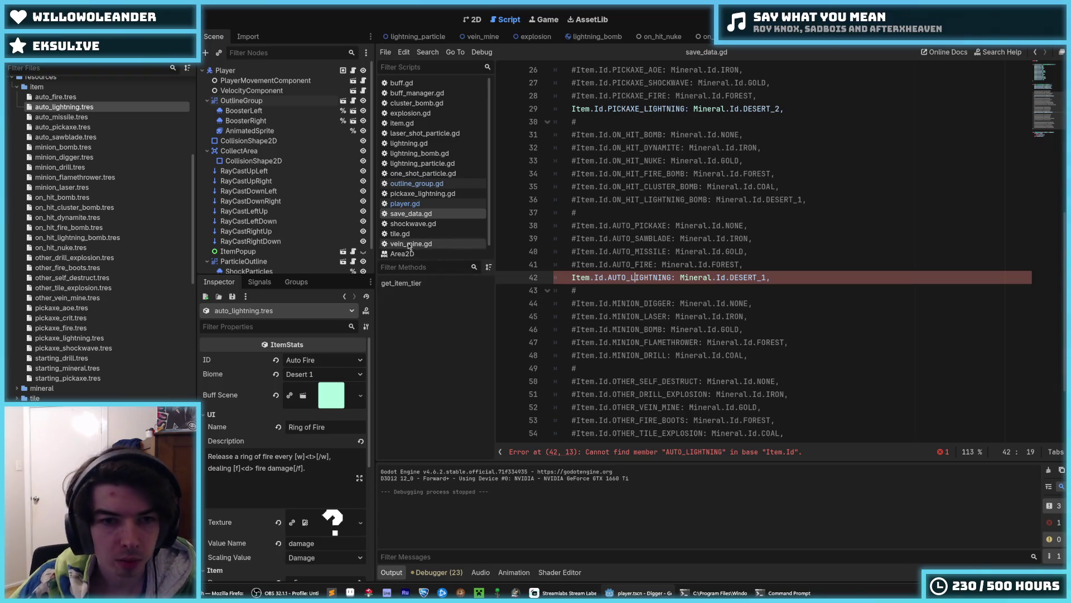
In item.gd, add an AUTO_LIGHTNING entry to the item ID list.
left_click(401, 111)
scroll(670, 229, "up", 3)
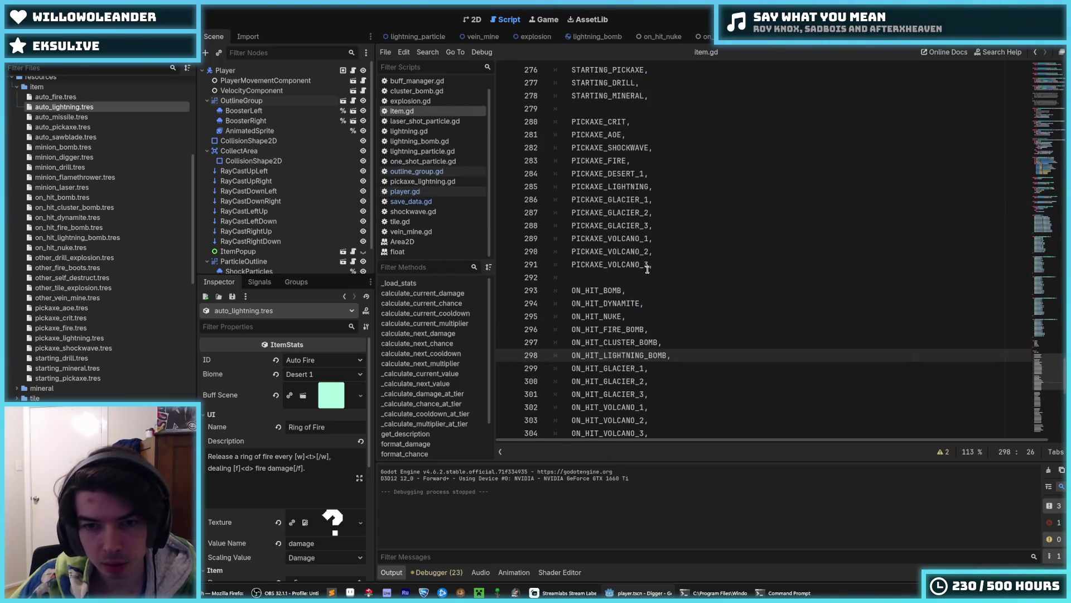
scroll(635, 371, "up", 5)
scroll(628, 312, "down", 10)
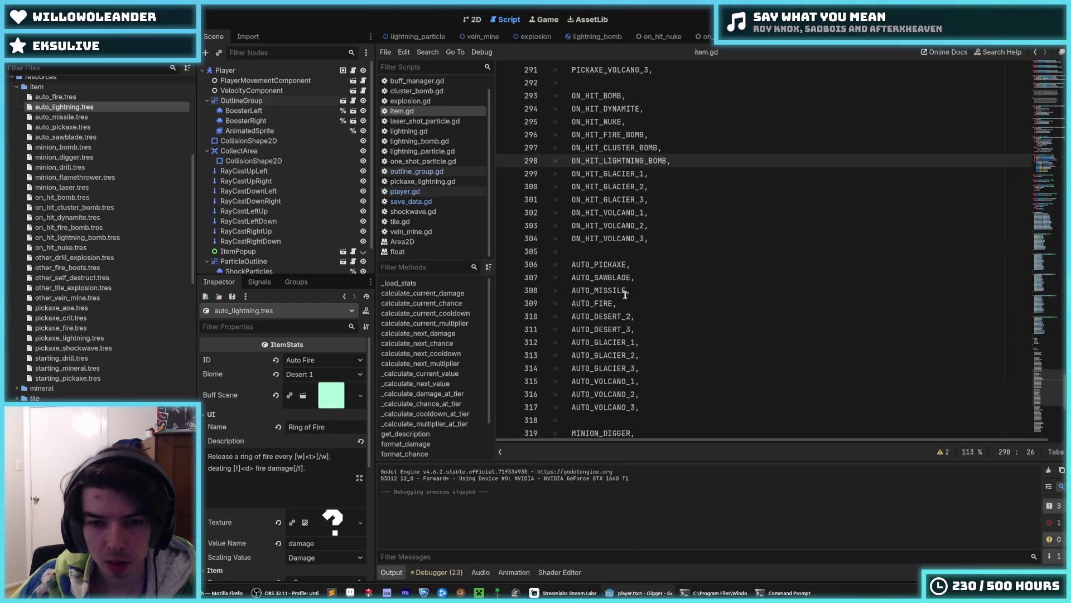
left_click(628, 322)
left_click_drag(630, 328, 593, 329)
type("LIGHTNING")
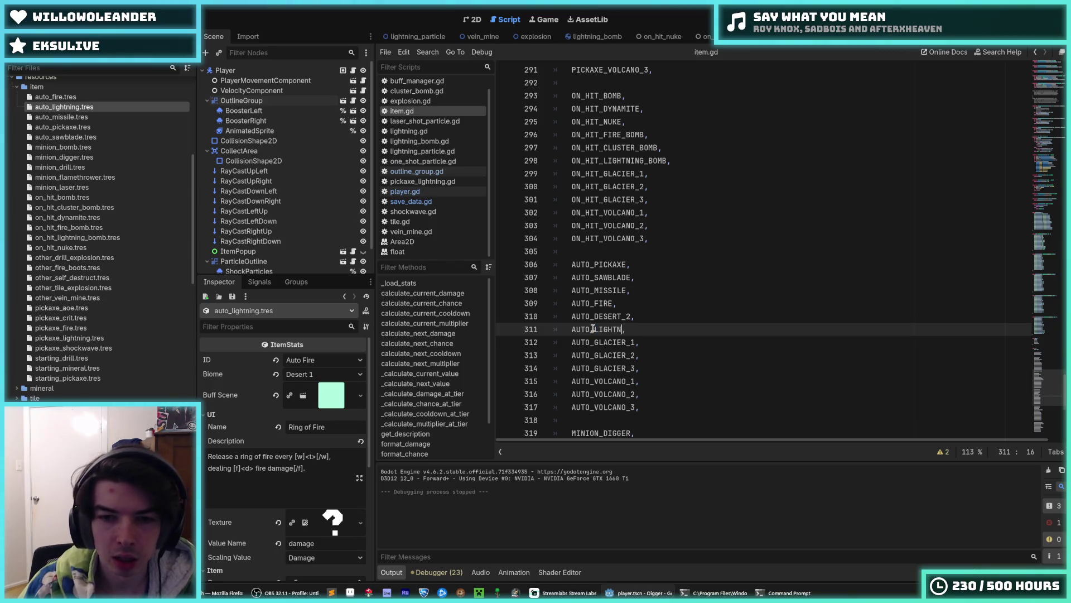
key("Up")
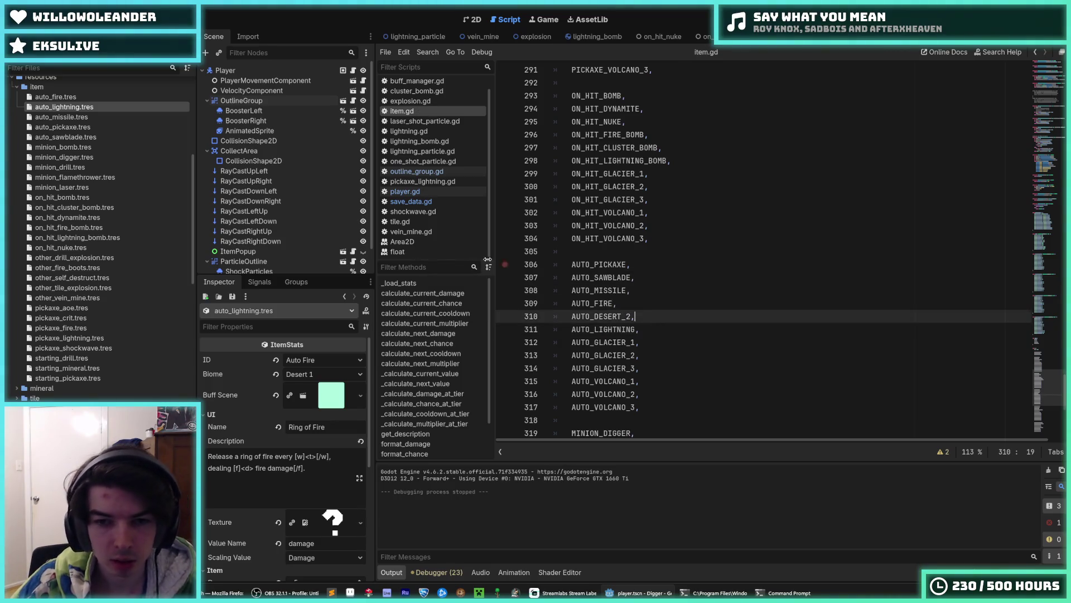
Set the resource's biome to Desert 3, pick its item ID, name it Lightning, and save.
left_click(322, 375)
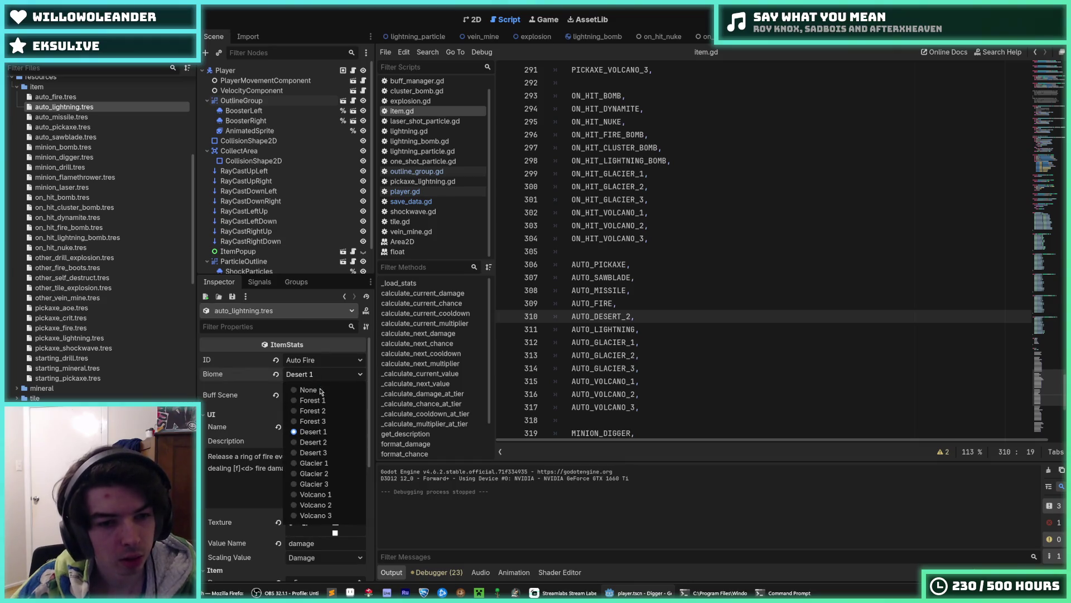
left_click(321, 452)
left_click(315, 374)
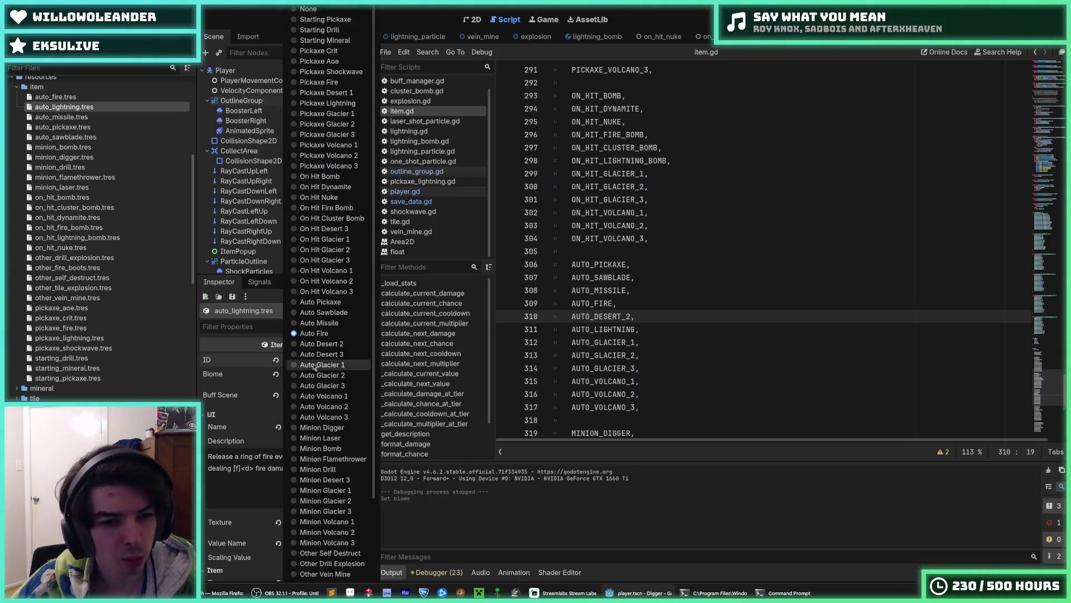
left_click(315, 385)
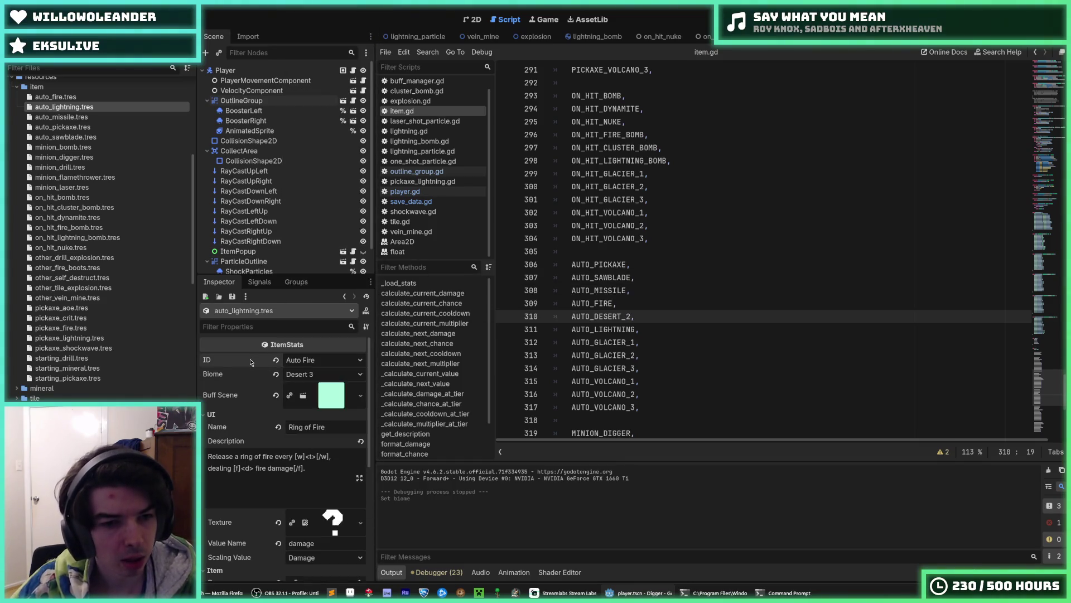
left_click(326, 361)
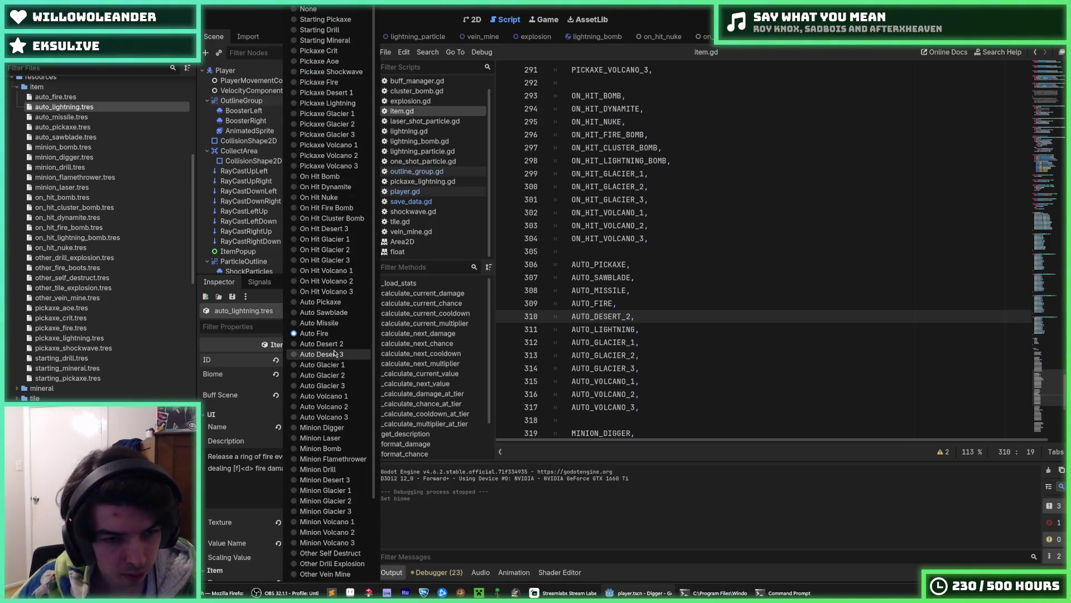
left_click(323, 354)
type("Lightning")
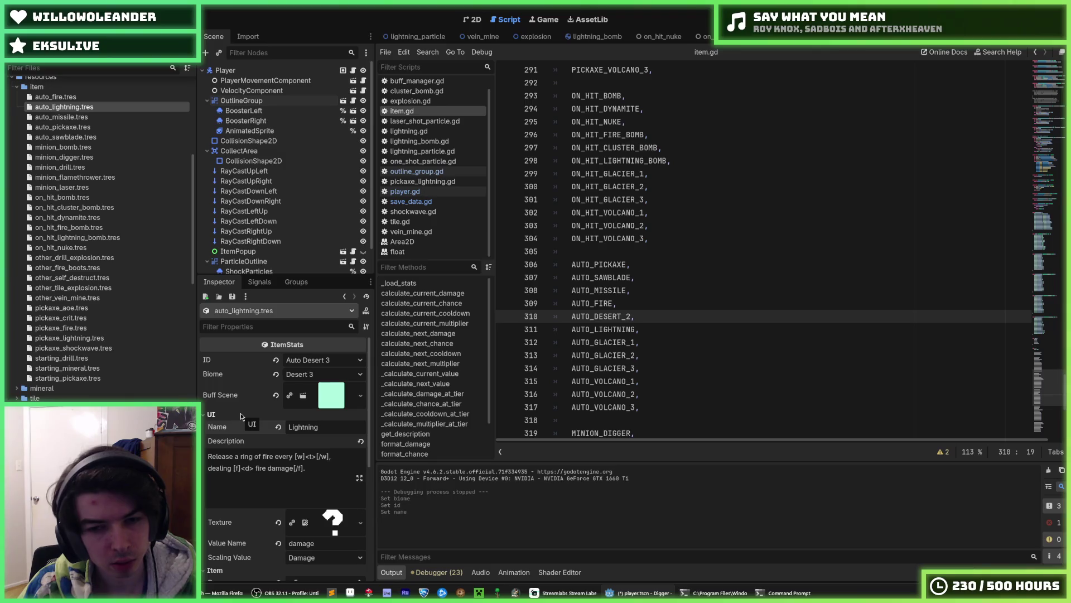
key("ctrl+s")
Replace the description with 'lightning pogggers' and set damage to 1.
triple_click(309, 461)
key("BackSpace")
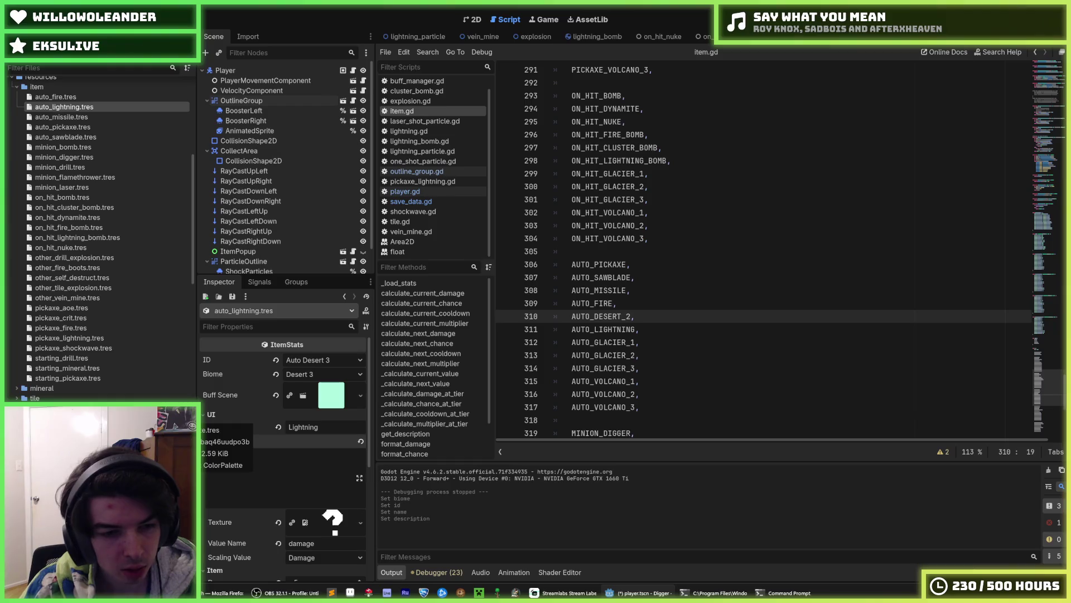
type("re")
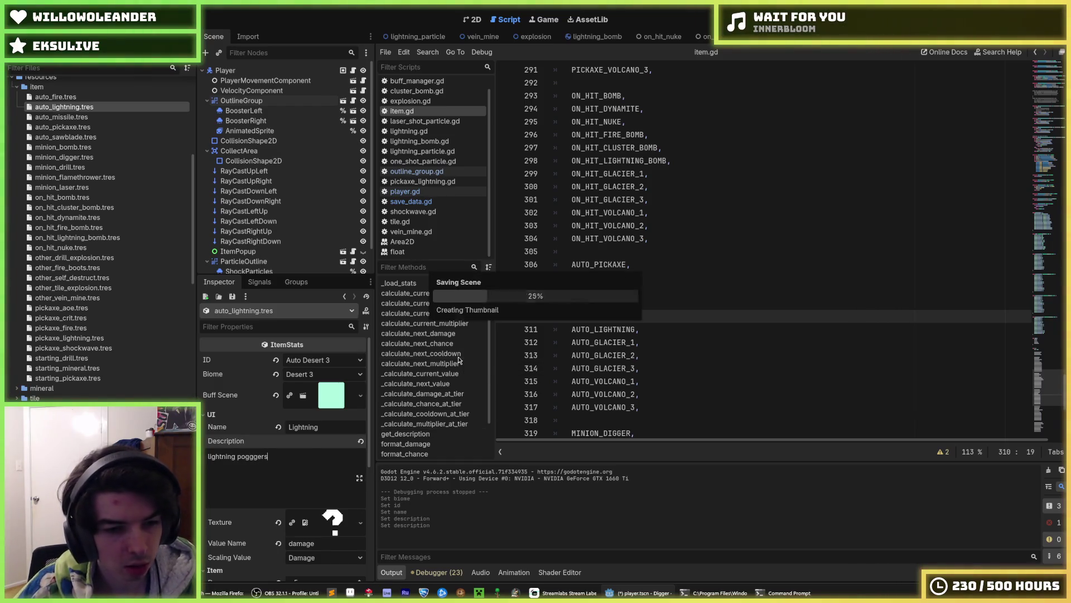
left_click(710, 341)
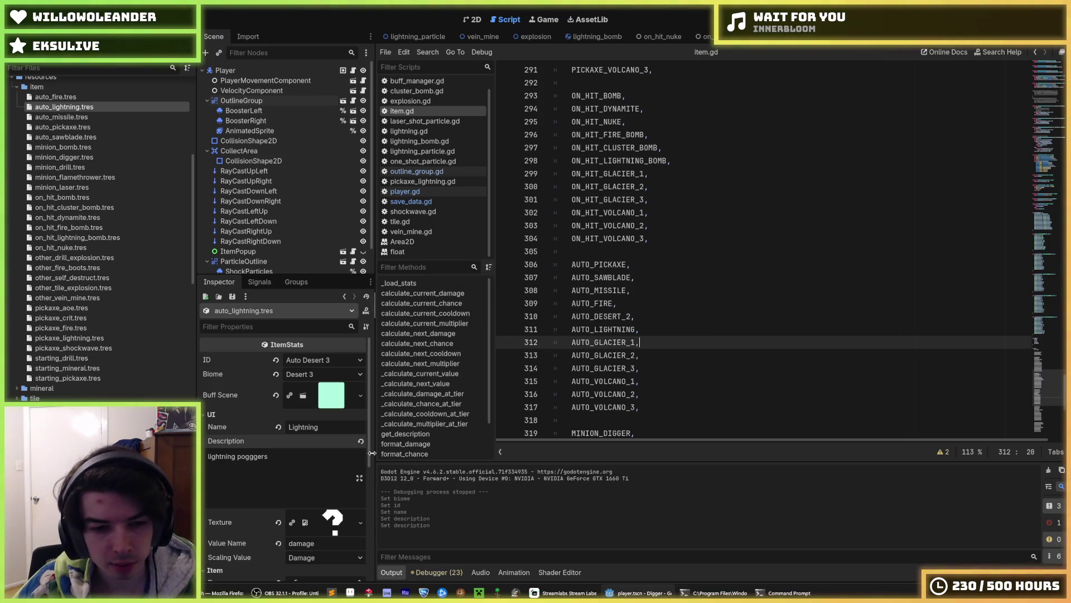
scroll(321, 474, "down", 3)
left_click(302, 462)
type("1")
key("Return")
Turn off the powerup, reset powerup damage to 0 and cooldown to 0.0, and save.
scroll(313, 480, "down", 2)
left_click(277, 439)
left_click(278, 453)
left_click(277, 481)
key("ctrl+s")
scroll(273, 474, "up", 3)
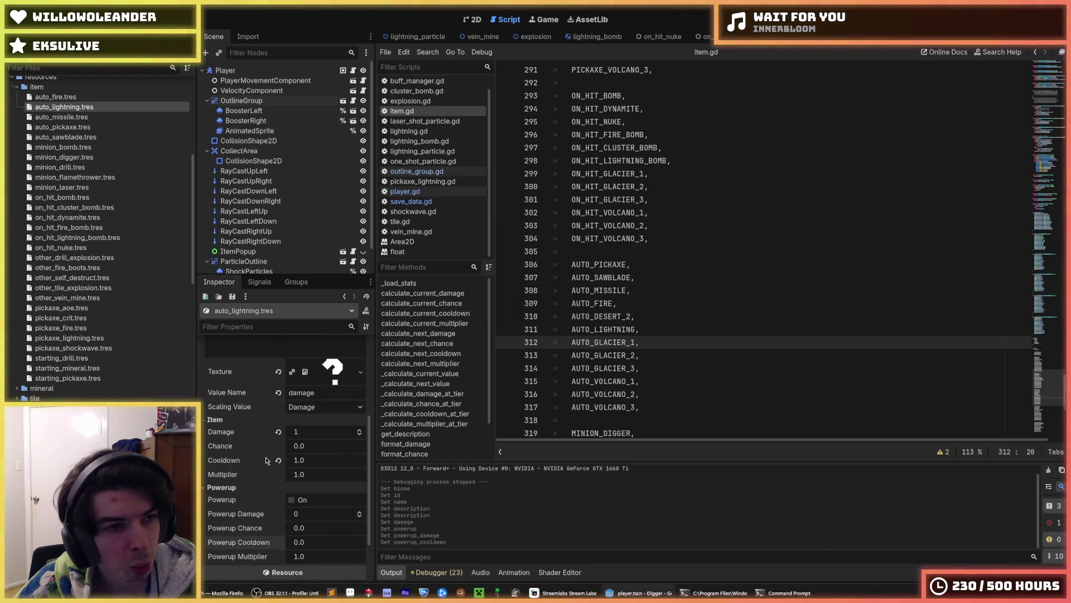
scroll(267, 460, "down", 1)
scroll(267, 460, "up", 3)
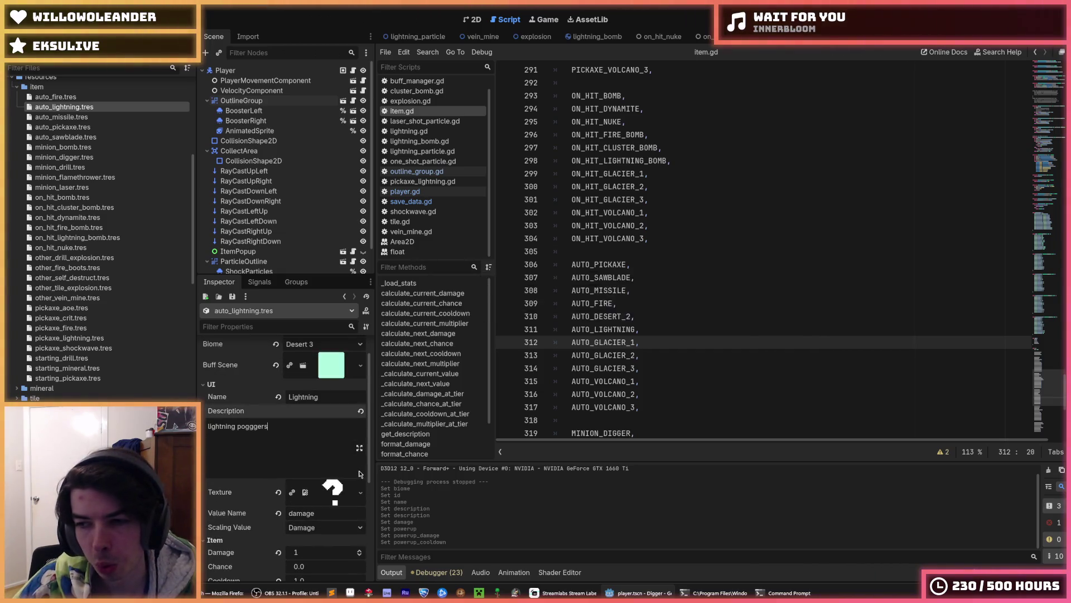
key("ctrl+s")
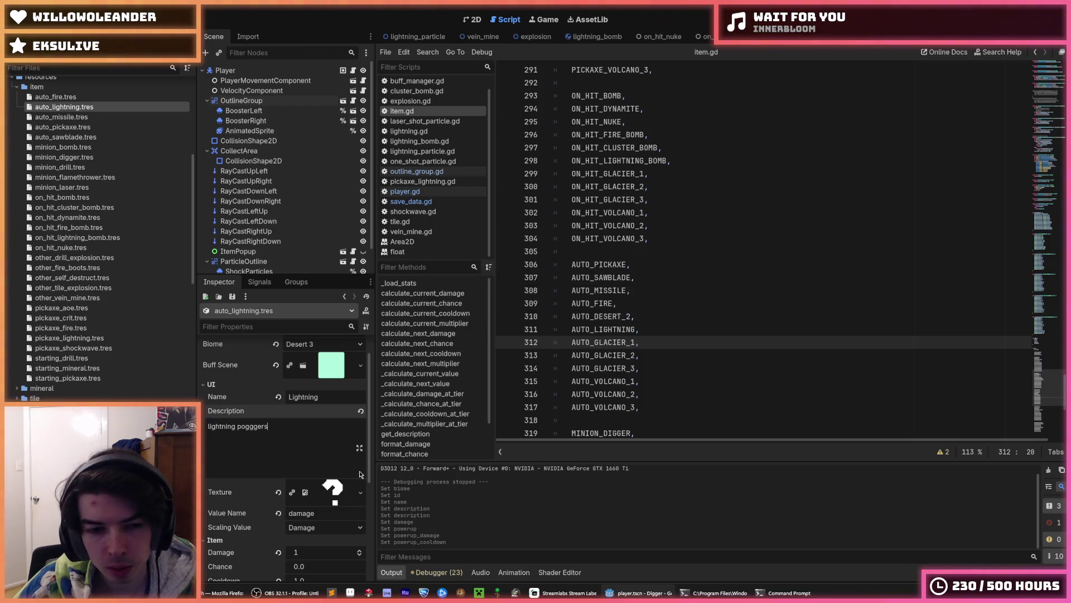
Revert the Buff Scene property to <empty>.
scroll(359, 474, "up", 2)
left_click(329, 402)
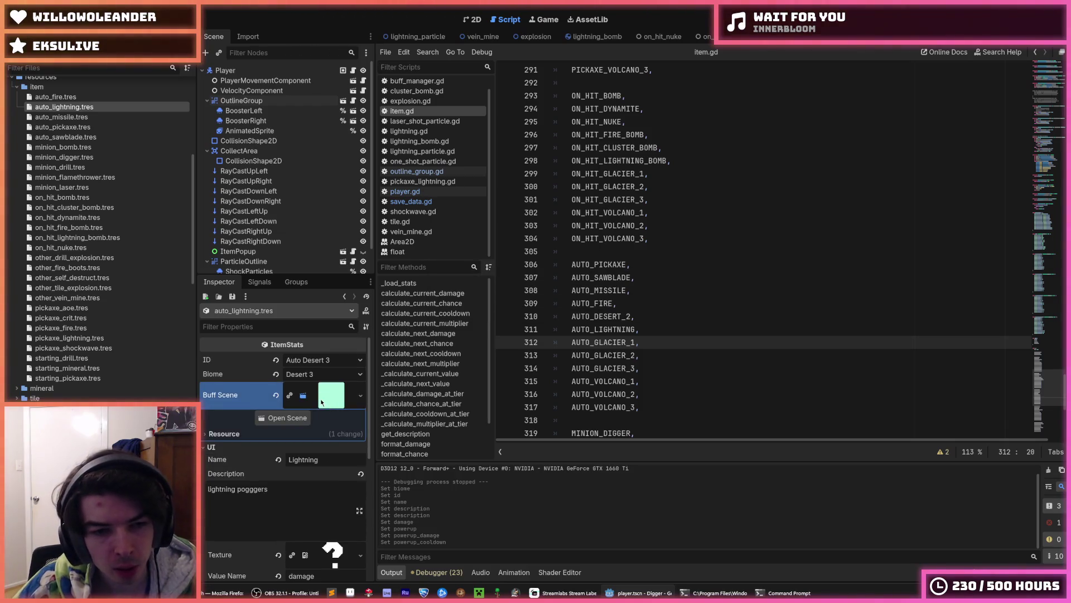
left_click(275, 395)
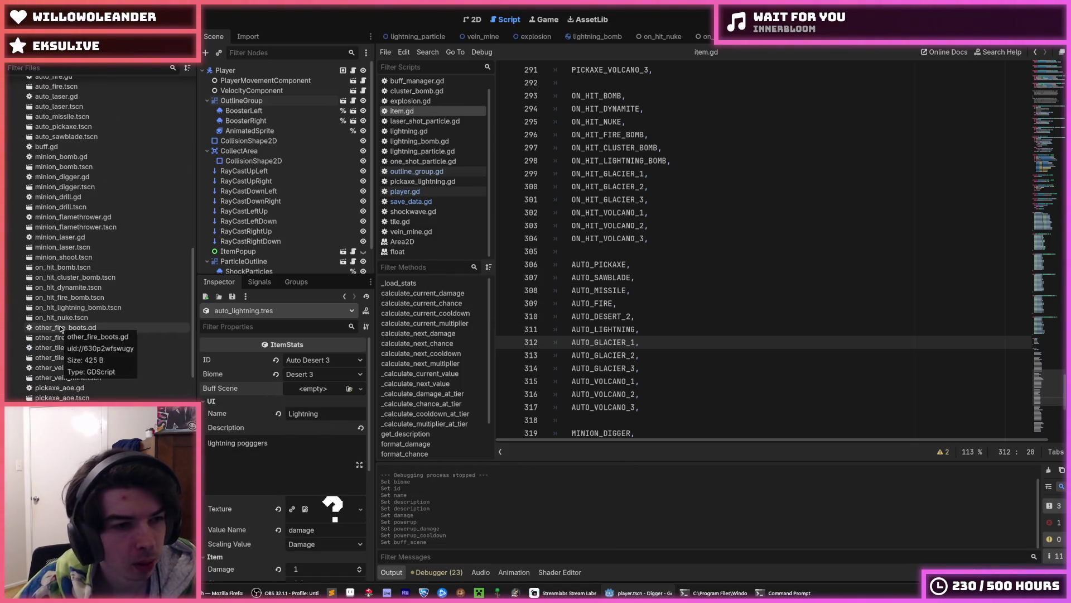
scroll(62, 328, "up", 5)
scroll(72, 312, "down", 3)
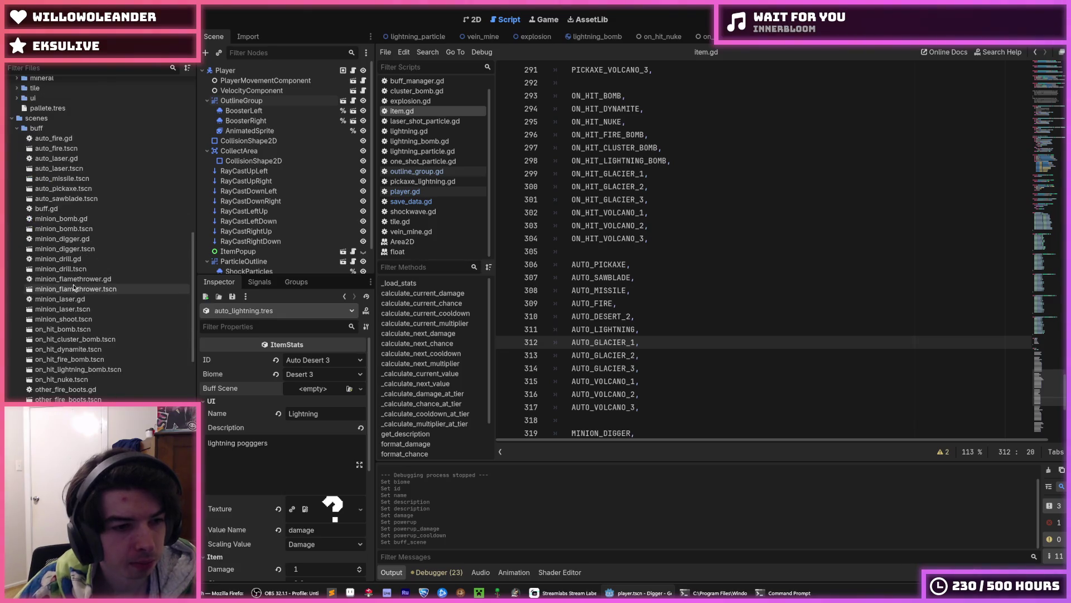
scroll(81, 358, "down", 4)
scroll(75, 296, "up", 3)
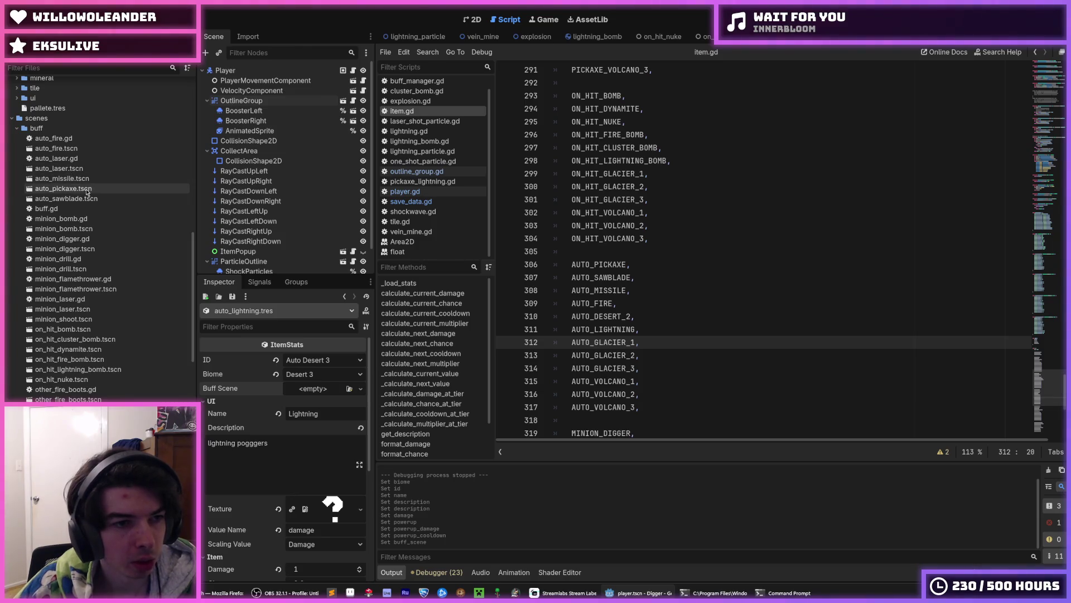
Duplicate auto_fire.tscn as auto_lightning.tscn in the buff folder and open it.
double_click(81, 149)
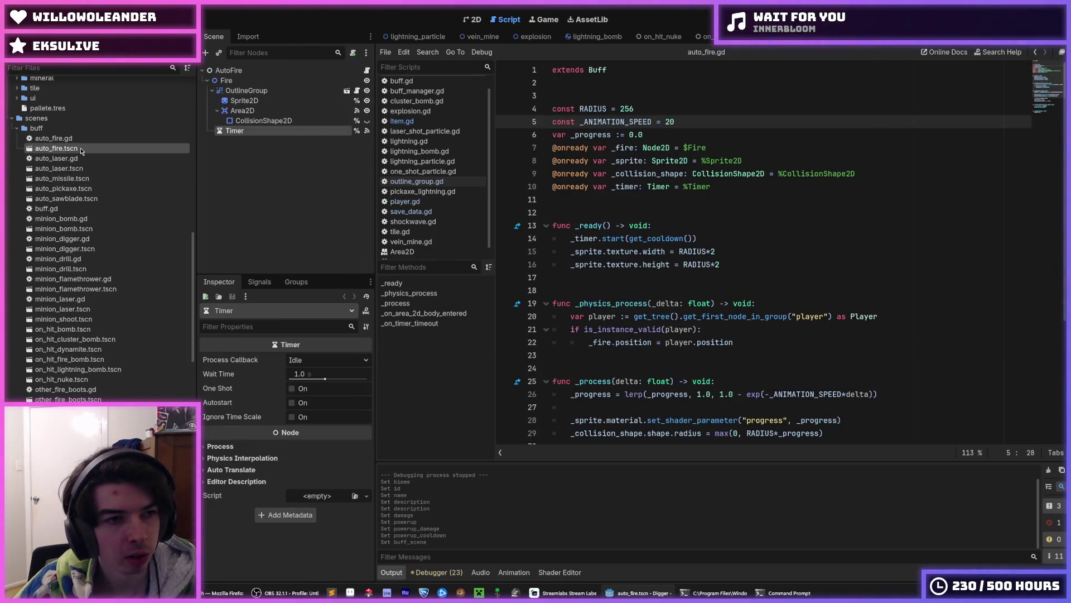
key("ctrl+d")
type("auto_light")
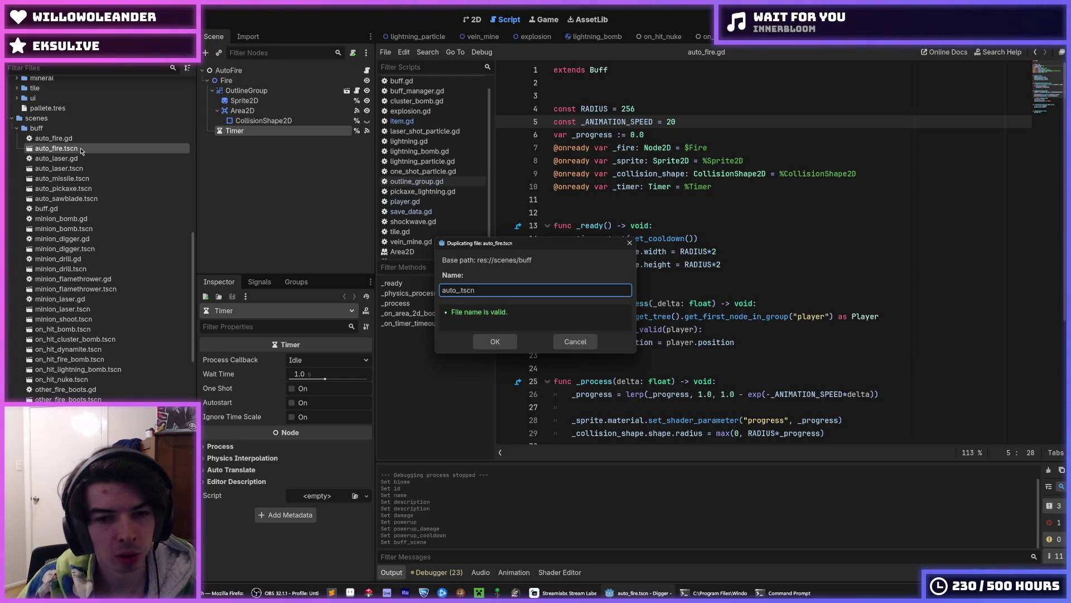
type("ning")
key("Return")
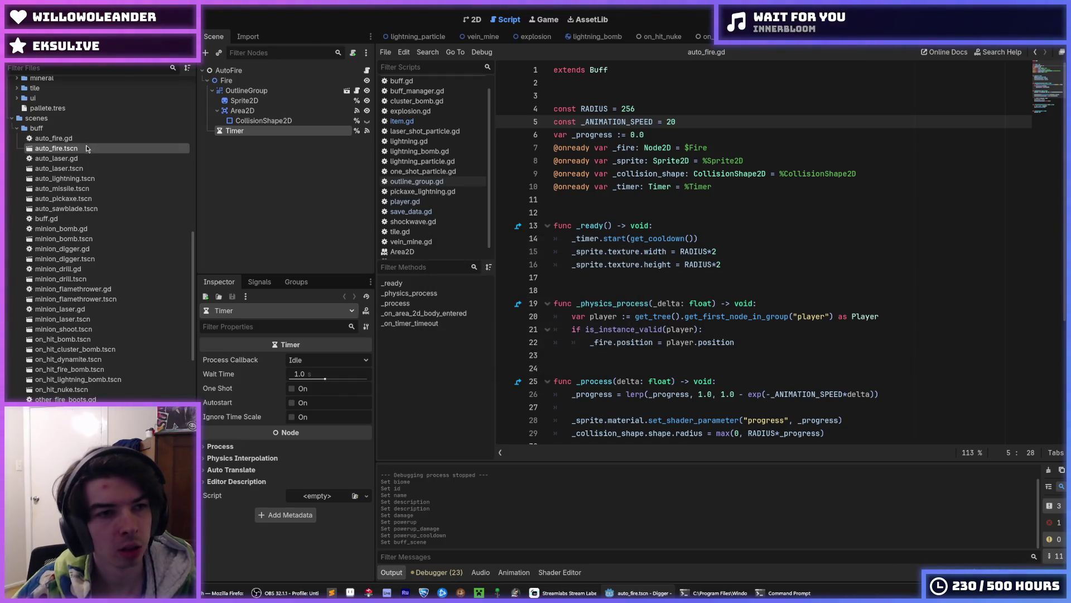
double_click(75, 179)
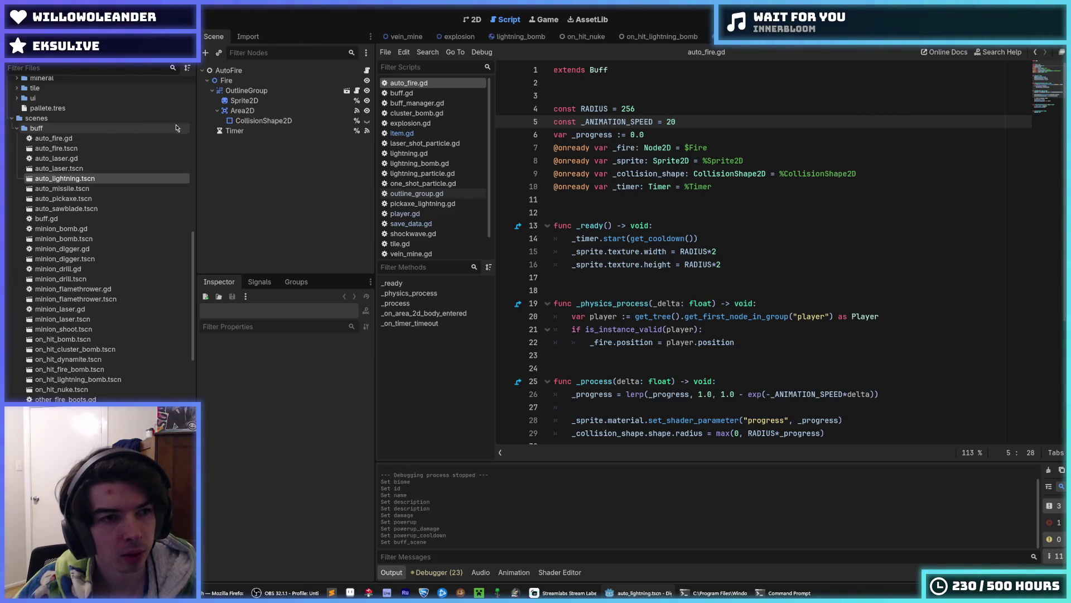
right_click(244, 72)
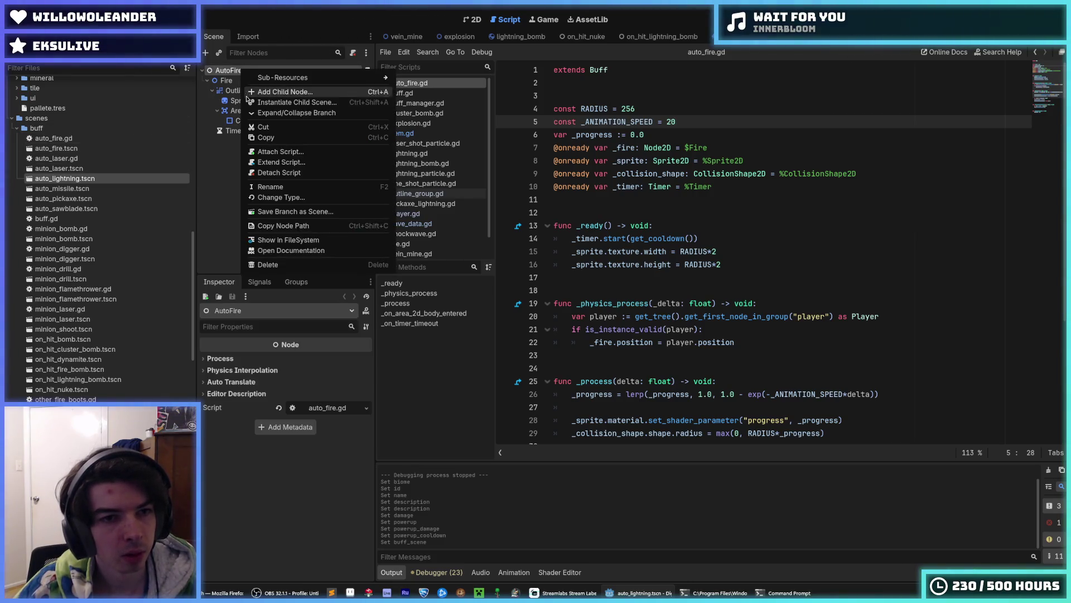
Detach the fire script, rename the root AutoLightning, and attach a new auto_lightning.gd script.
left_click(297, 173)
double_click(237, 71)
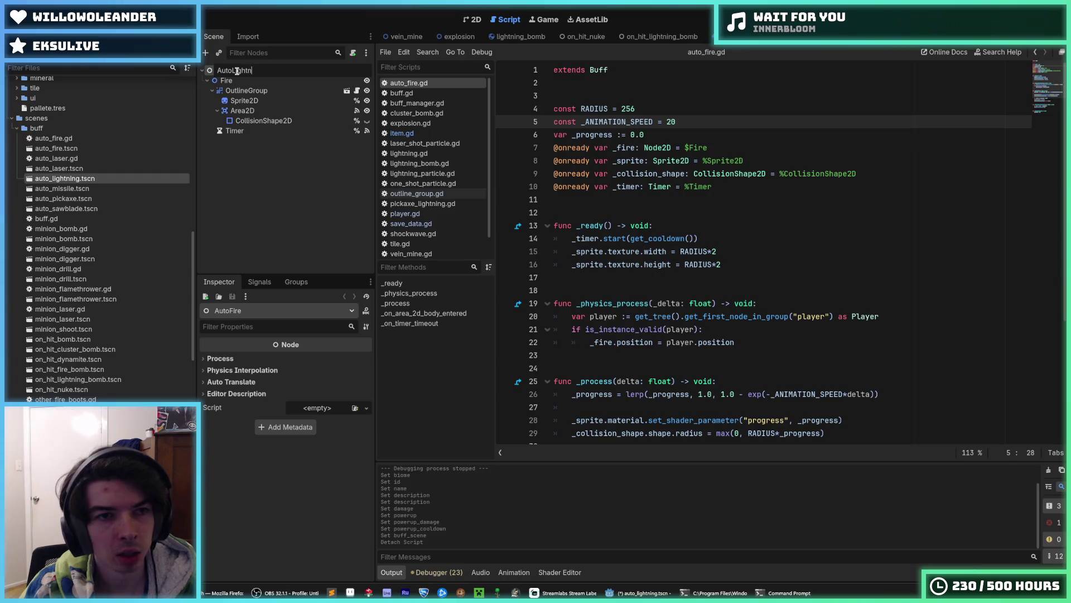
type("ing")
key("Return")
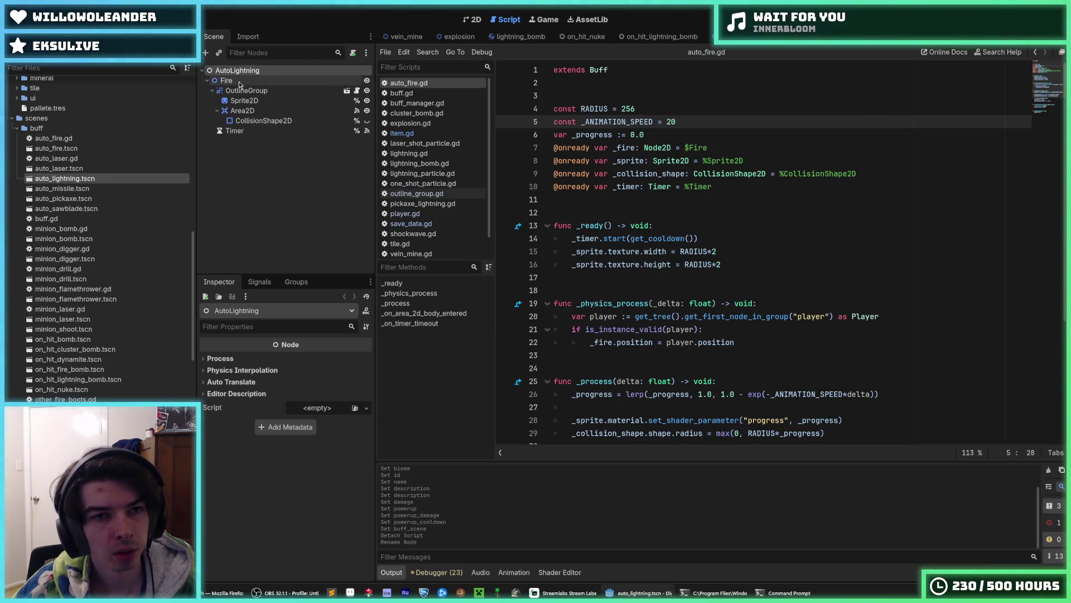
left_click(354, 53)
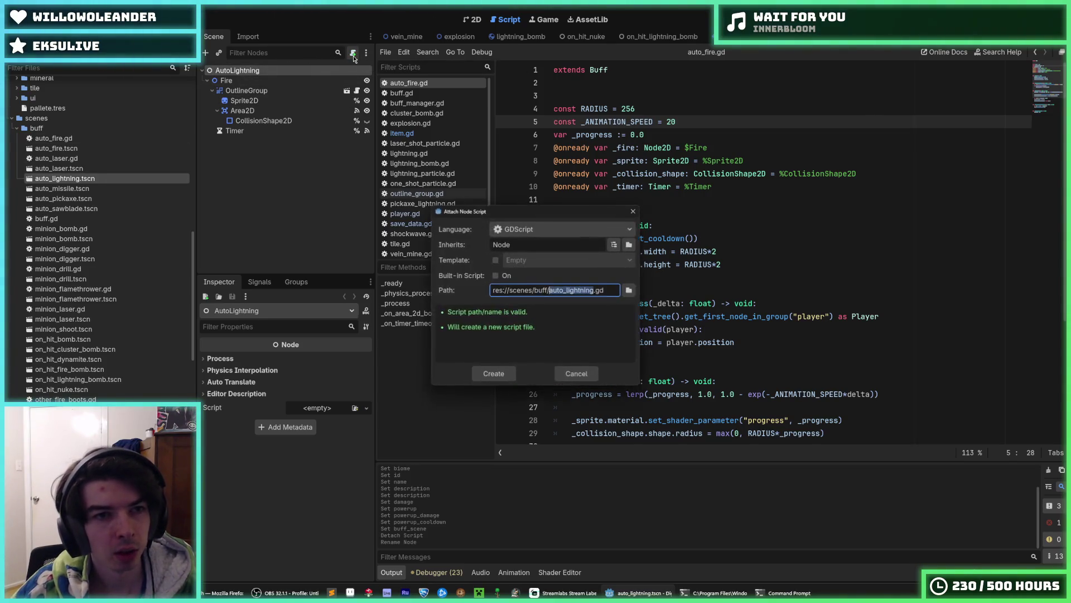
key("Return")
key("ctrl+s")
Copy all of auto_fire.gd's code into auto_lightning.gd.
double_click(112, 138)
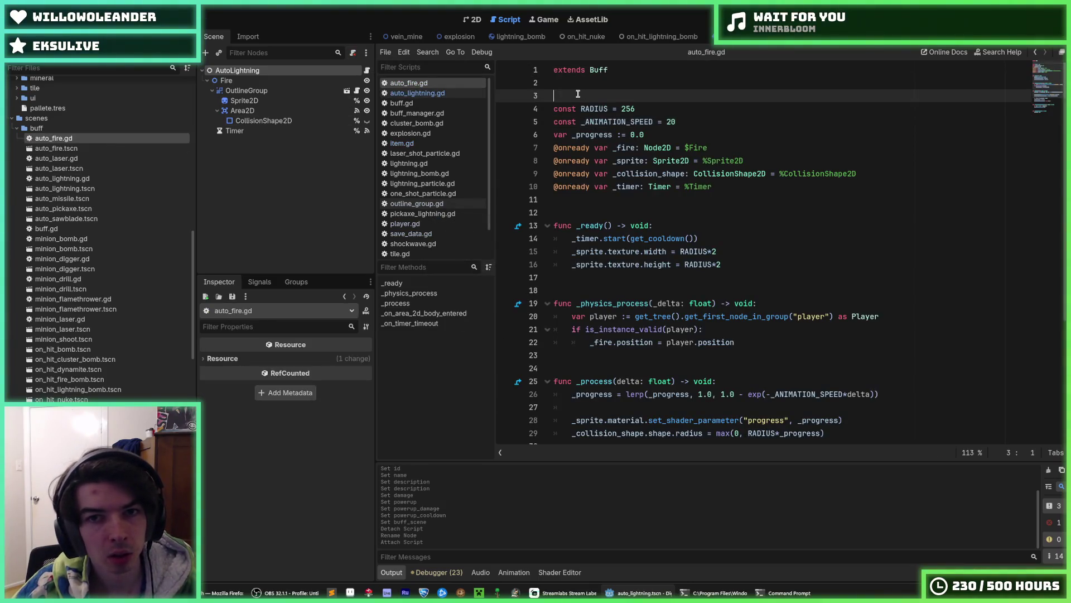
key("ctrl+a")
double_click(83, 178)
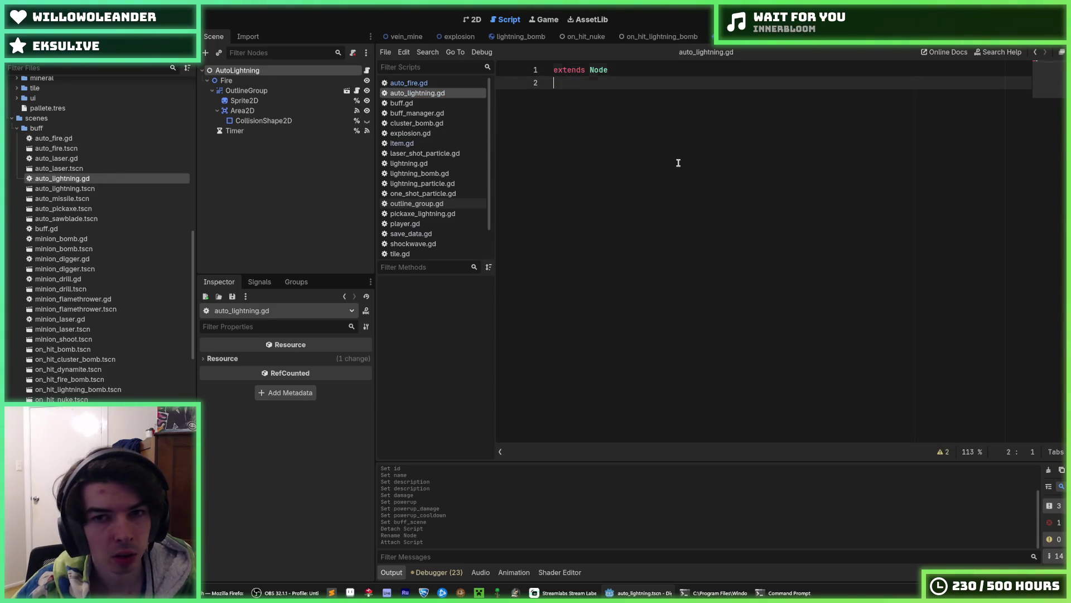
key("ctrl+a")
key("ctrl+v")
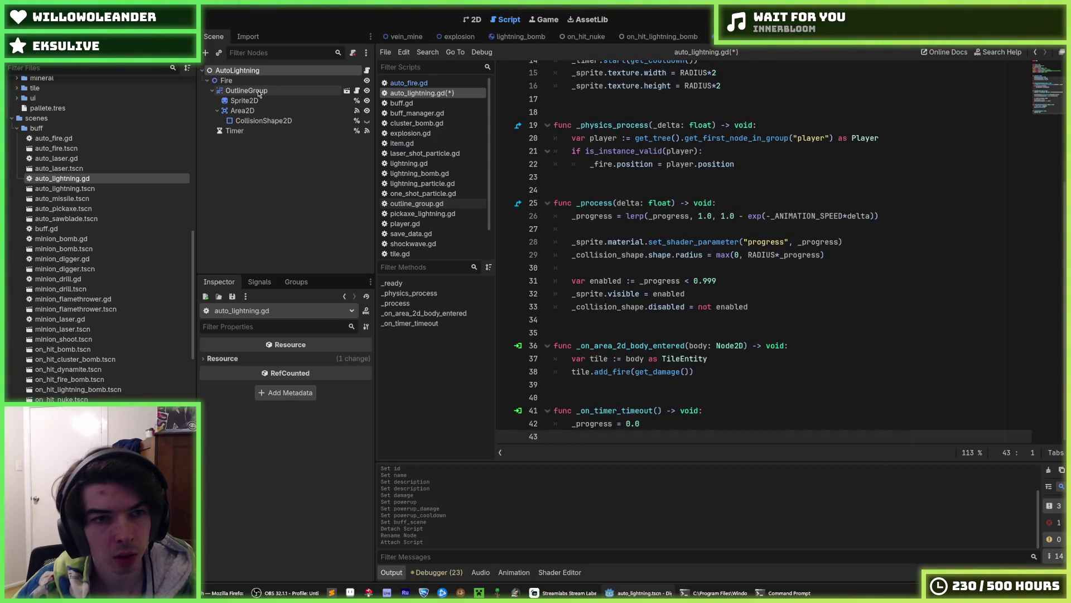
left_click(260, 110)
In the 2D view, move Area2D directly under the AutoLightning root.
left_click(476, 21)
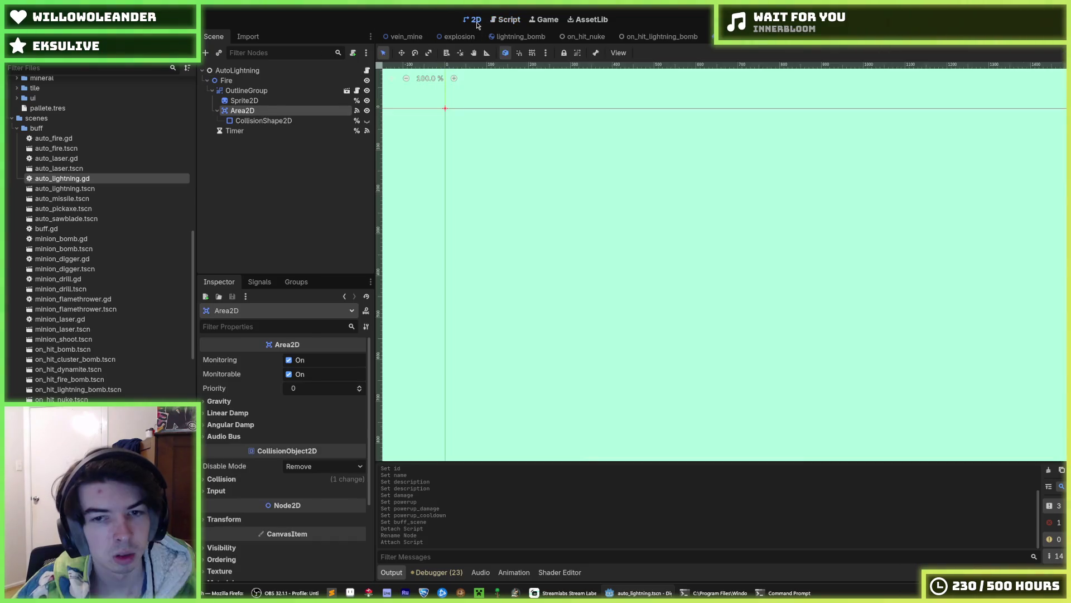
key("f")
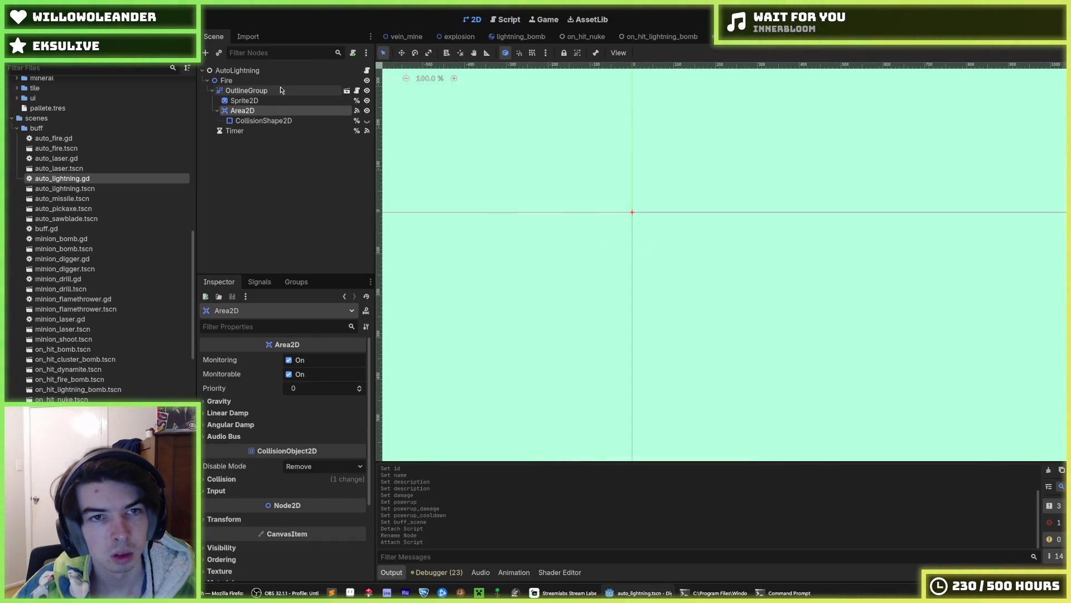
left_click(367, 120)
scroll(622, 204, "up", 5)
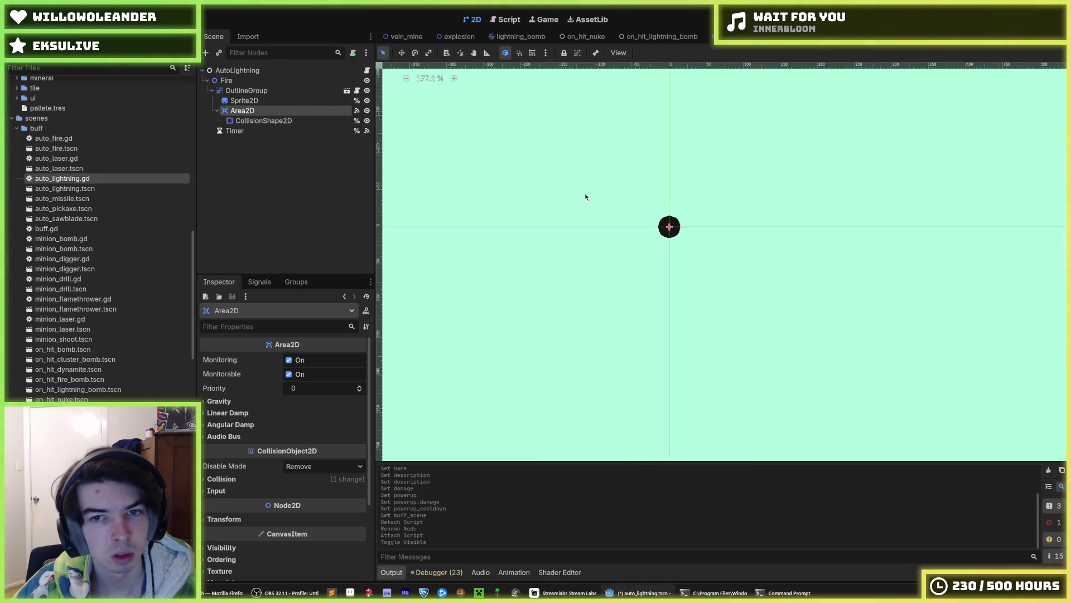
scroll(673, 231, "up", 8)
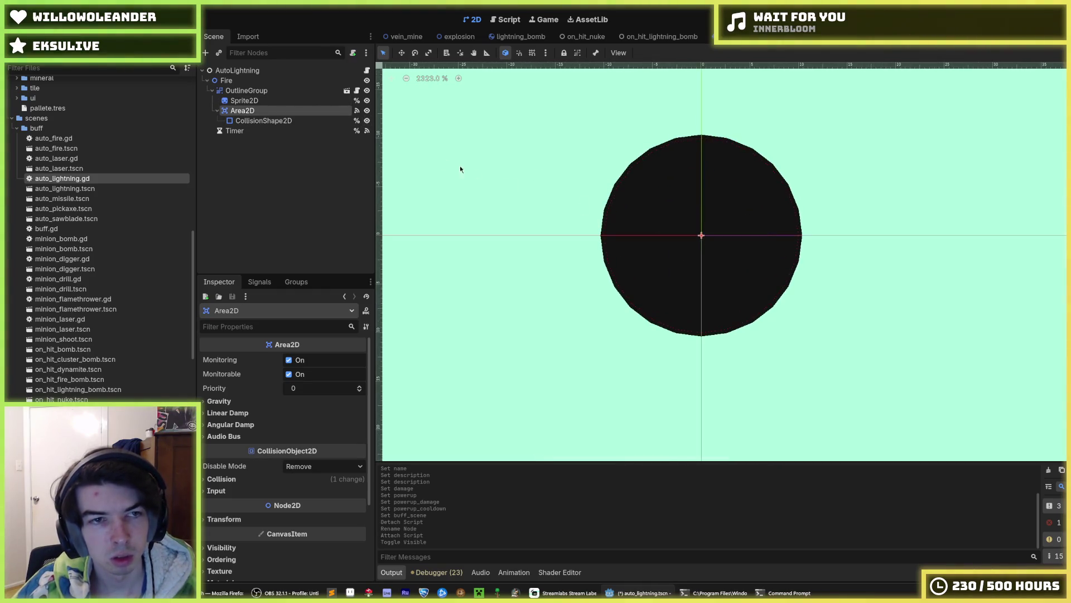
left_click(245, 91)
left_click(245, 100)
left_click(319, 78)
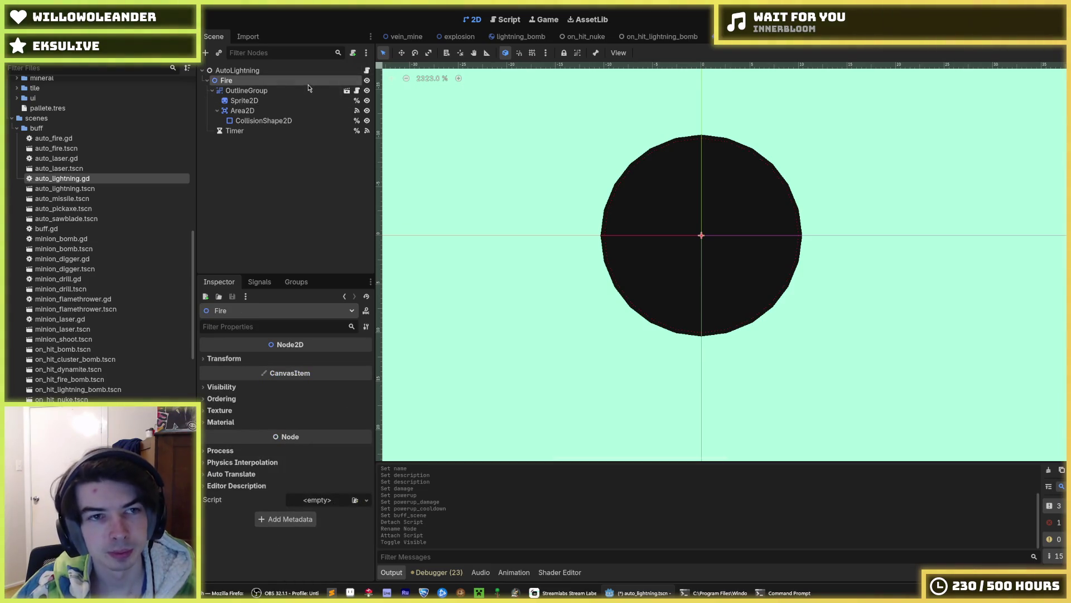
left_click(297, 91)
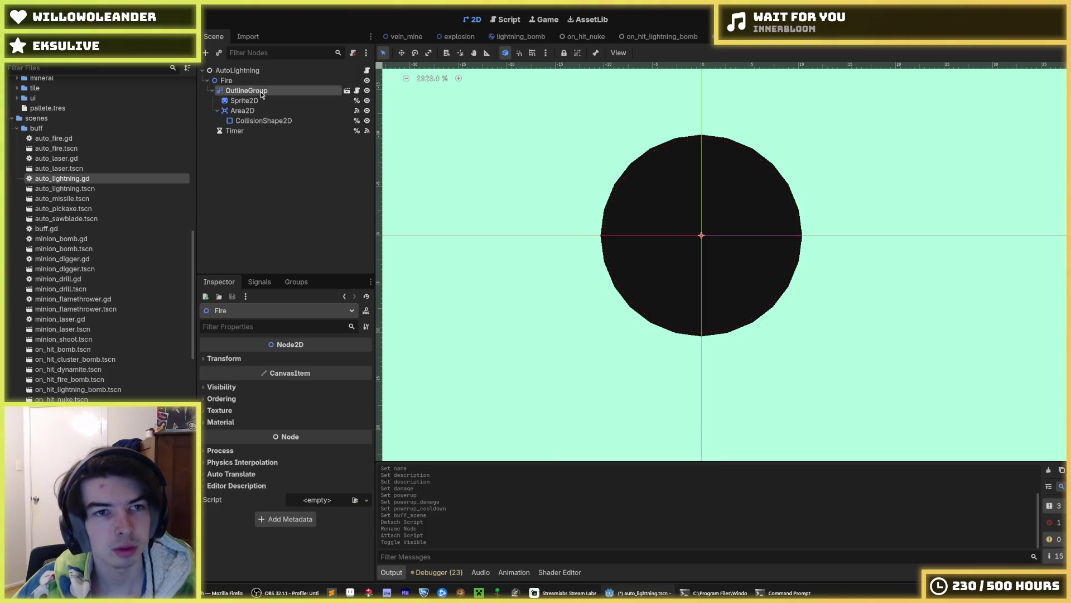
left_click(257, 111)
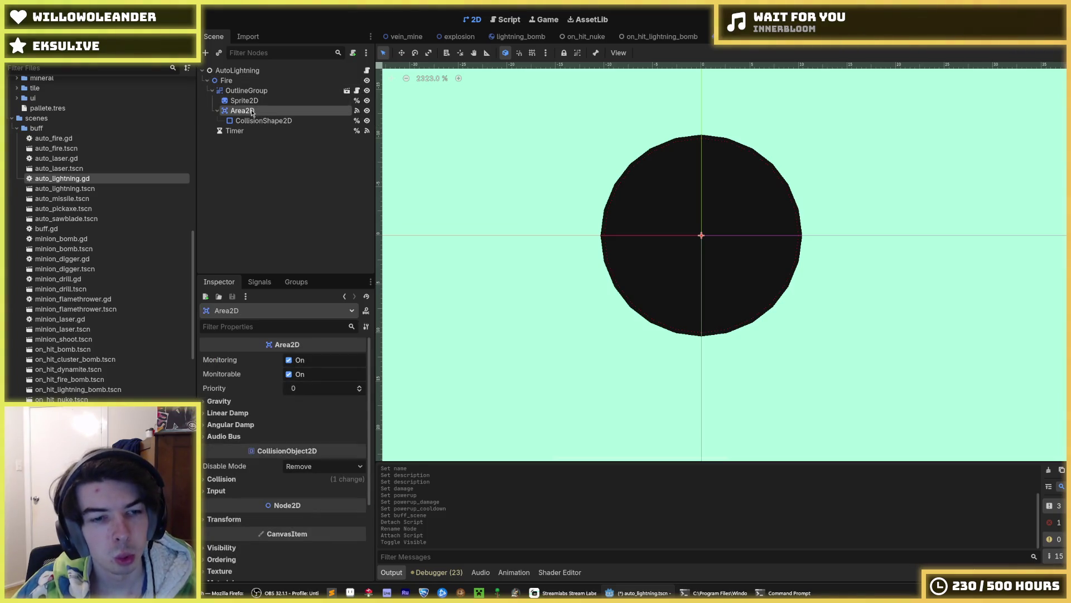
left_click_drag(252, 112, 235, 81)
Move Timer under the root and delete Fire along with its OutlineGroup and Sprite2D.
left_click(251, 101)
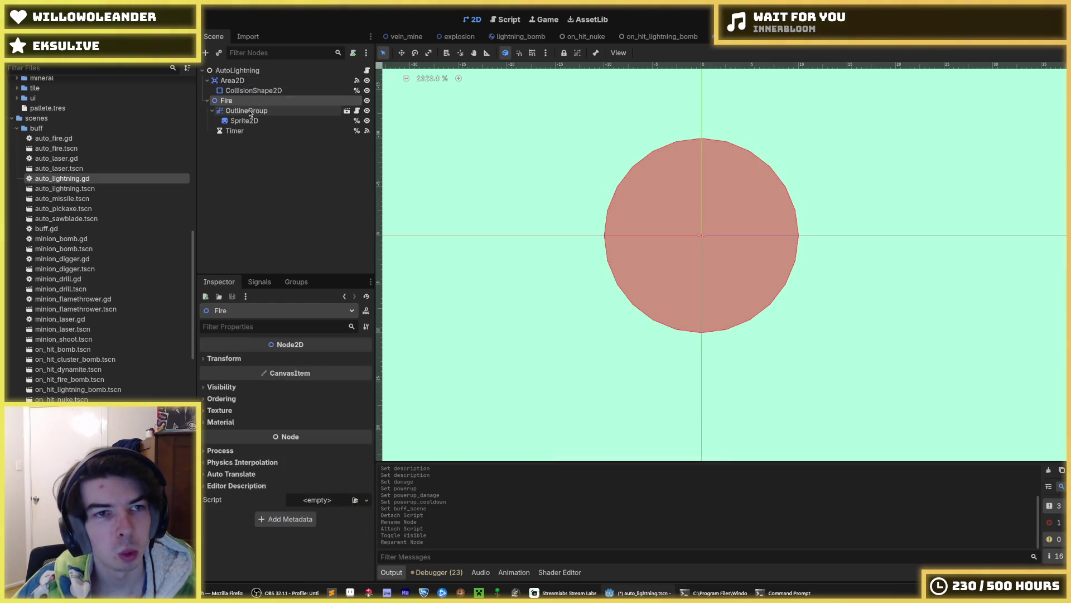
left_click(250, 122, "shift")
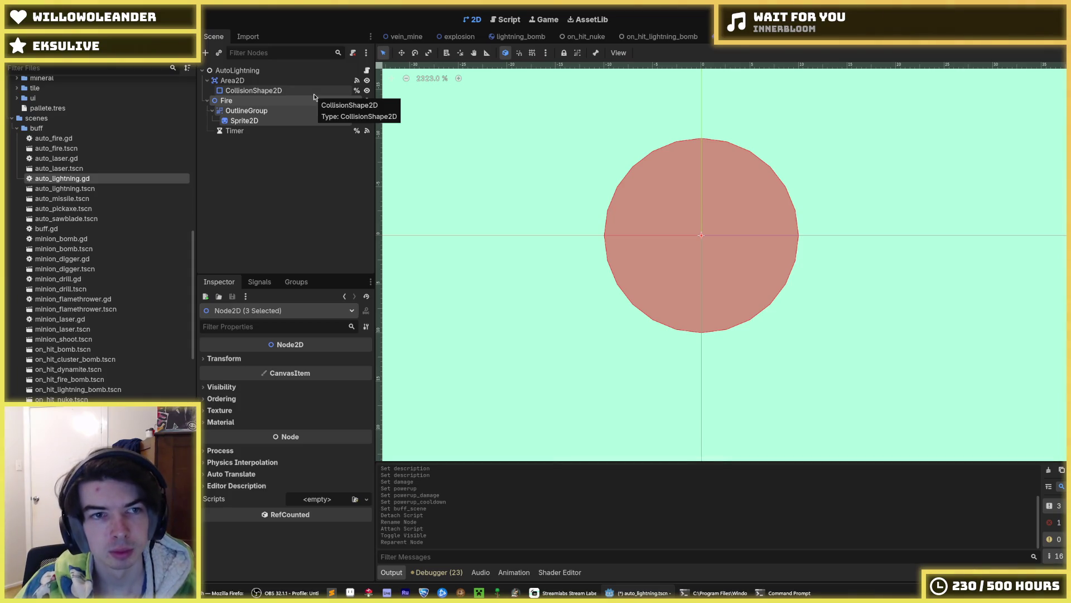
key("Delete")
key("Return")
key("ctrl+z")
left_click_drag(234, 131, 229, 98)
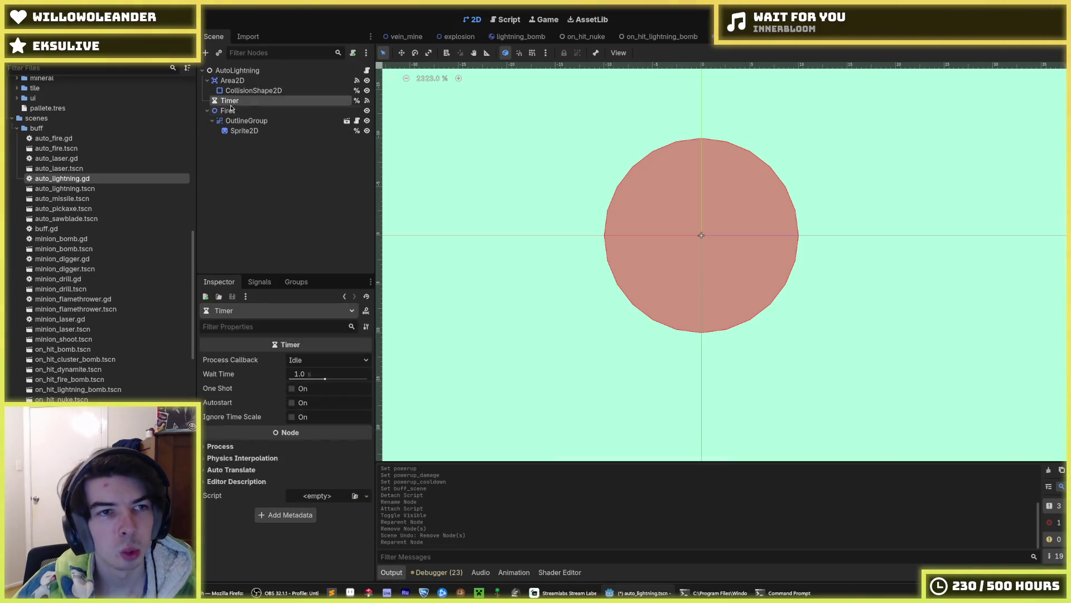
left_click(226, 110)
left_click(241, 131, "shift")
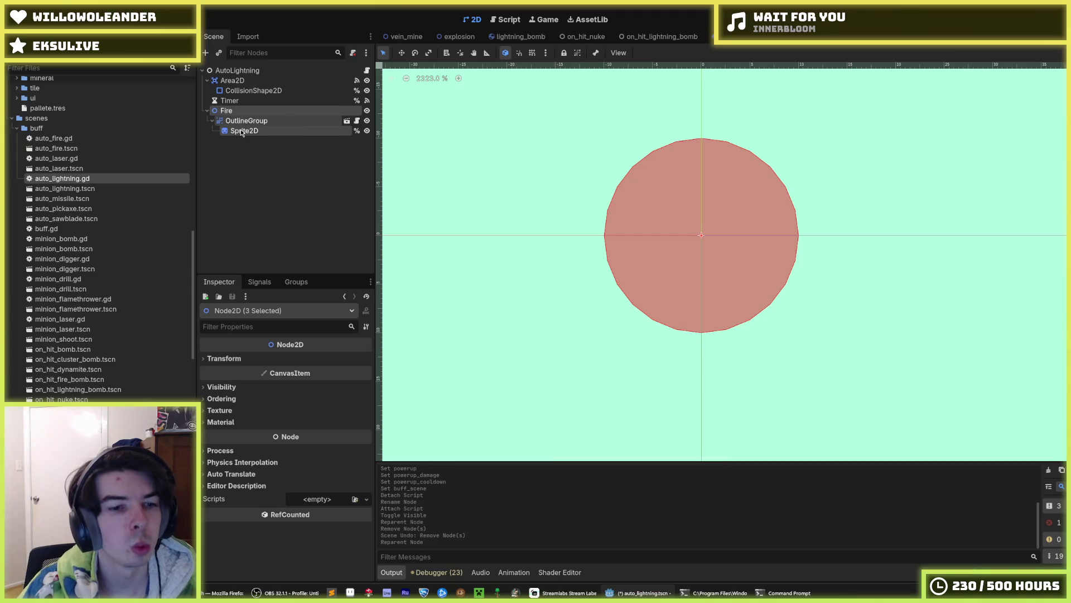
key("Delete")
key("Return")
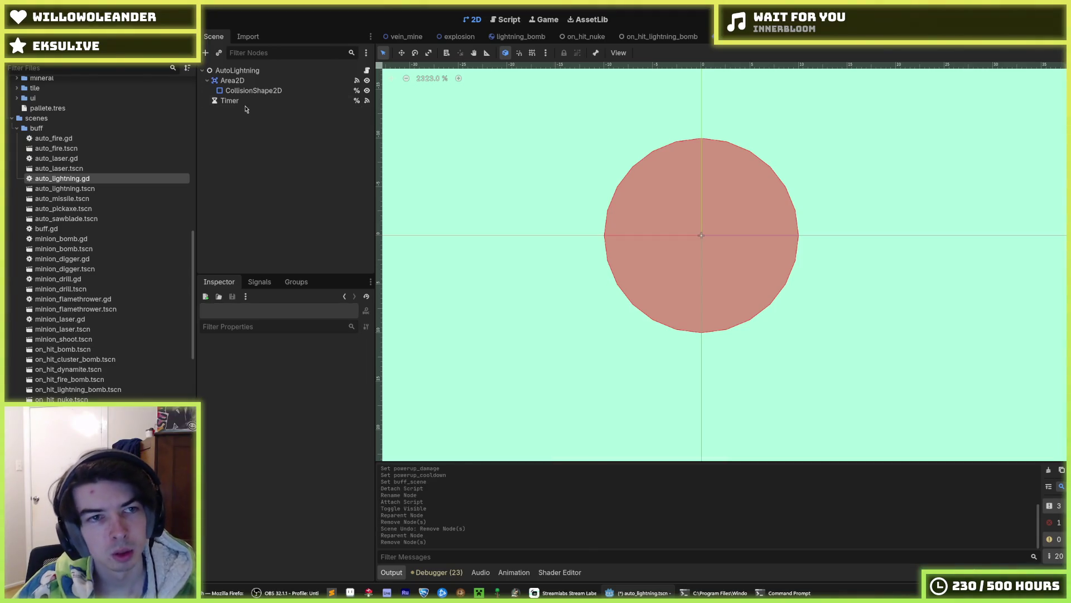
left_click(244, 101)
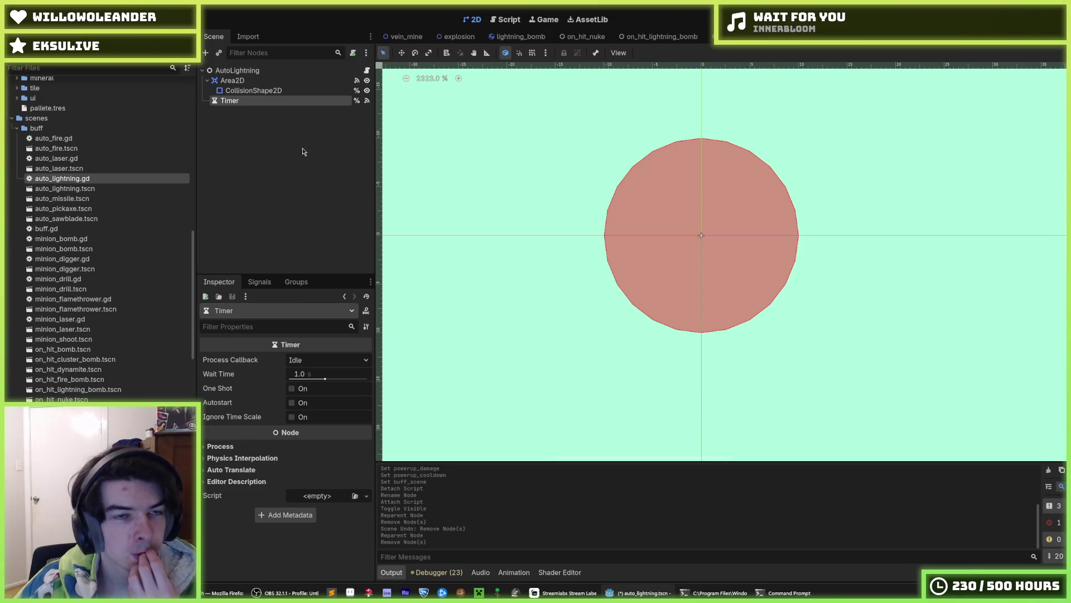
left_click(366, 71)
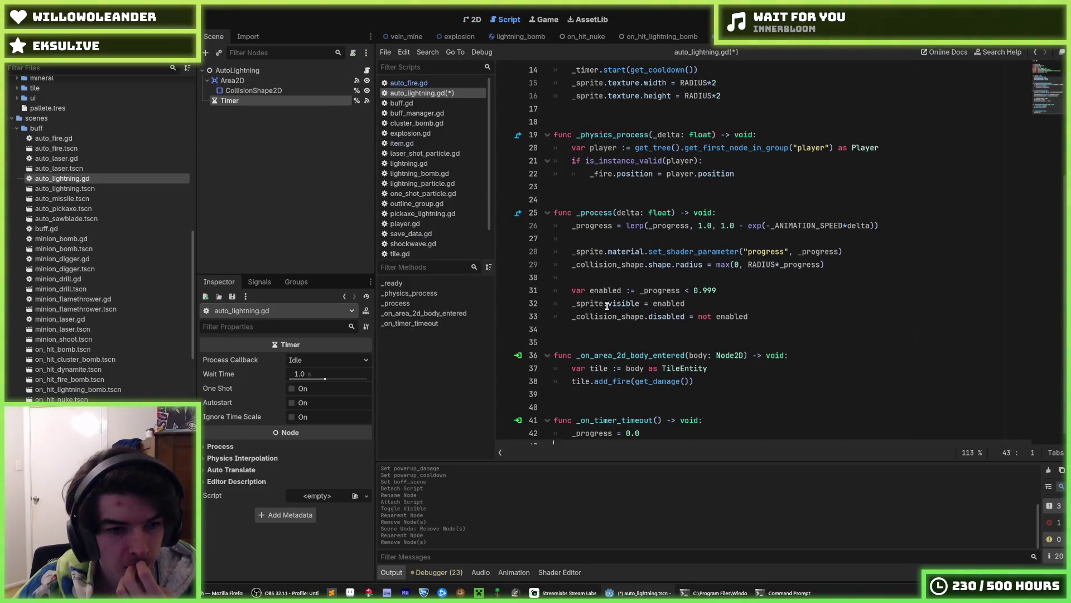
Delete the RADIUS and _ANIMATION_SPEED constants and the _progress variable from auto_lightning.gd.
scroll(657, 324, "up", 5)
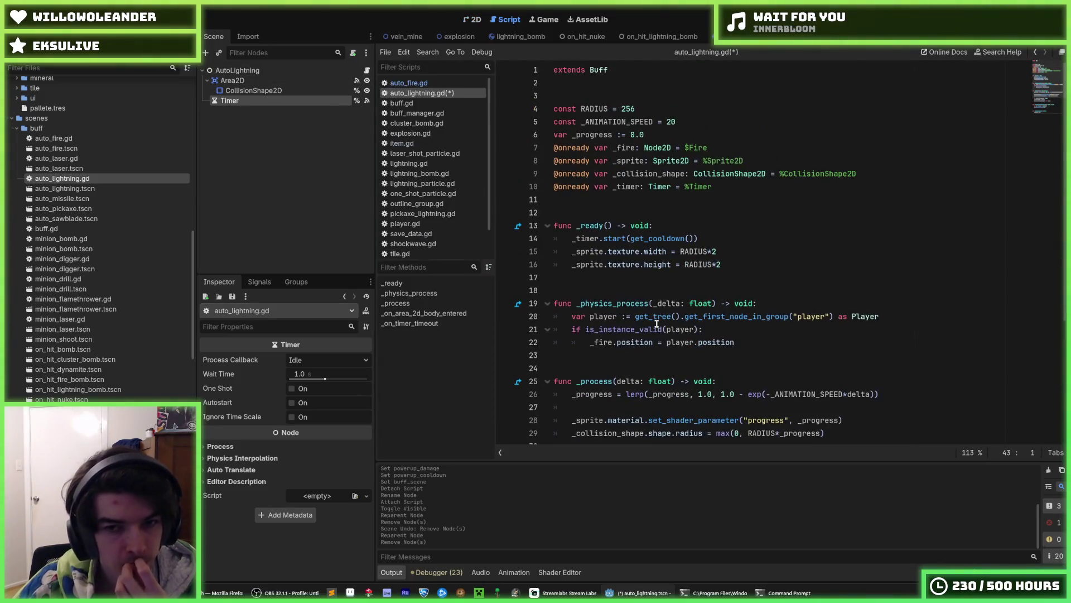
left_click(725, 235)
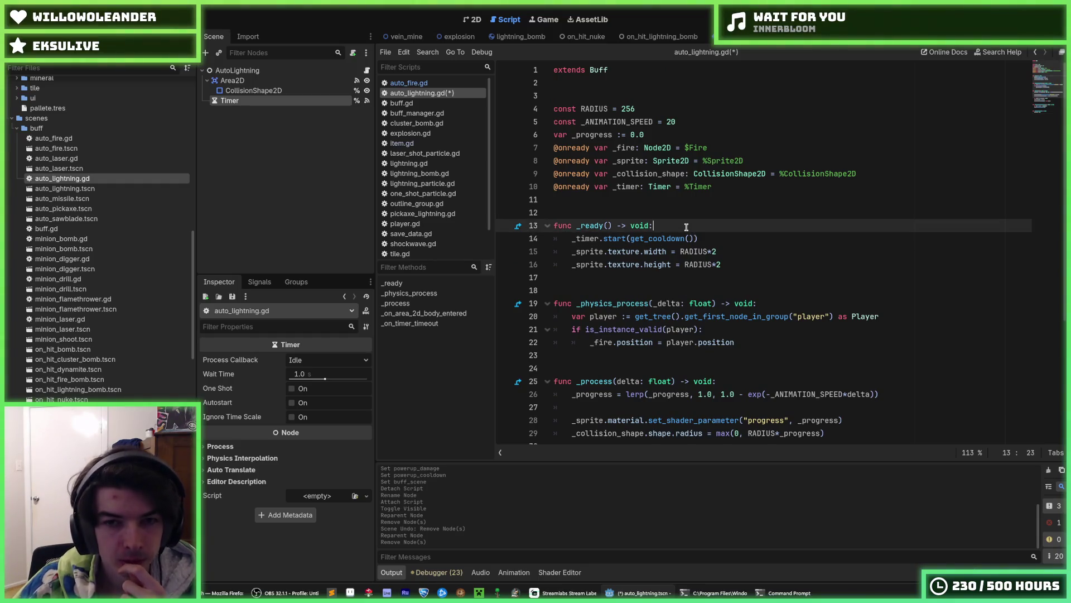
left_click(705, 230)
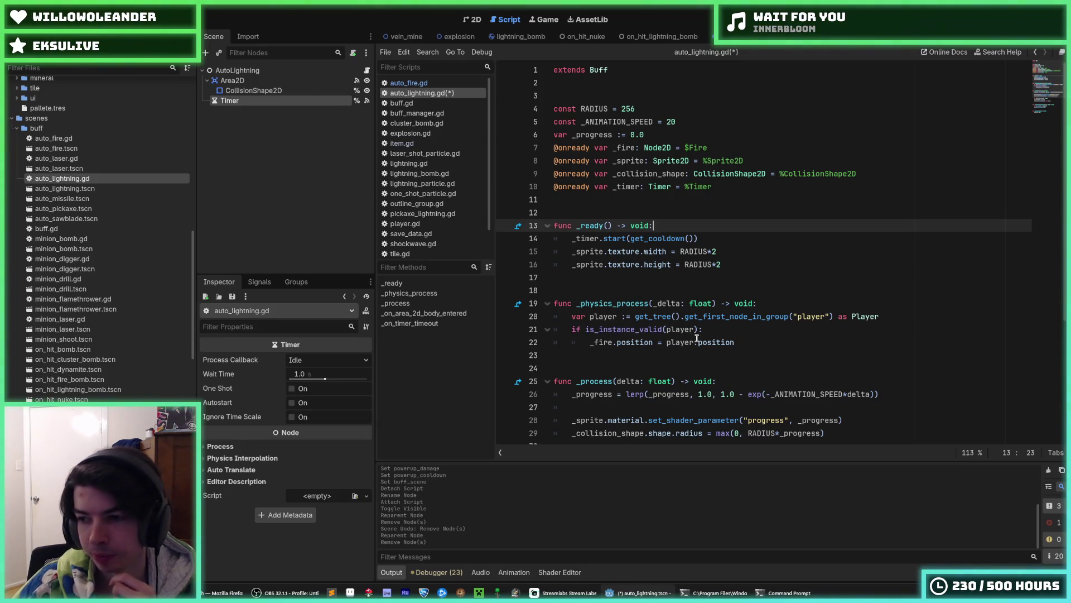
scroll(697, 338, "down", 5)
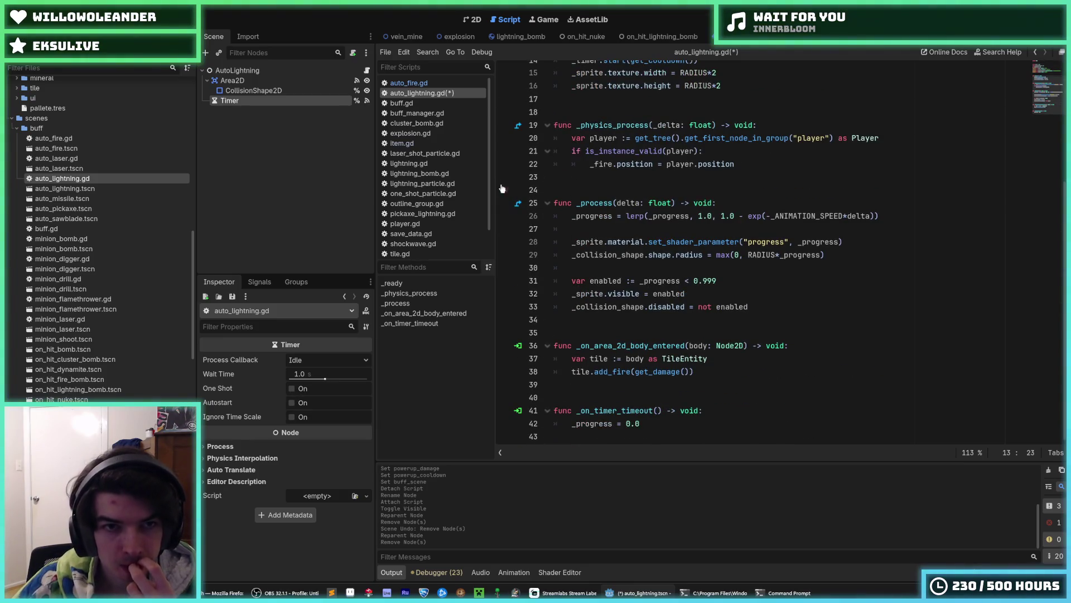
scroll(708, 233, "up", 5)
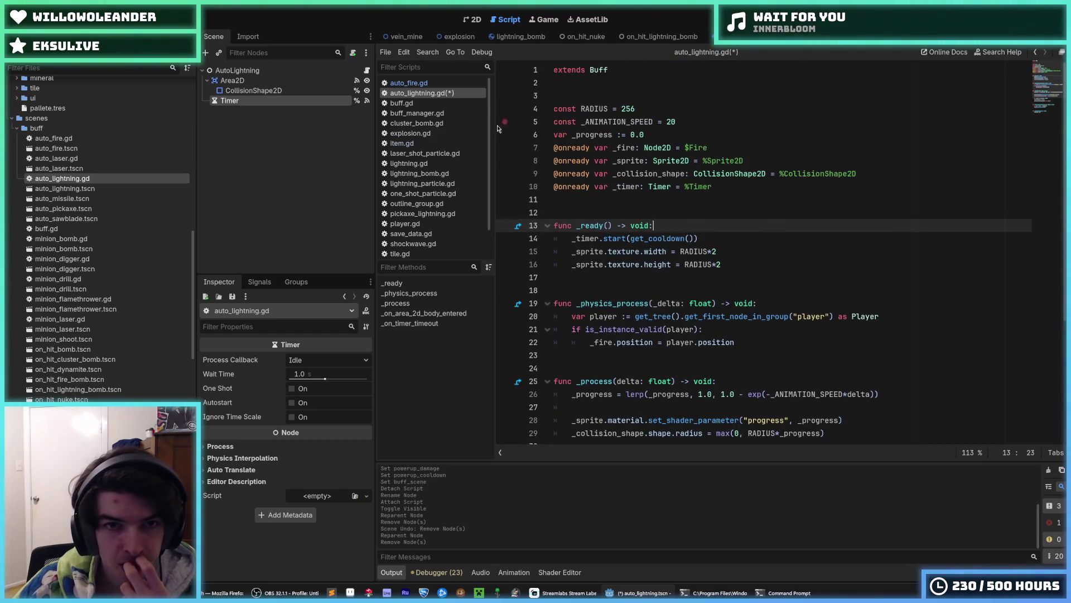
left_click(697, 147)
left_click(678, 112)
key("ctrl+s")
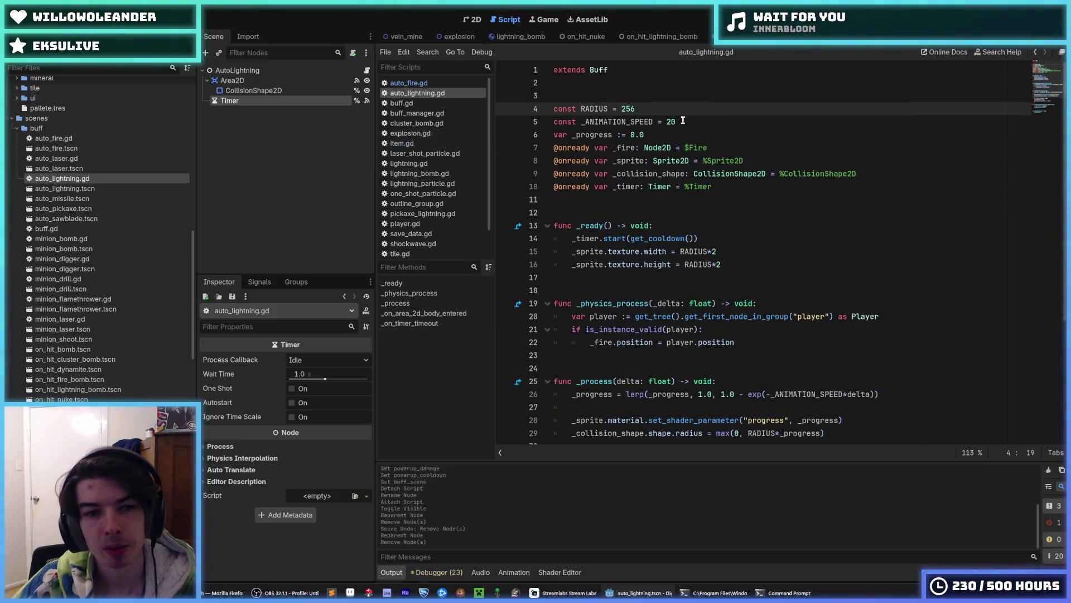
key("shift+Home")
key("BackSpace")
key("BackSpace")
left_click_drag(683, 112, 511, 111)
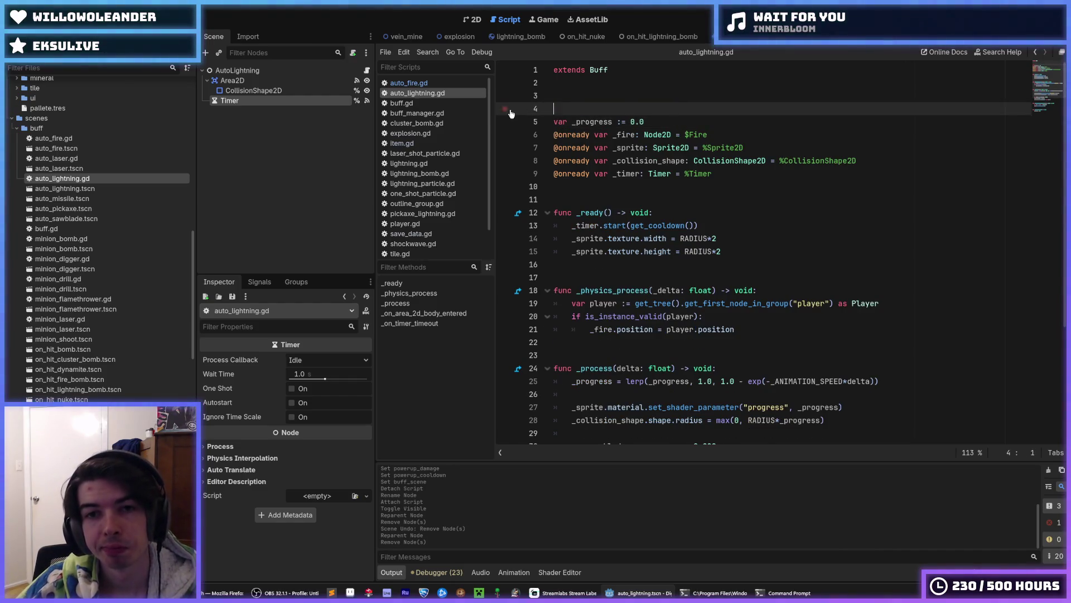
key("BackSpace")
key("BackSpace")
left_click_drag(647, 110, 521, 106)
key("BackSpace")
key("BackSpace")
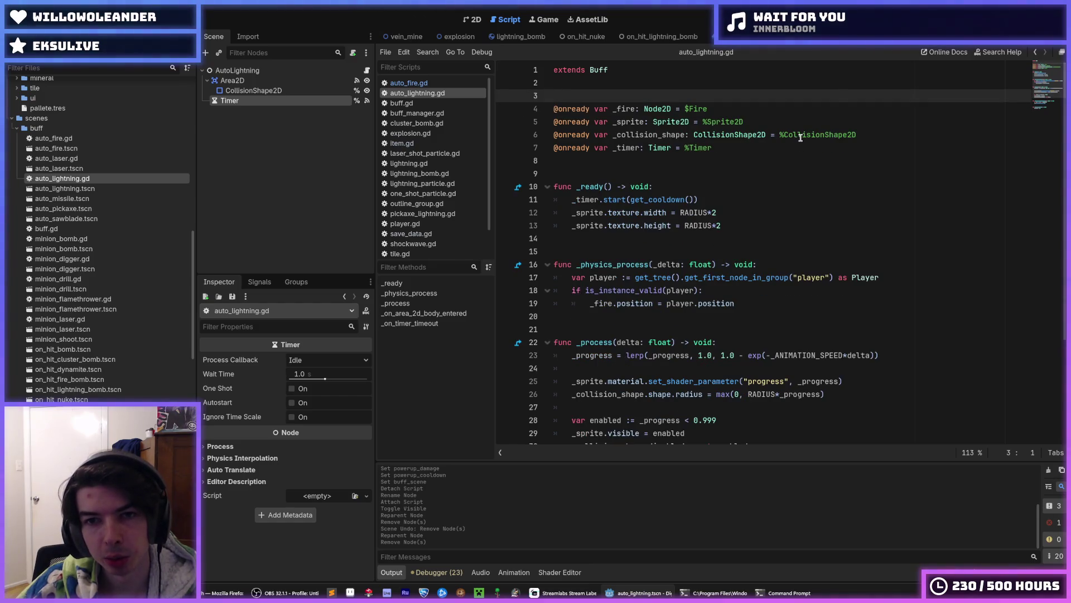
Delete the _fire, _sprite and _collision_shape node reference lines.
left_click_drag(859, 135, 484, 109)
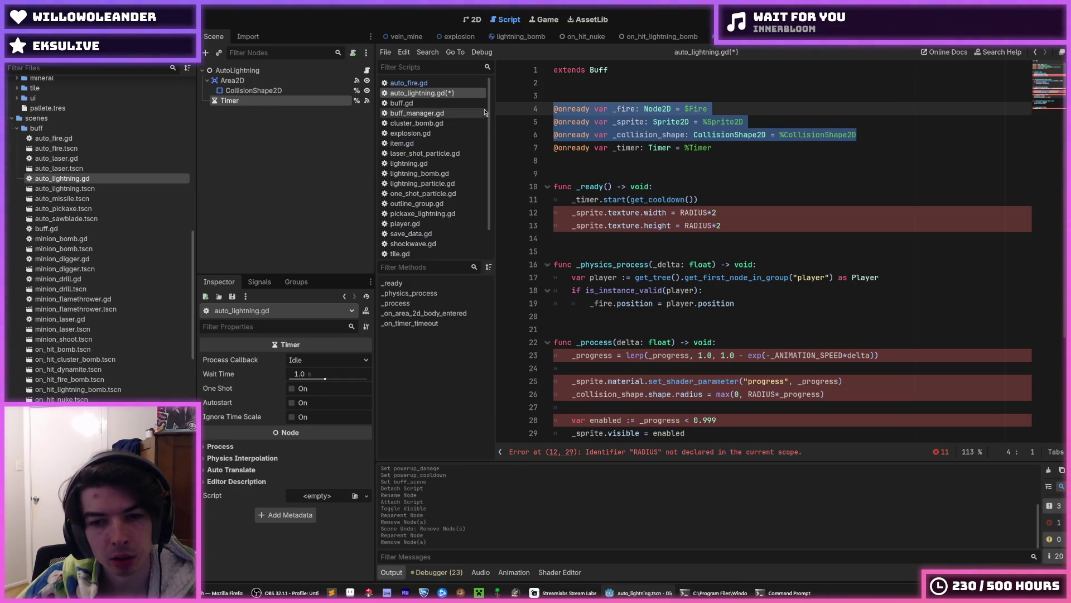
left_click(682, 136)
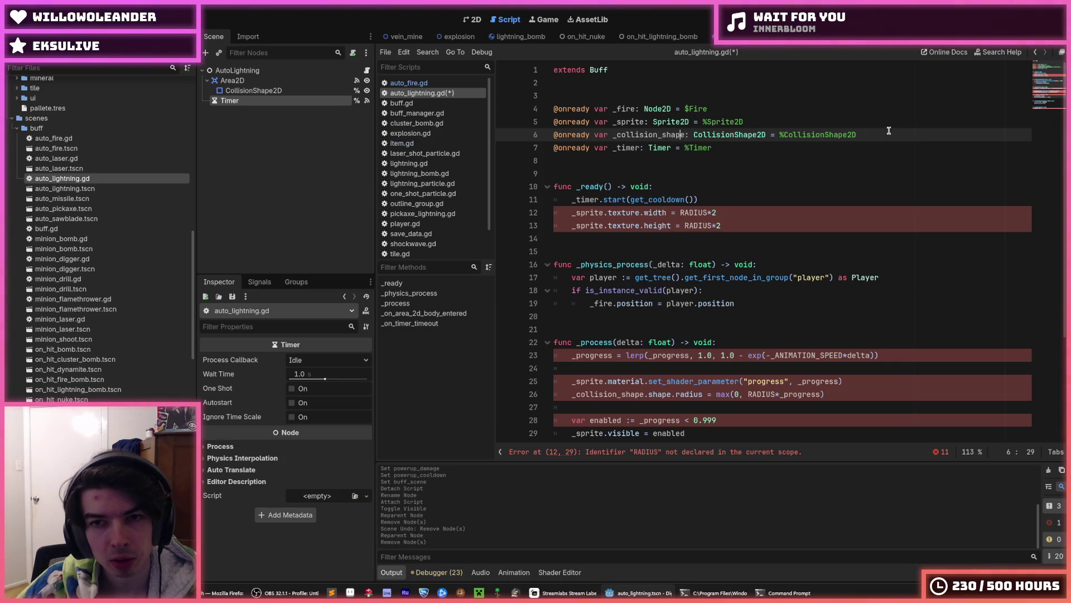
left_click_drag(888, 129, 550, 134)
key("BackSpace")
key("BackSpace")
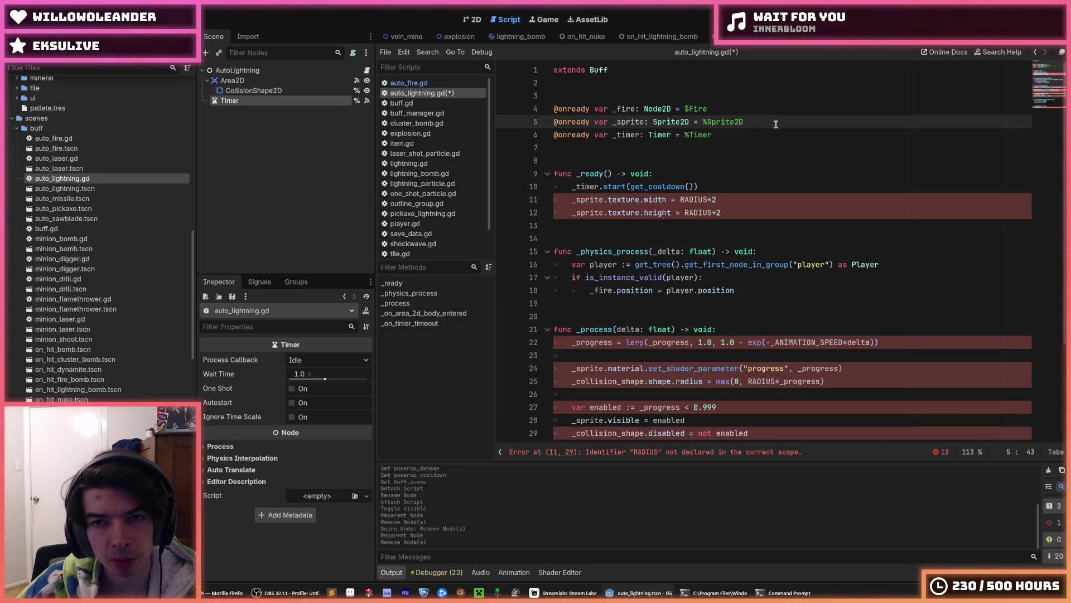
left_click_drag(776, 124, 551, 107)
key("BackSpace")
key("BackSpace")
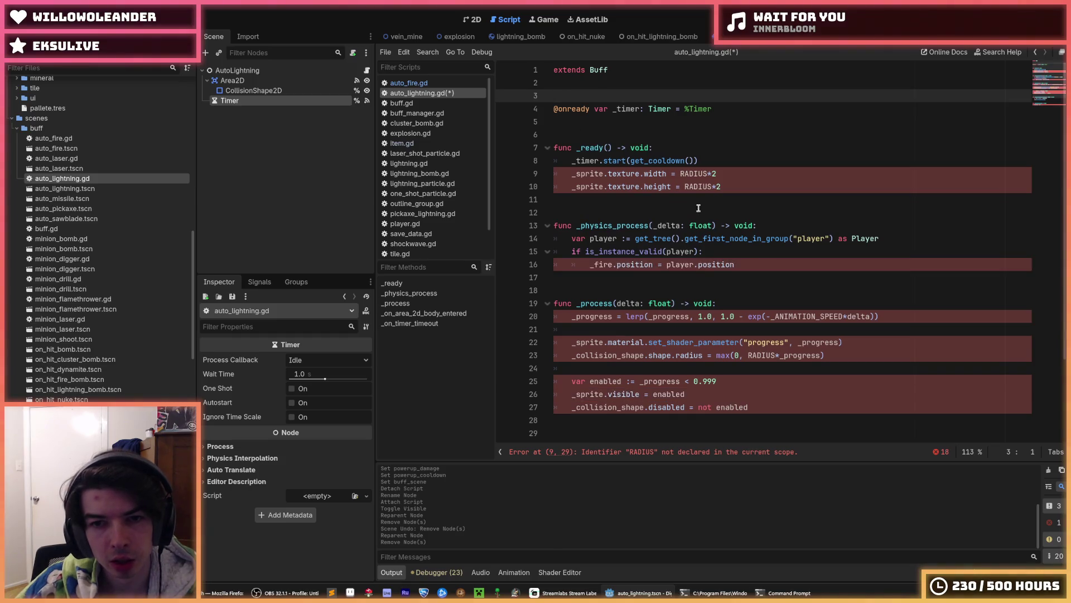
Remove the _progress reset from the timeout function and delete _on_area_2d_body_entered.
scroll(696, 224, "down", 3)
left_click_drag(642, 421, 569, 421)
key("BackSpace")
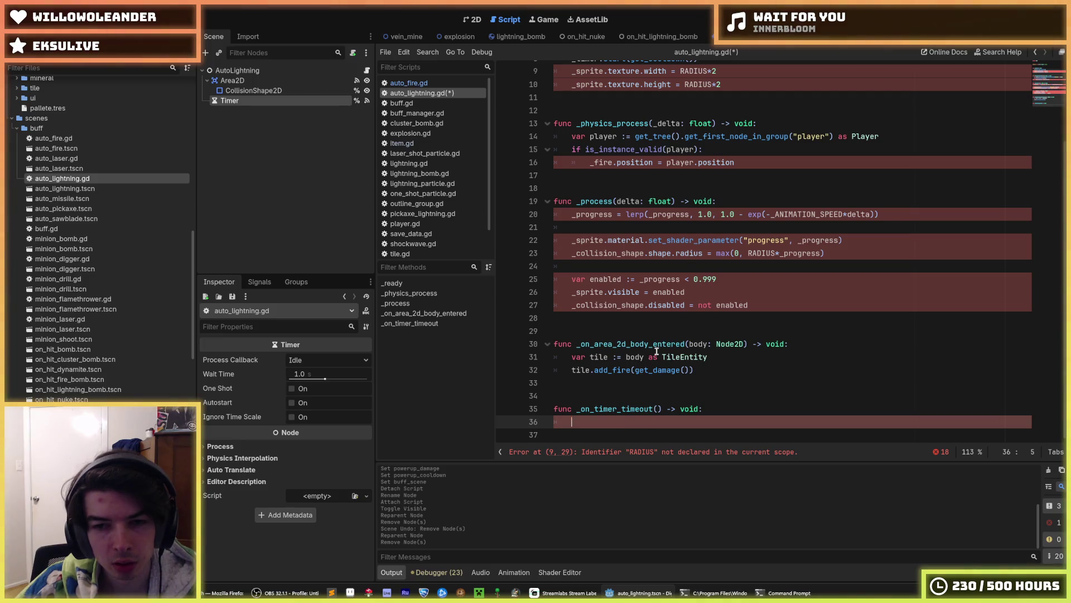
mouse_move(726, 367)
left_mouse_down()
mouse_move(557, 338)
mouse_move(562, 318)
left_mouse_up()
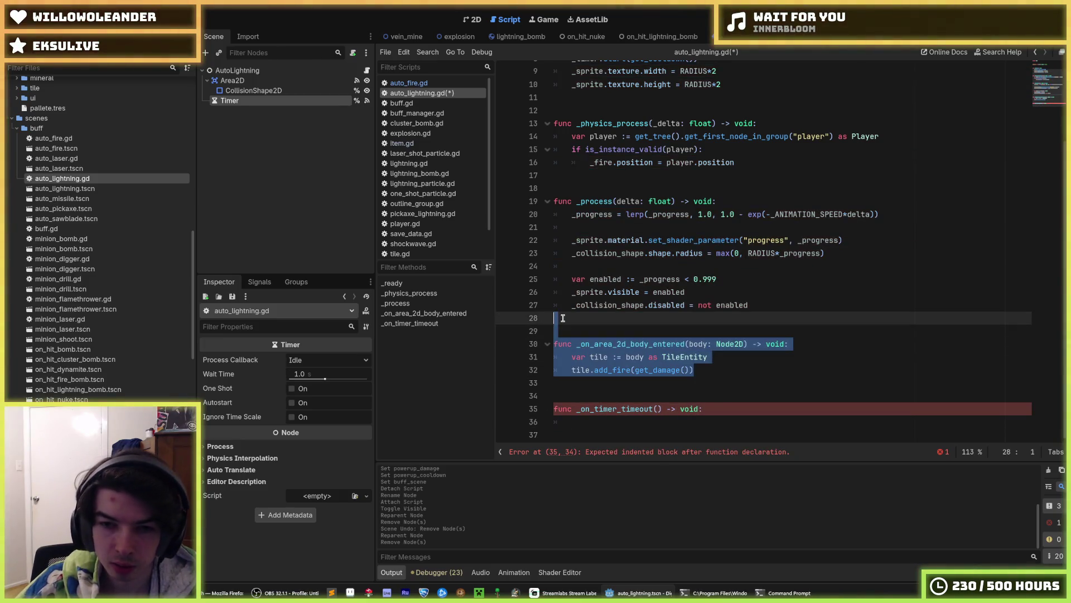
scroll(611, 313, "up", 2)
scroll(619, 292, "down", 2)
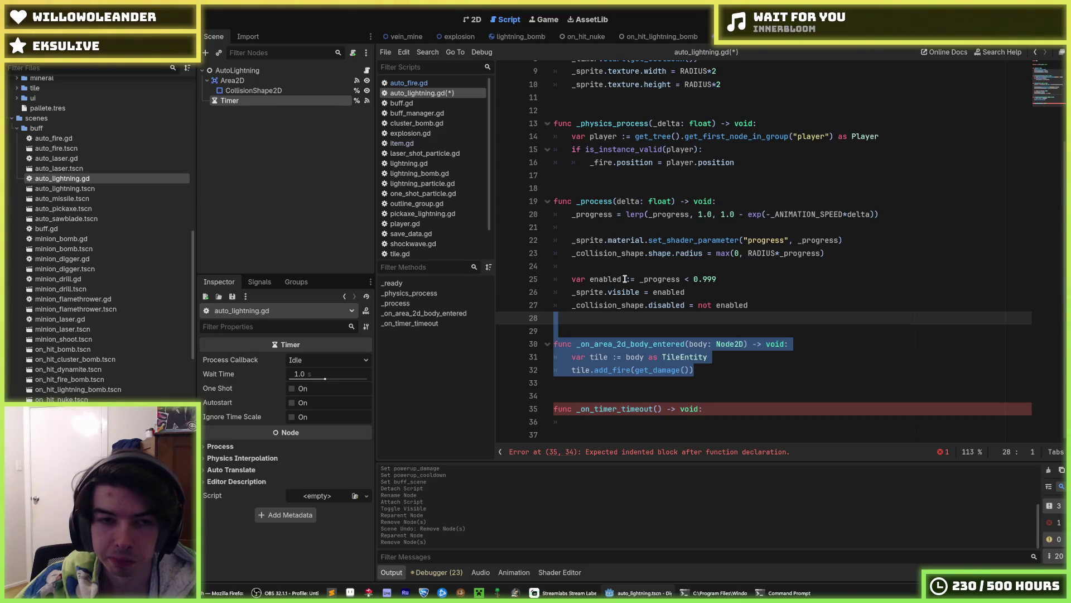
key("BackSpace")
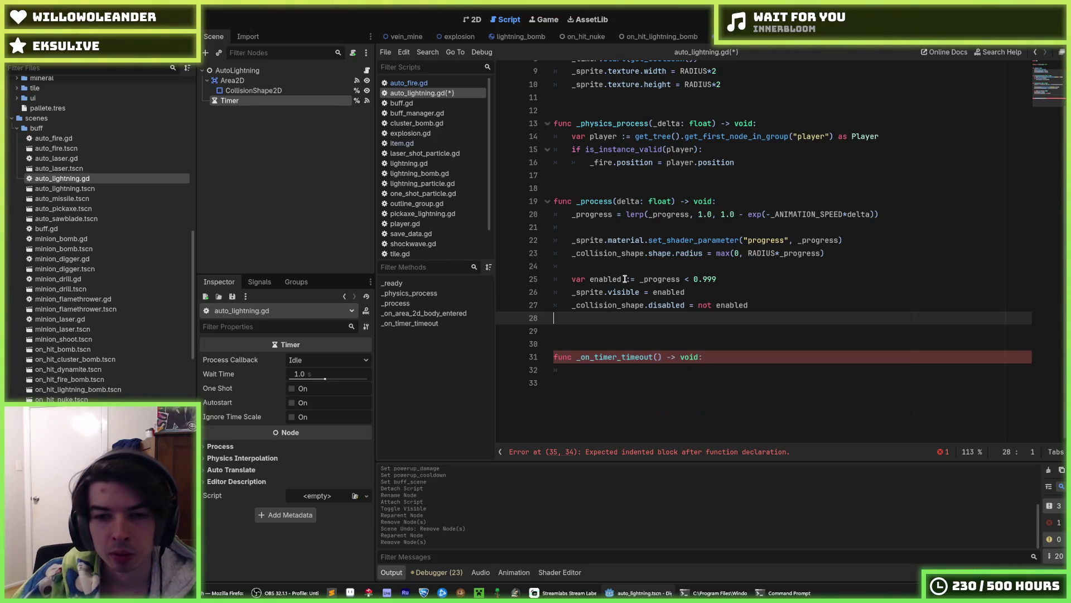
left_click(607, 362)
scroll(608, 265, "up", 3)
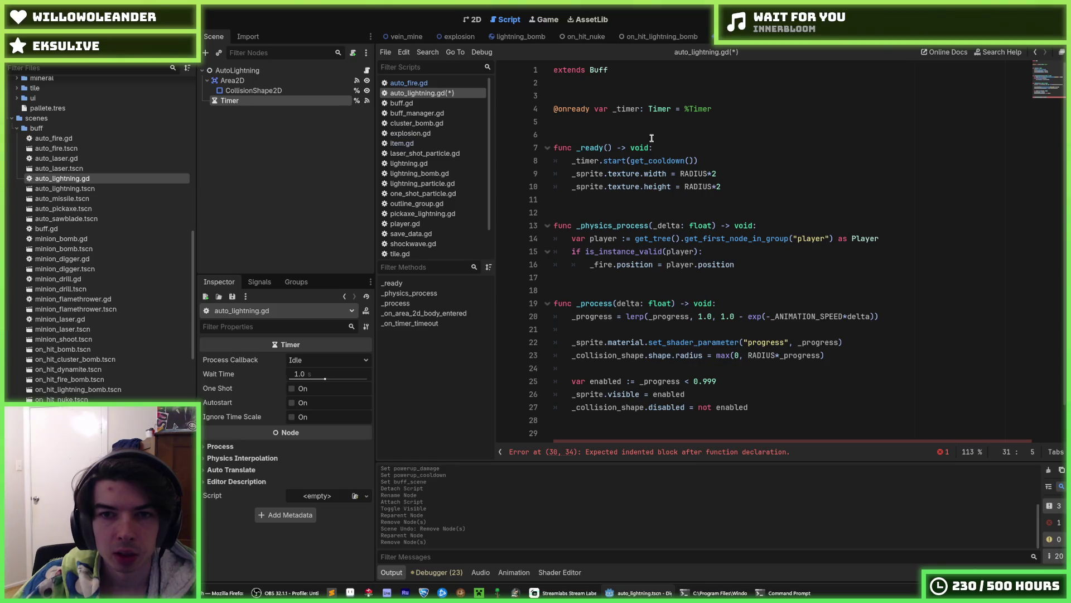
left_click(727, 108)
key("Return")
type("@onready var _ar")
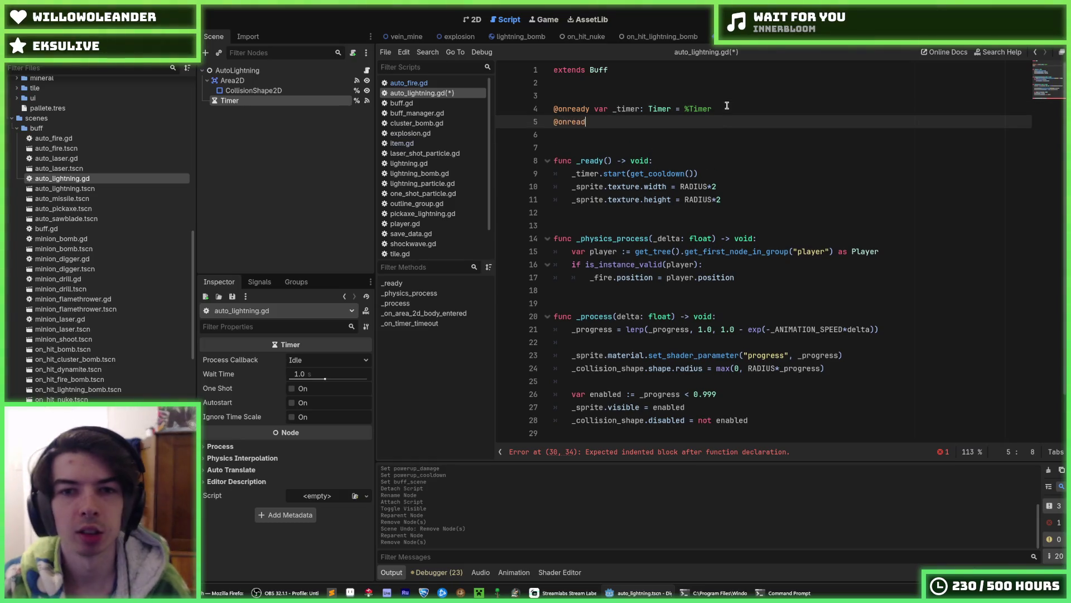
type("ea: Area2D = ")
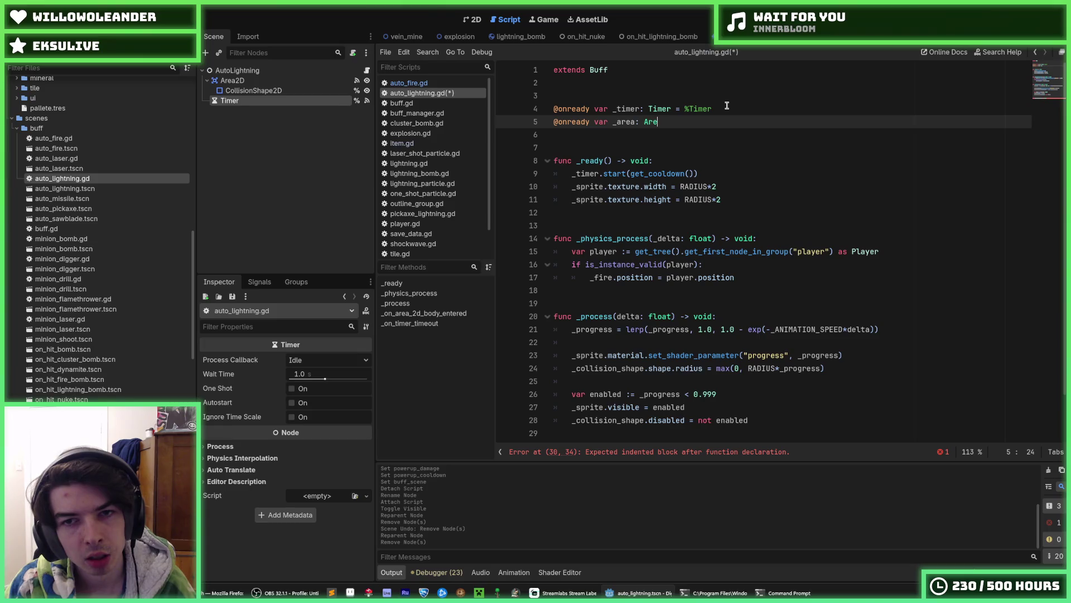
type("$Area2D")
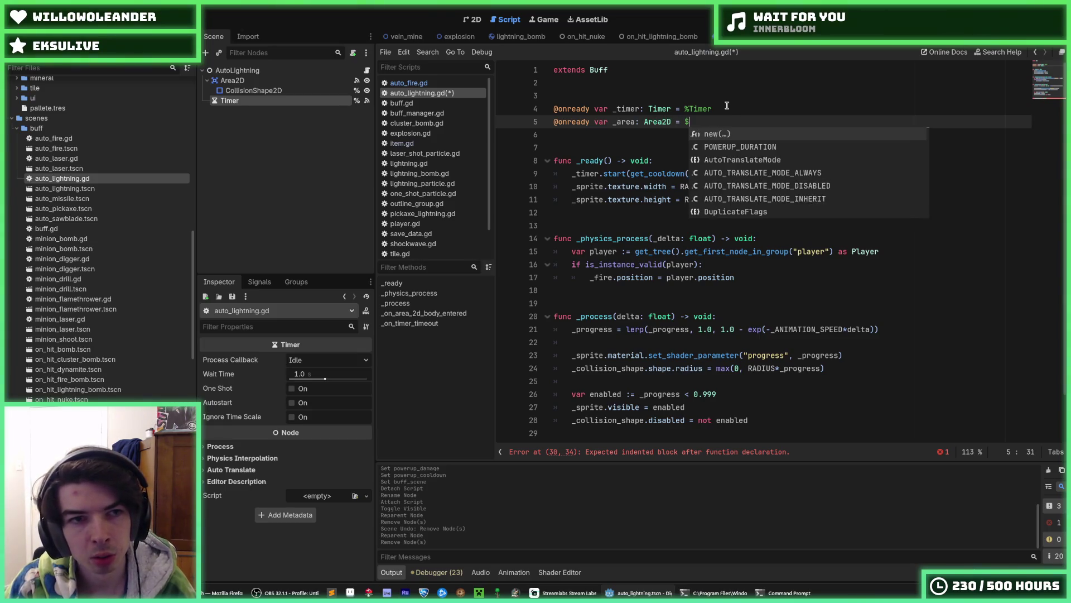
left_click(692, 109)
key("BackSpace")
type("$")
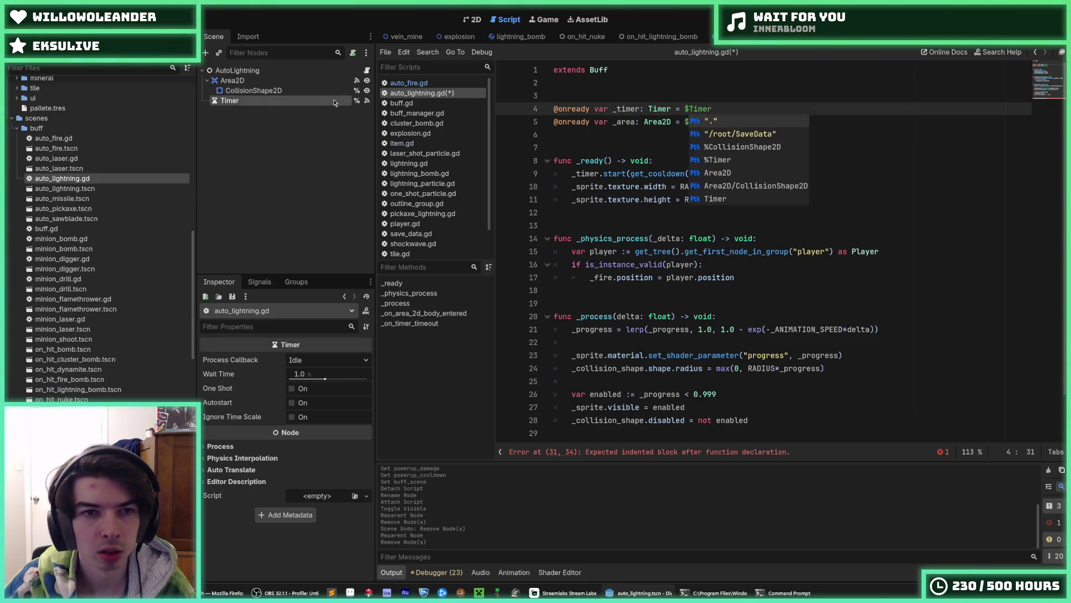
Turn off scene-unique names on the Timer and CollisionShape2D nodes.
right_click(333, 100)
left_click(369, 299)
right_click(336, 91)
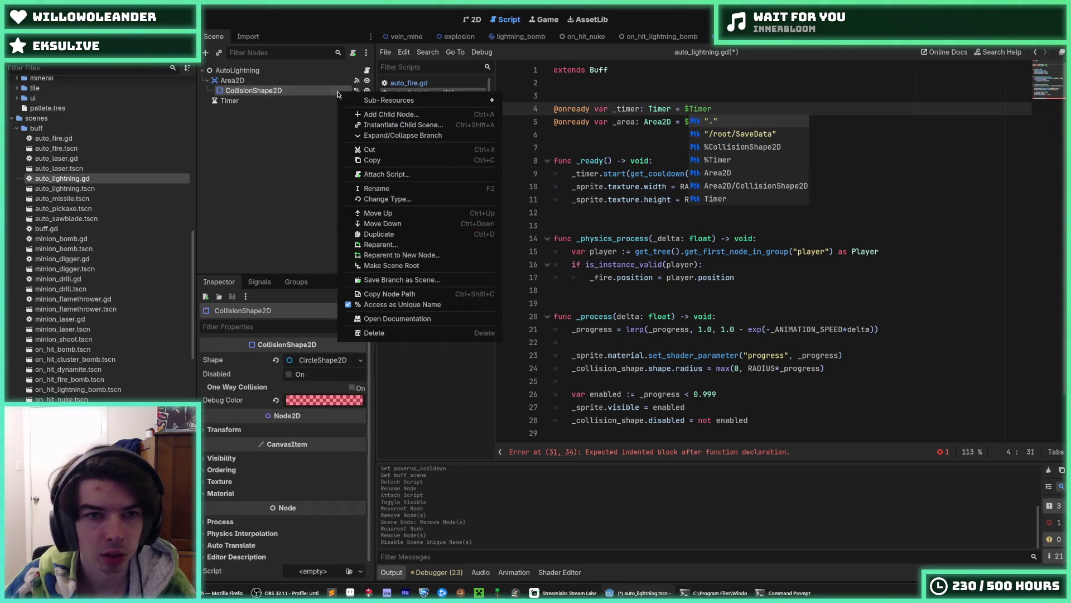
left_click(392, 305)
left_click(671, 220)
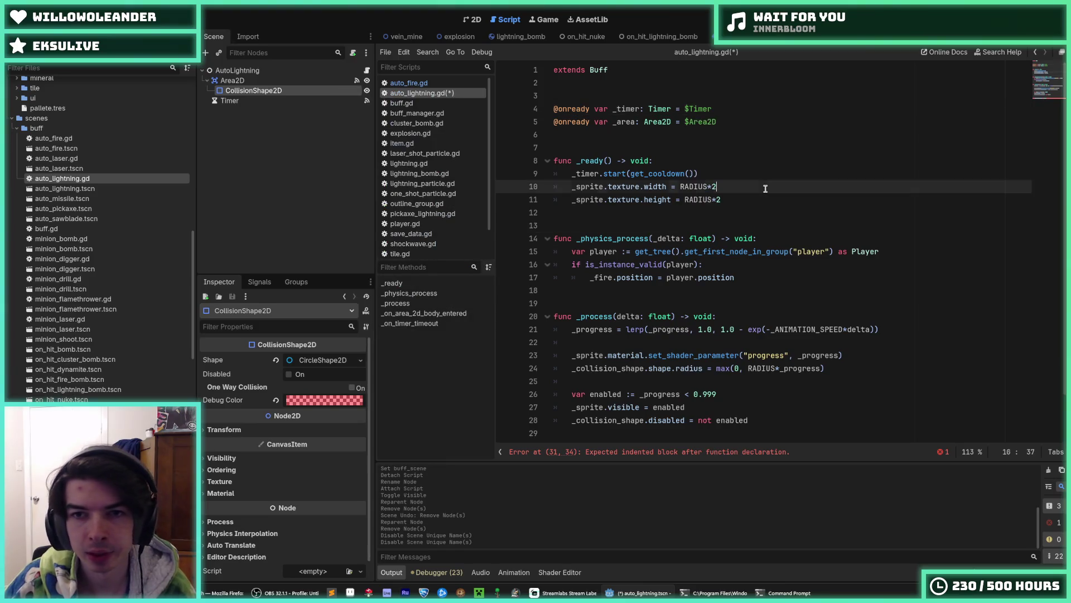
left_click(764, 188)
Move the _area reference line above the _timer line and save the script.
left_click(657, 122)
key("alt+Up")
key("ctrl+s")
Delete the sprite texture size lines and replace _fire with _area on line 15.
left_click_drag(719, 178, 723, 200)
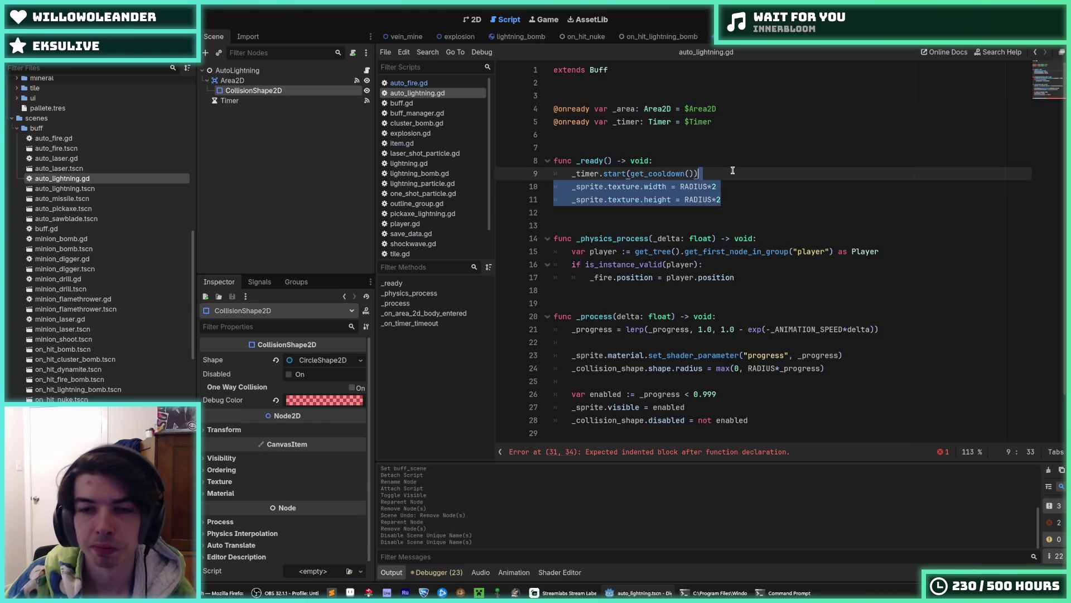
key("BackSpace")
left_click(757, 254)
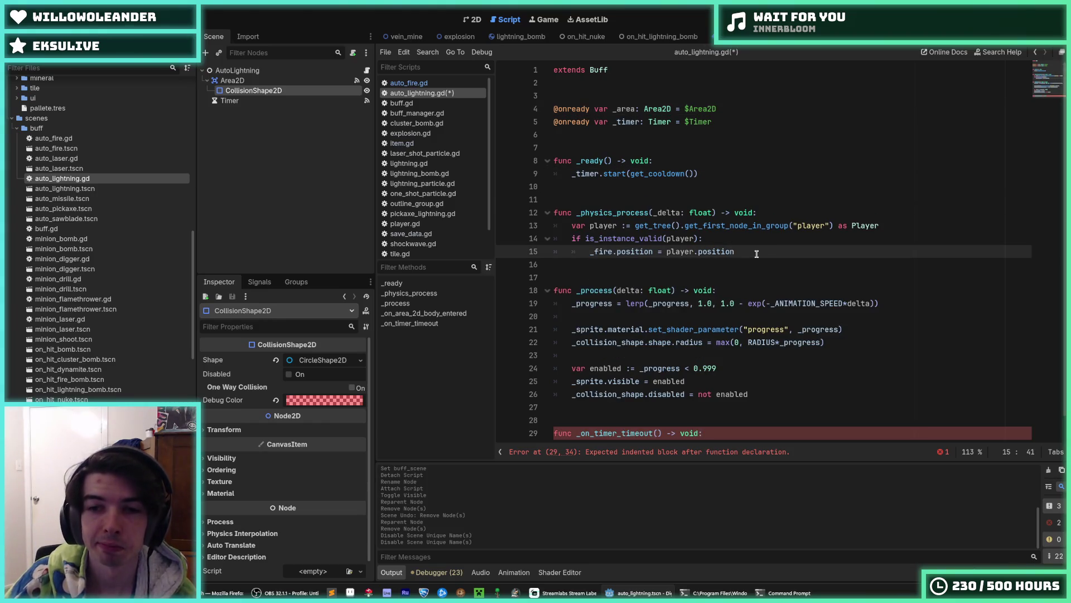
double_click(601, 251)
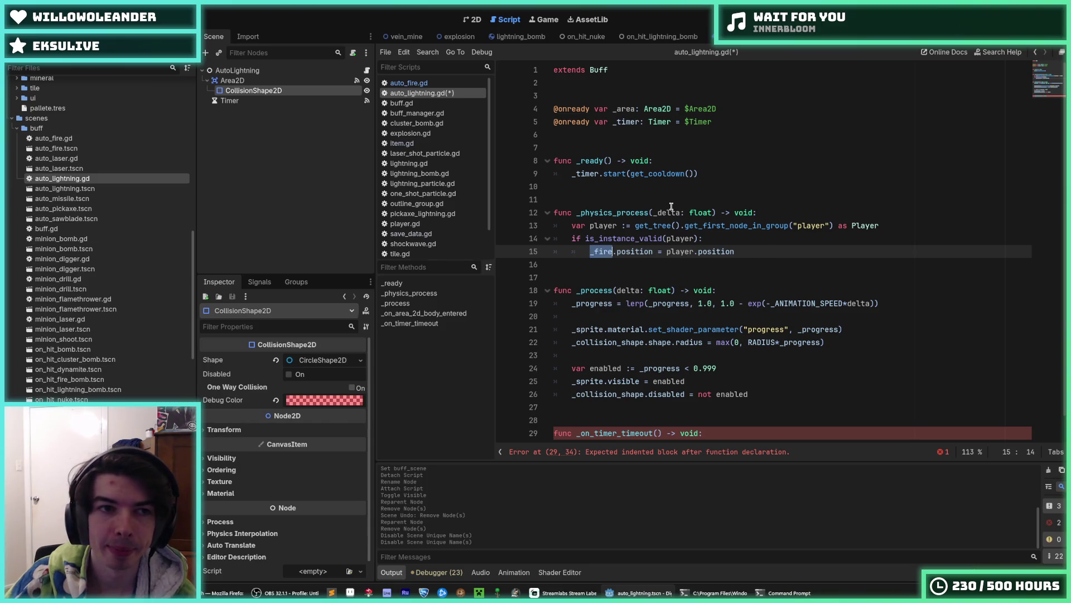
type("_area")
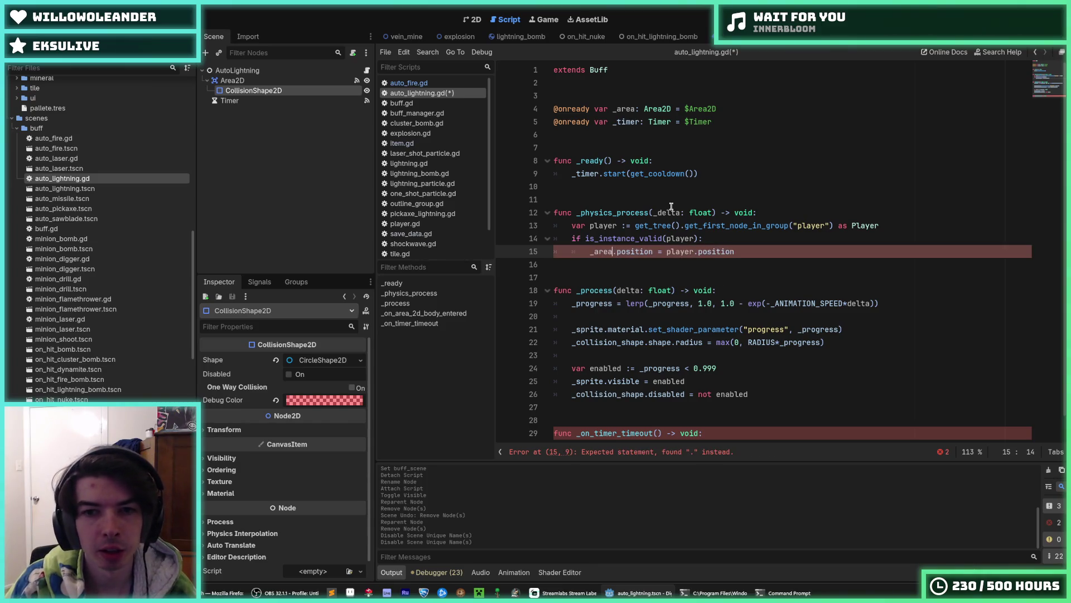
key("End")
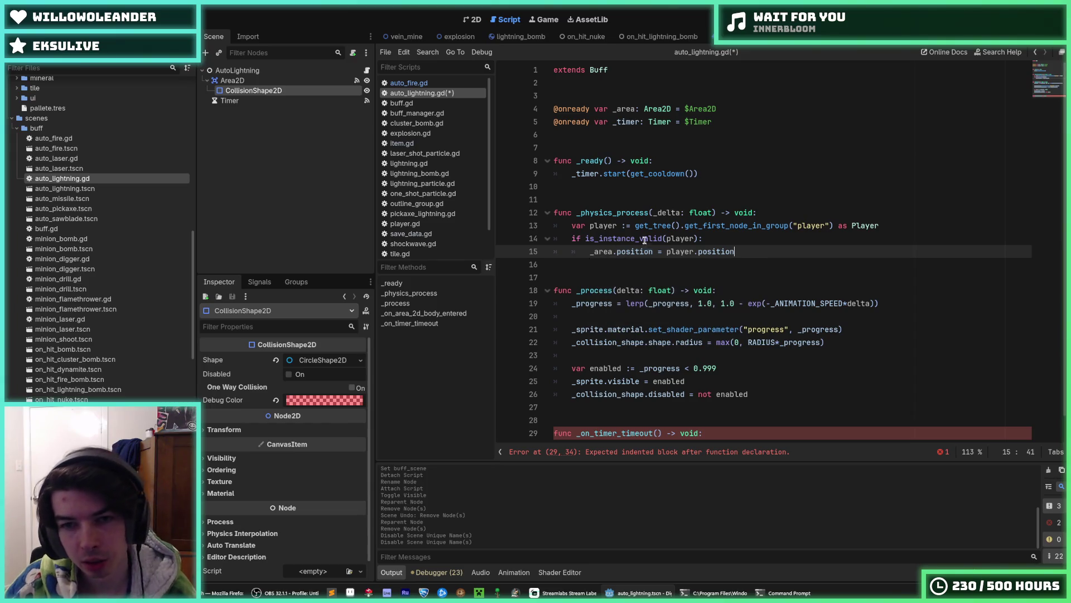
double_click(601, 251)
Delete the old _process function, leaving an empty timeout body.
scroll(726, 328, "down", 1)
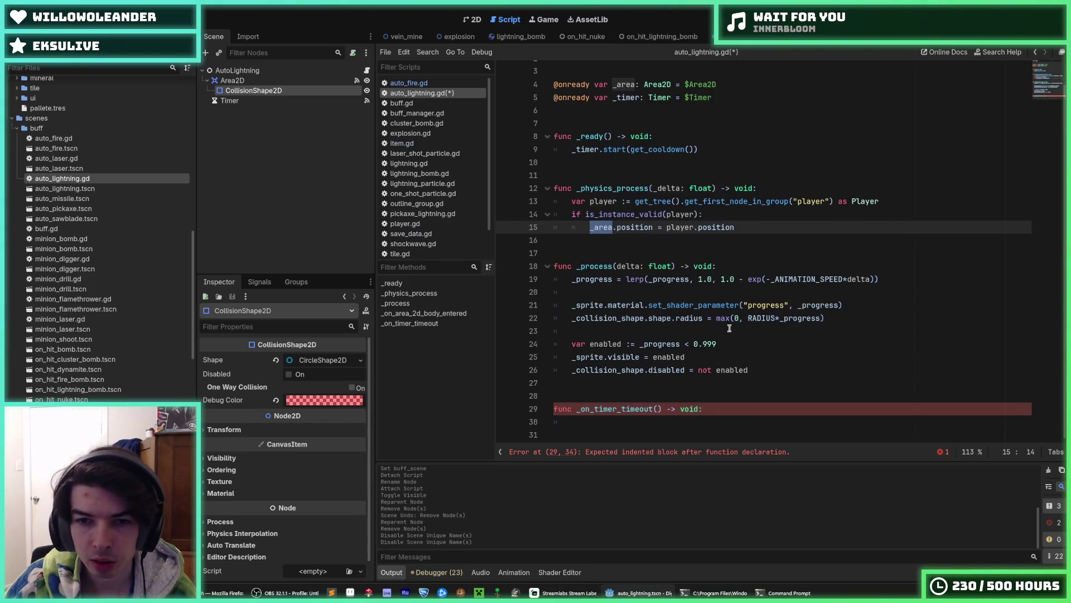
left_click_drag(772, 366, 555, 245)
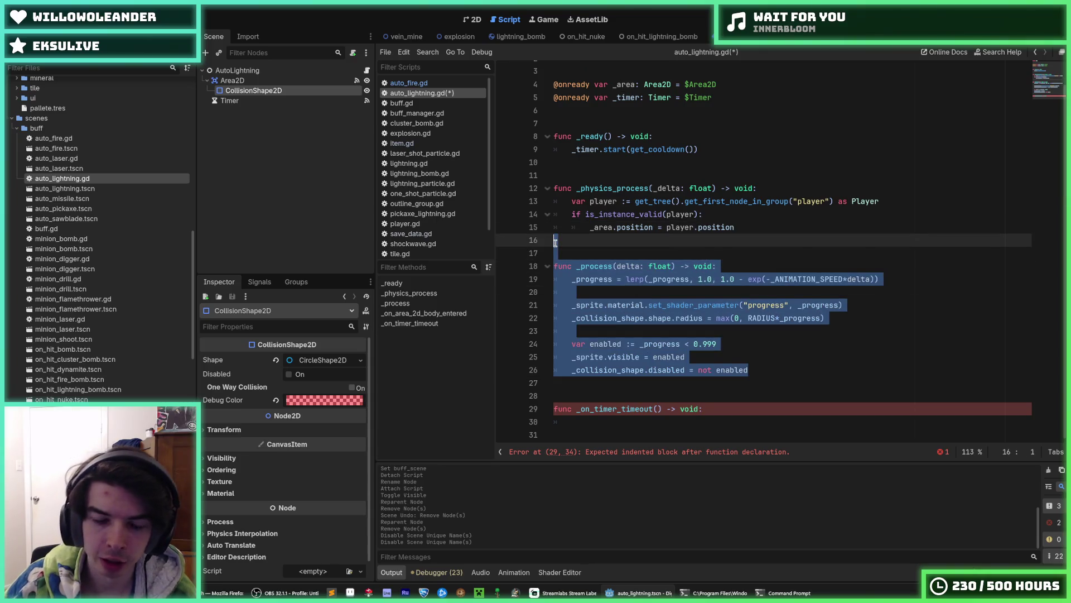
key("BackSpace")
key("Down")
key("Down")
key("Down")
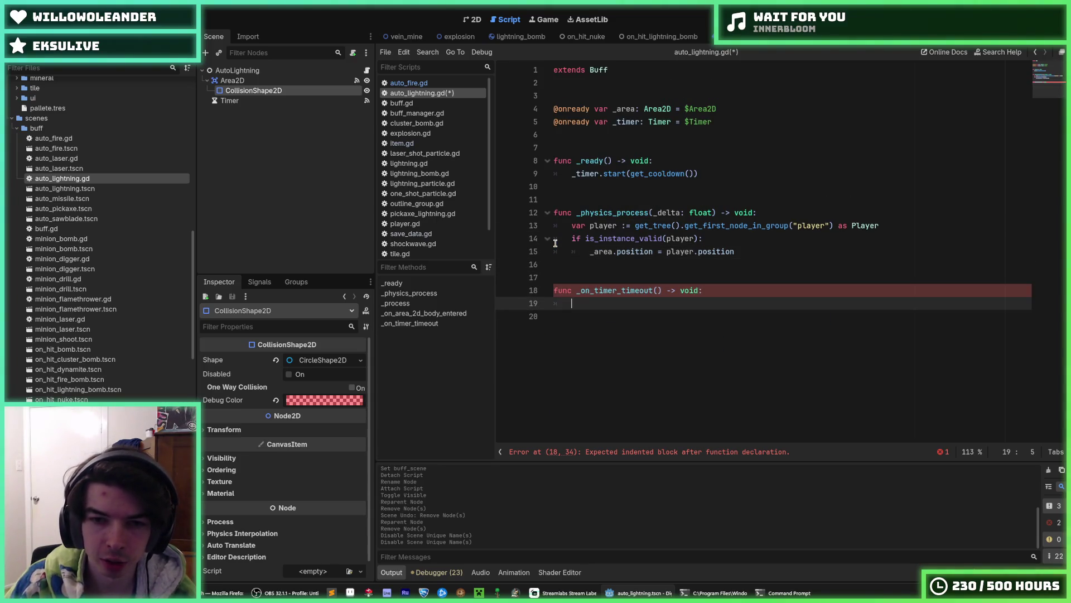
type("_")
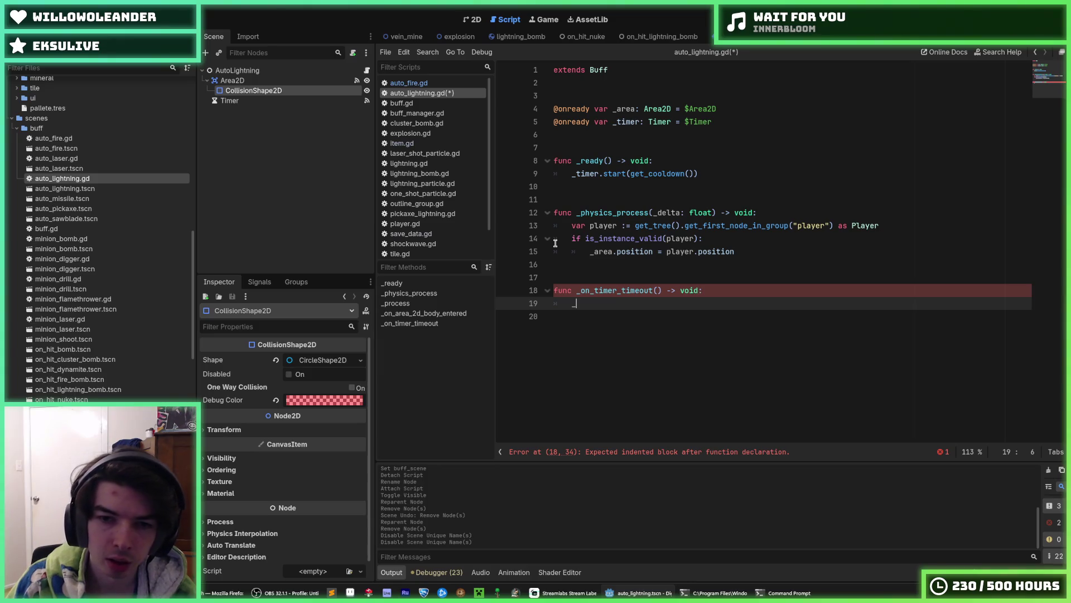
Write 'for body in _area.get_overlapping_bodies():' with a cast of body as TileEntity.
key("BackSpace")
key("BackSpace")
key("BackSpace")
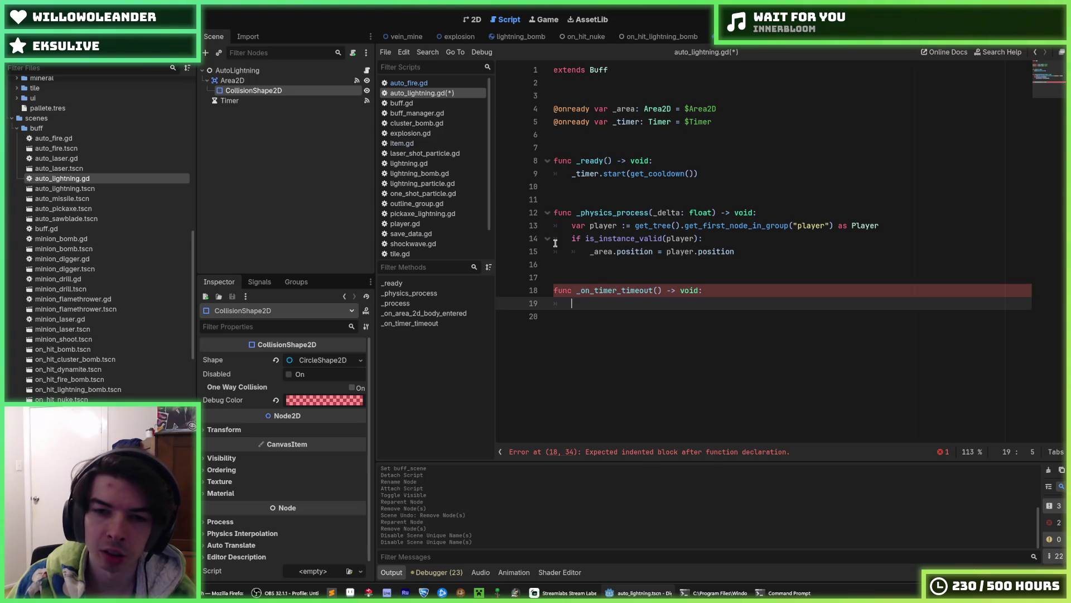
type("_area.get_")
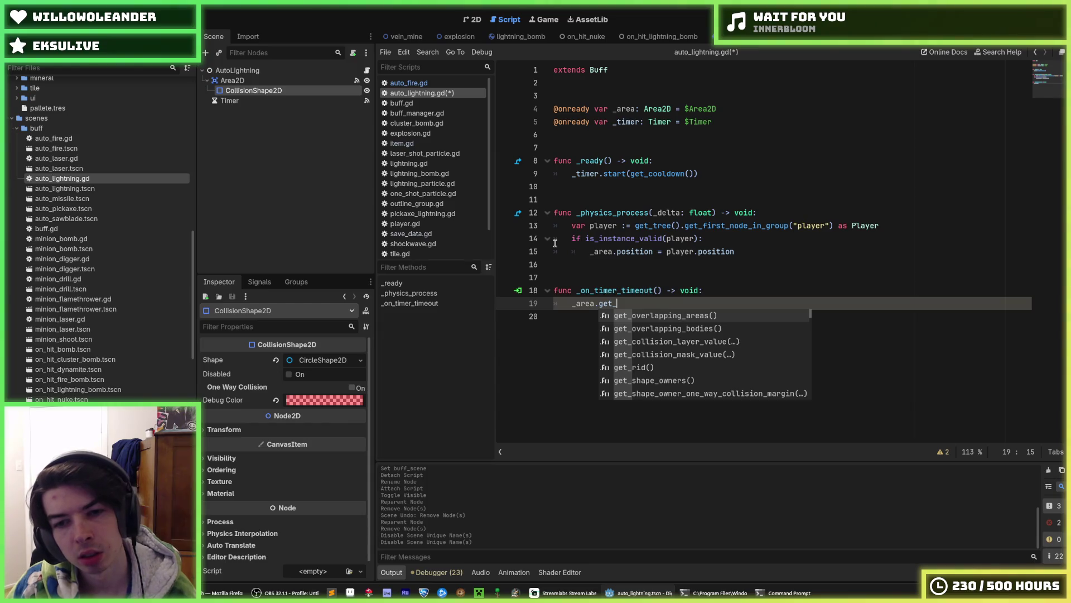
key("Down")
key("Return")
key("Home")
type("for body in ")
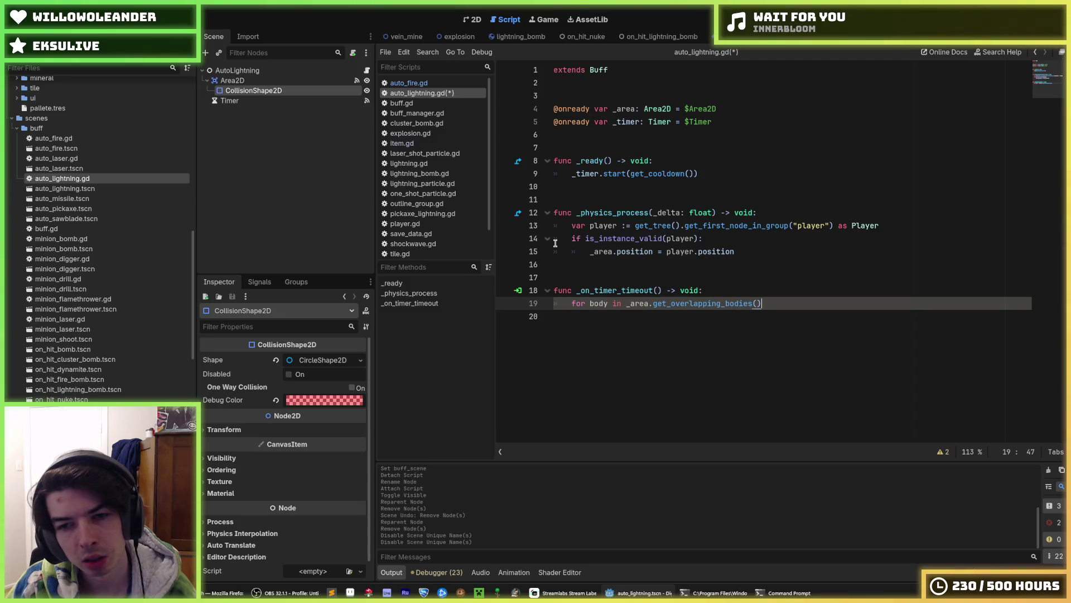
type(":")
key("Return")
type("_entity = body as Til")
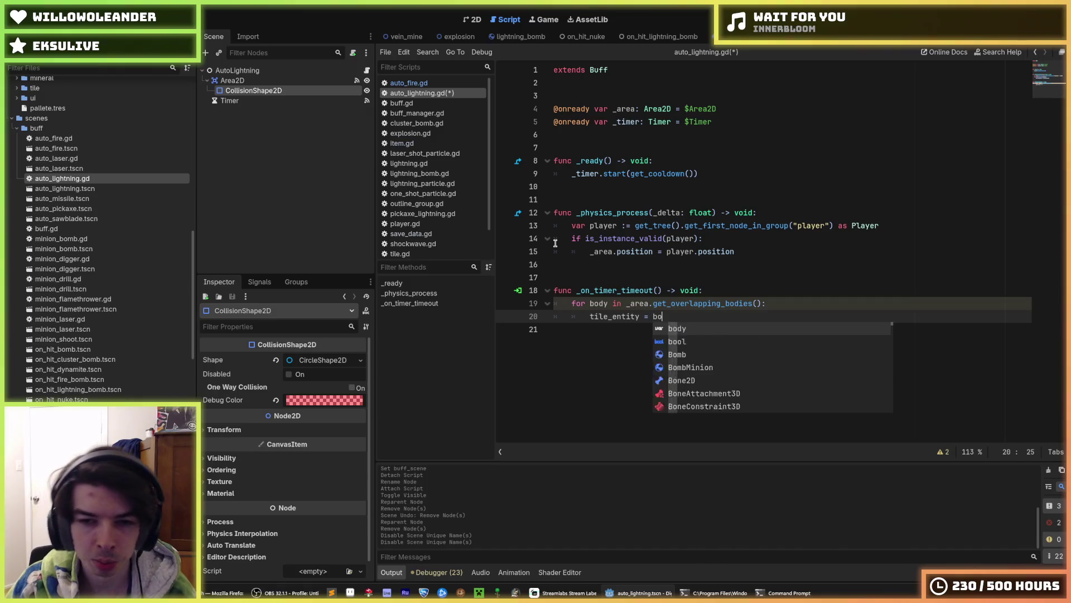
type("eEntity")
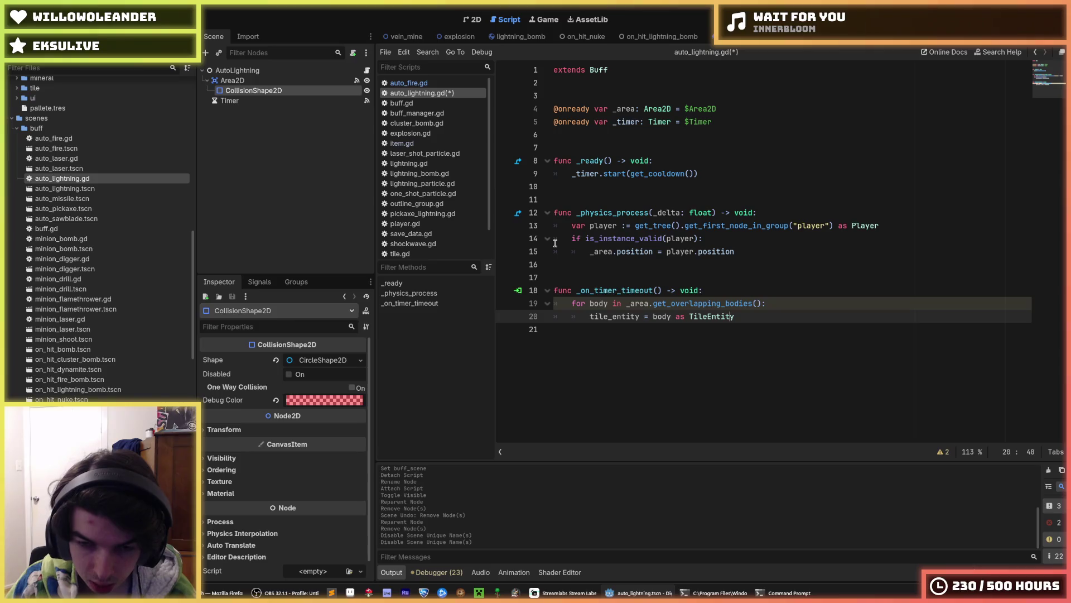
Make the cast a typed var declaration and start the tile entity call line.
key("Left")
key("Left")
key("Left")
key("Left")
key("Left")
type(":")
key("End")
key("Return")
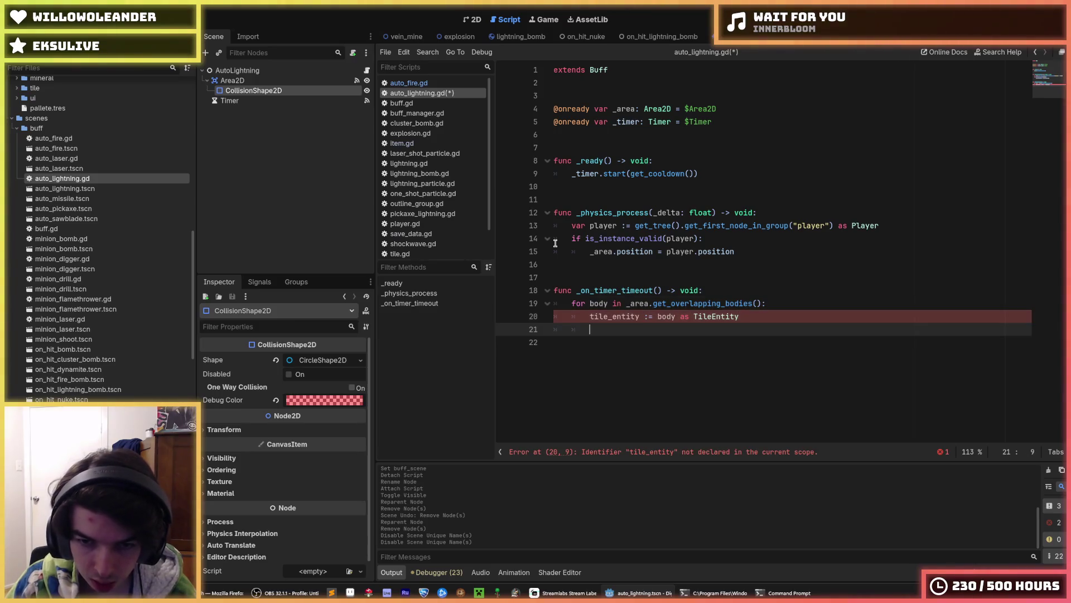
type("tile_entity")
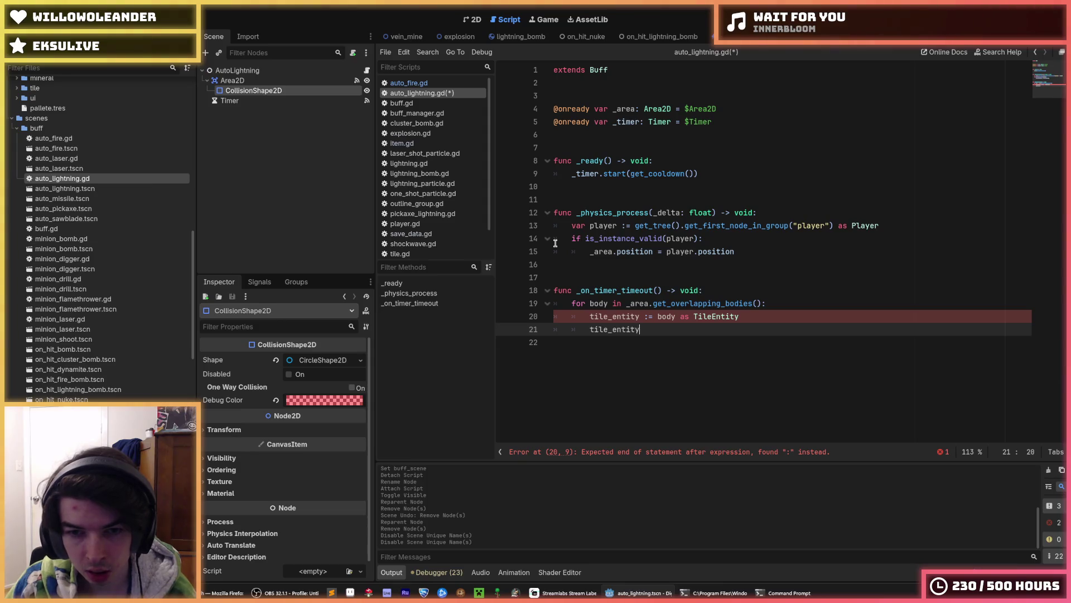
key("Up")
key("Home")
type("var")
key("Down")
key("End")
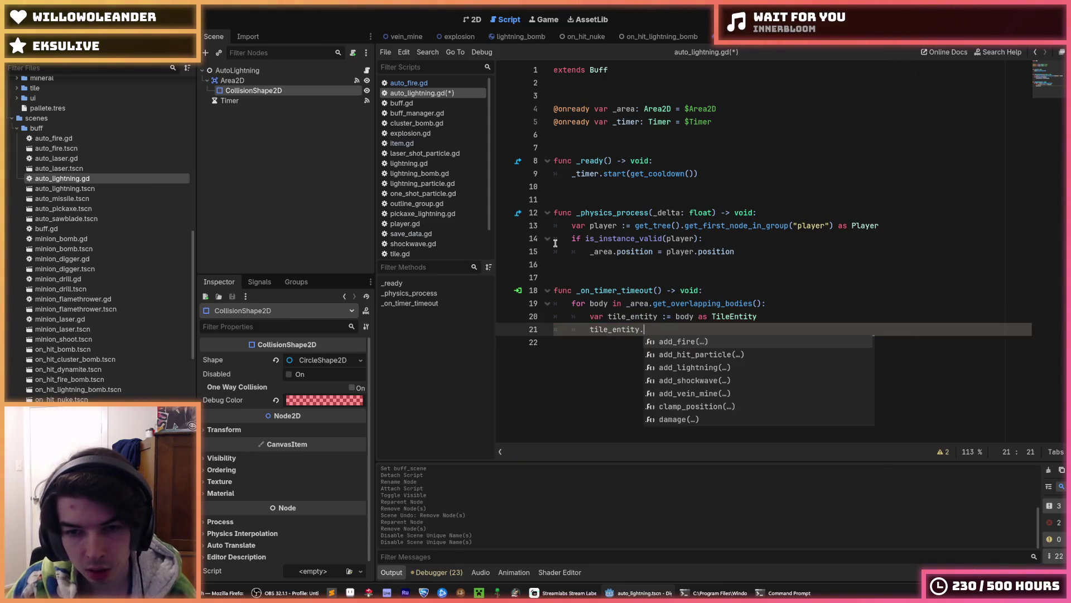
Call add_lightning(get_damage(), 3, _area.position) on the tile entity and save the script.
type("add_lightning")
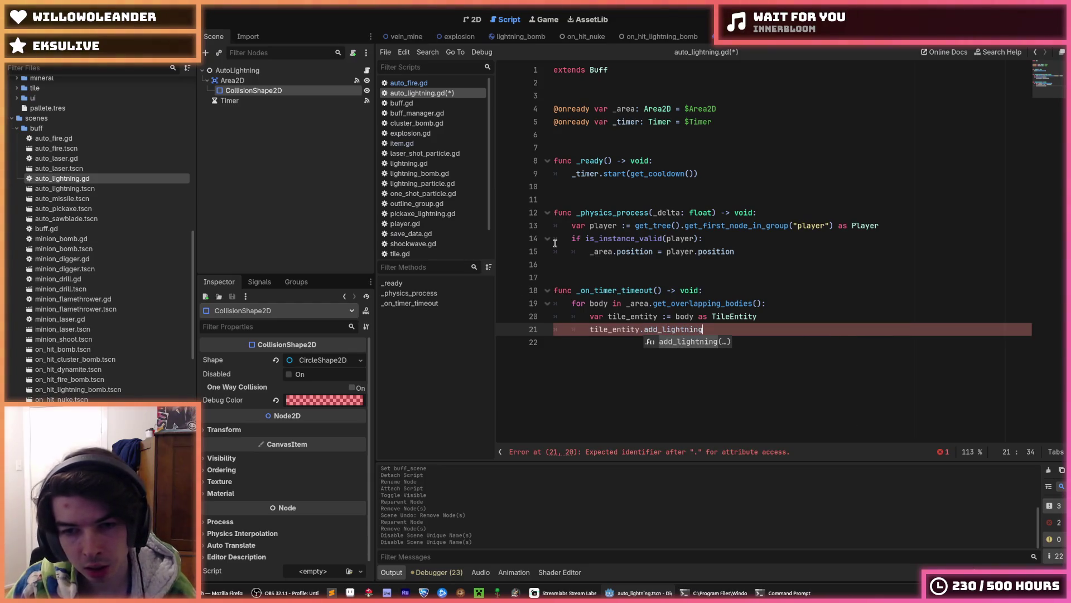
key("Return")
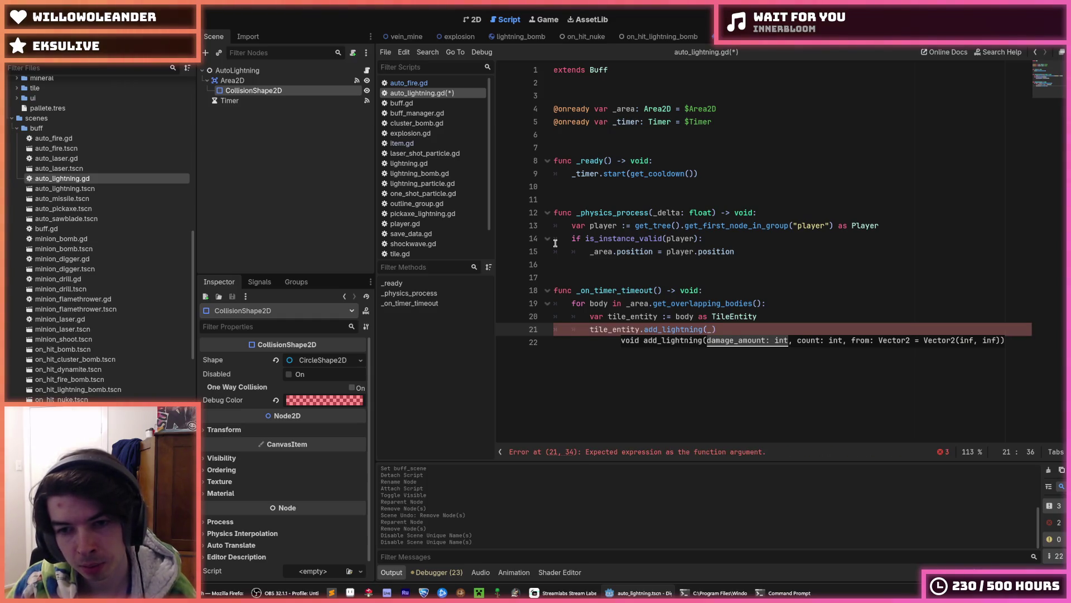
key("BackSpace")
key("BackSpace")
key("BackSpace")
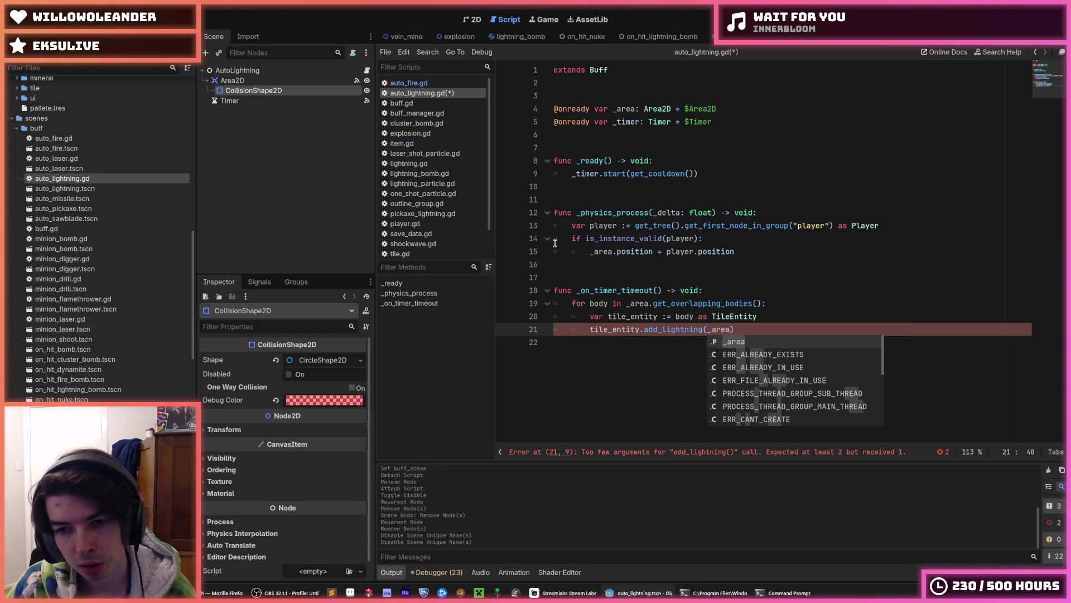
type("(ge")
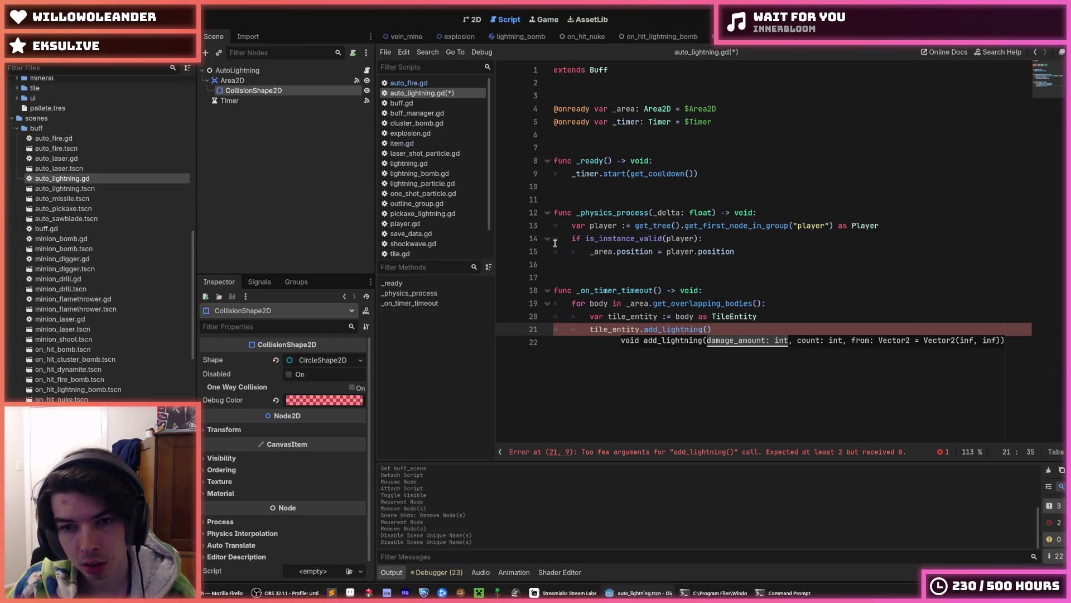
type("t_damage(")
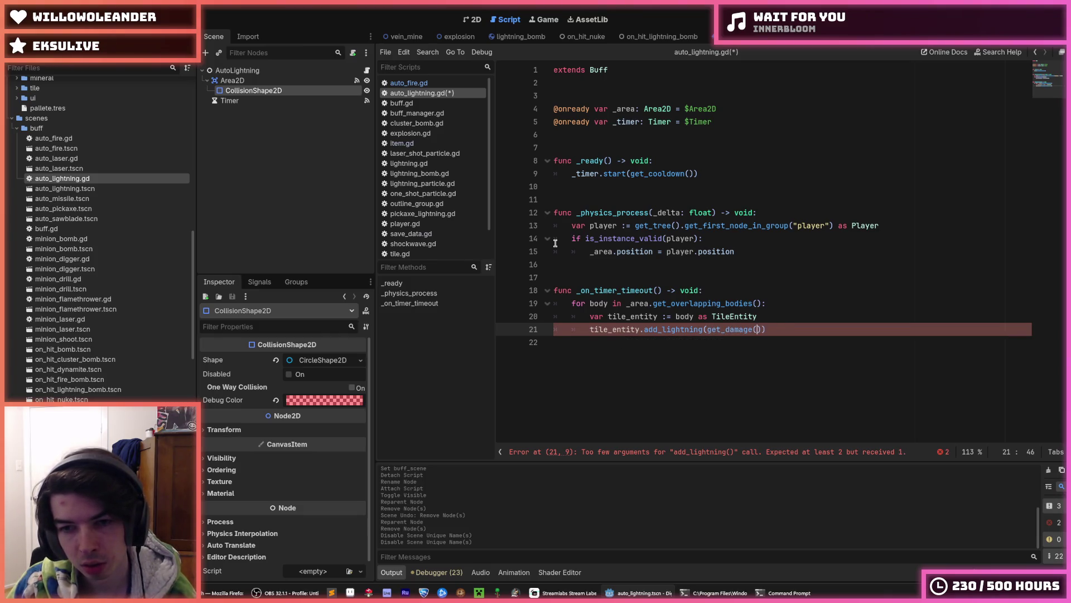
key("Return")
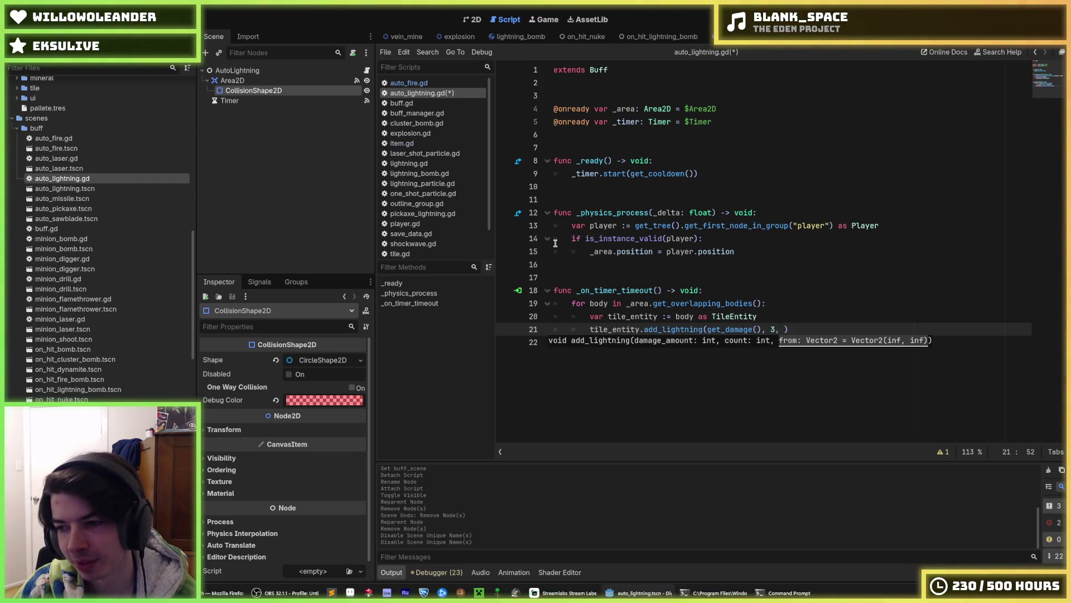
type("ctor2")
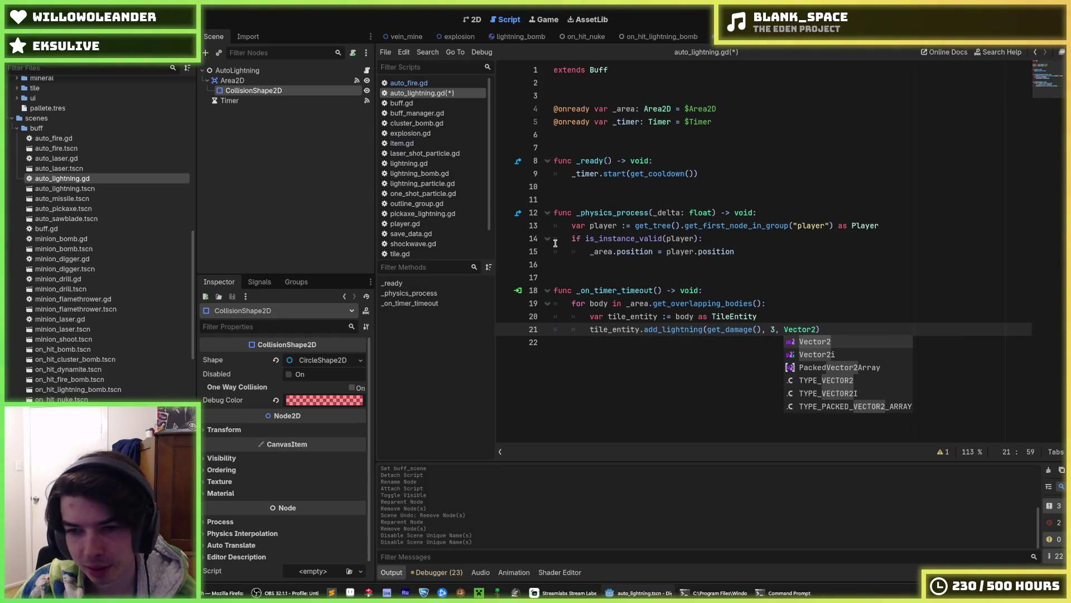
key("BackSpace")
key("BackSpace")
key("BackSpace")
type("_area.position")
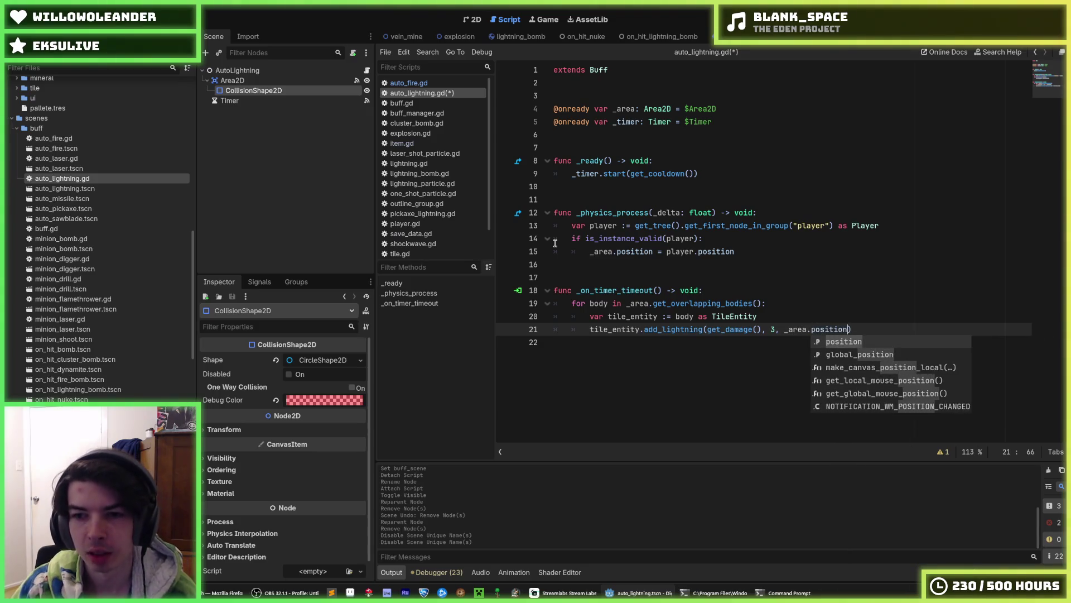
key("Escape")
key("ctrl+s")
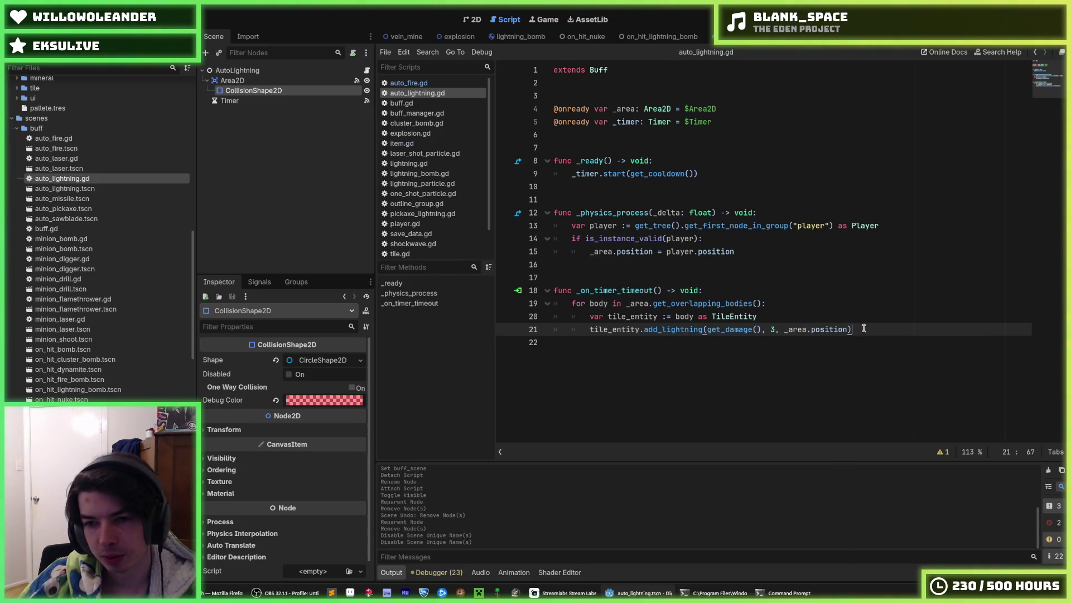
left_click_drag(849, 329, 784, 330)
Check the _area.position argument's tooltip on line 21 and save.
left_click(785, 329)
left_click(847, 330)
mouse_move(847, 329)
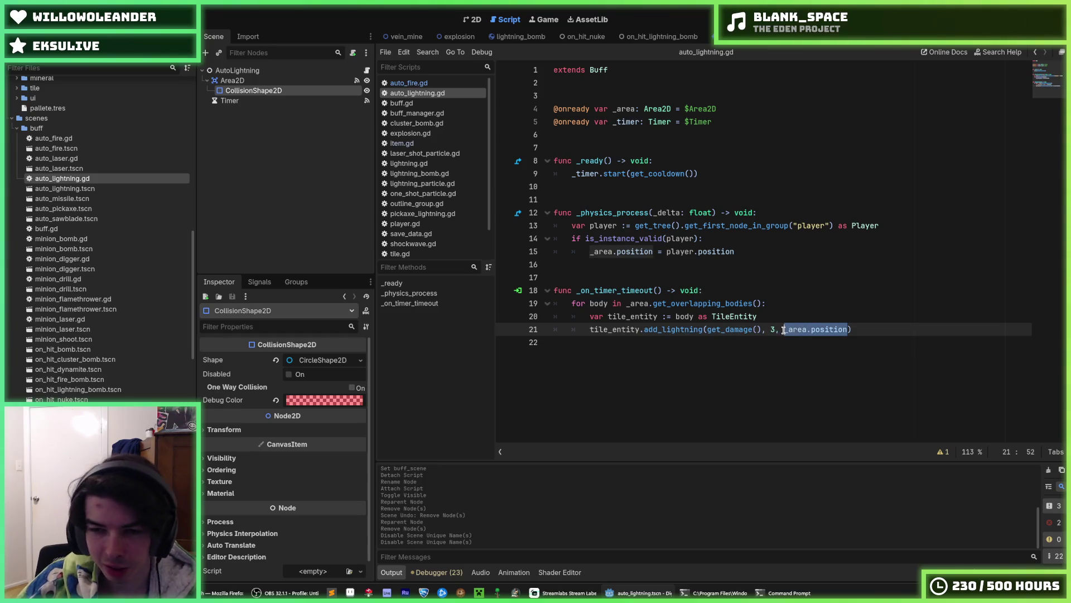
left_click(783, 329)
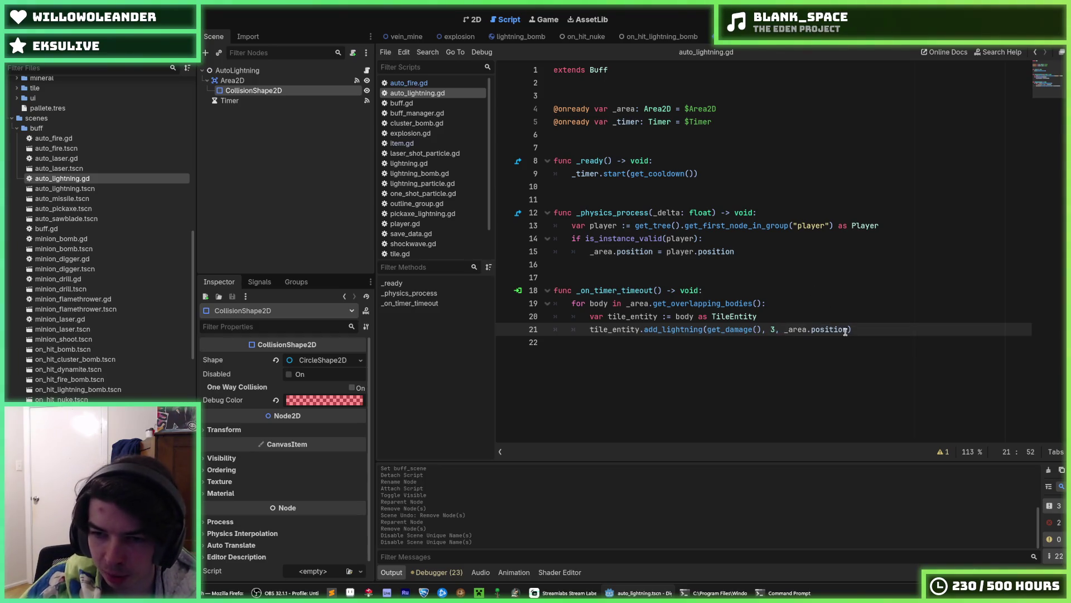
left_click_drag(846, 330, 784, 330)
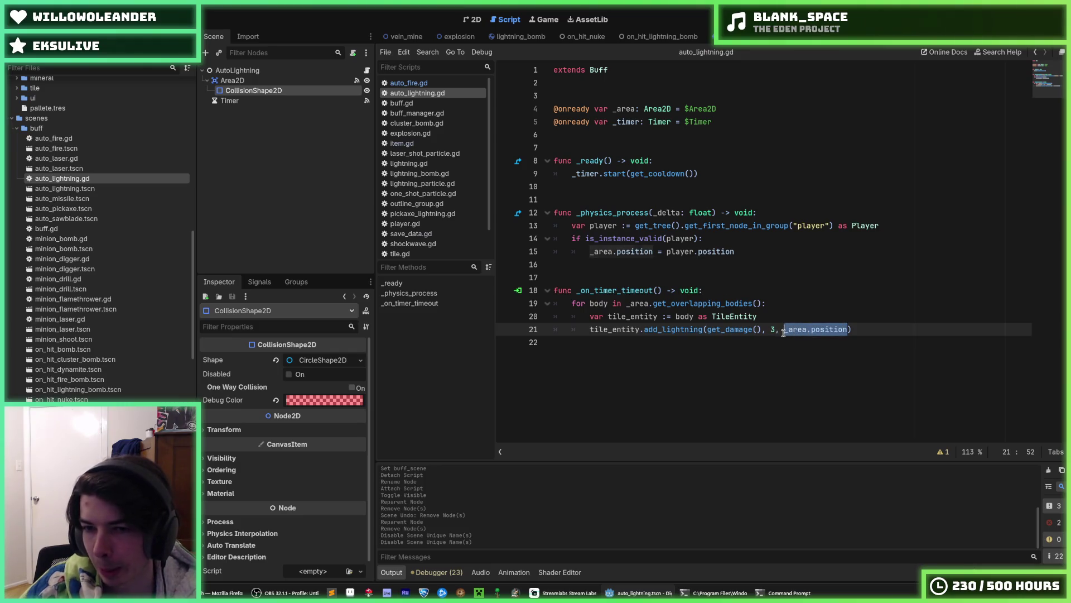
left_click(784, 330)
key("ctrl+s")
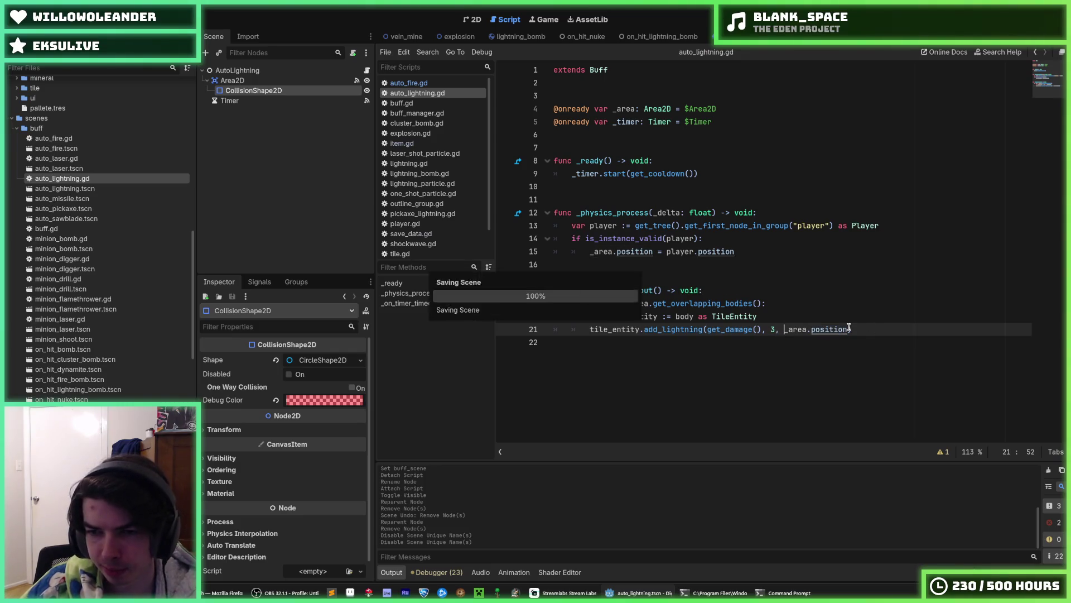
Open the auto_lightning.tres item resource from resources/item in the Inspector.
mouse_move(847, 328)
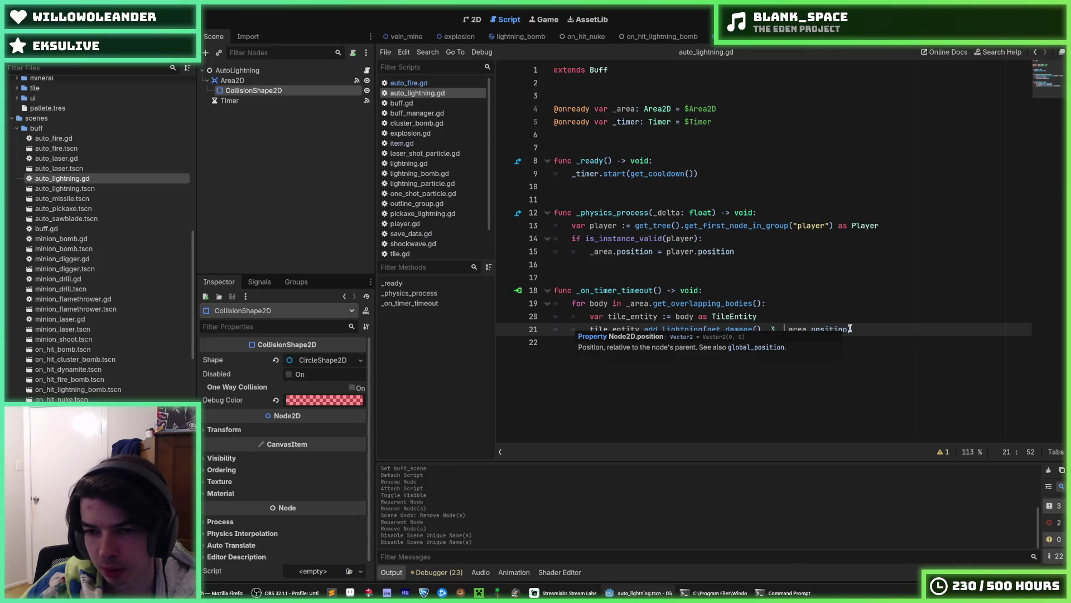
left_click_drag(847, 329, 785, 329)
left_click(784, 329)
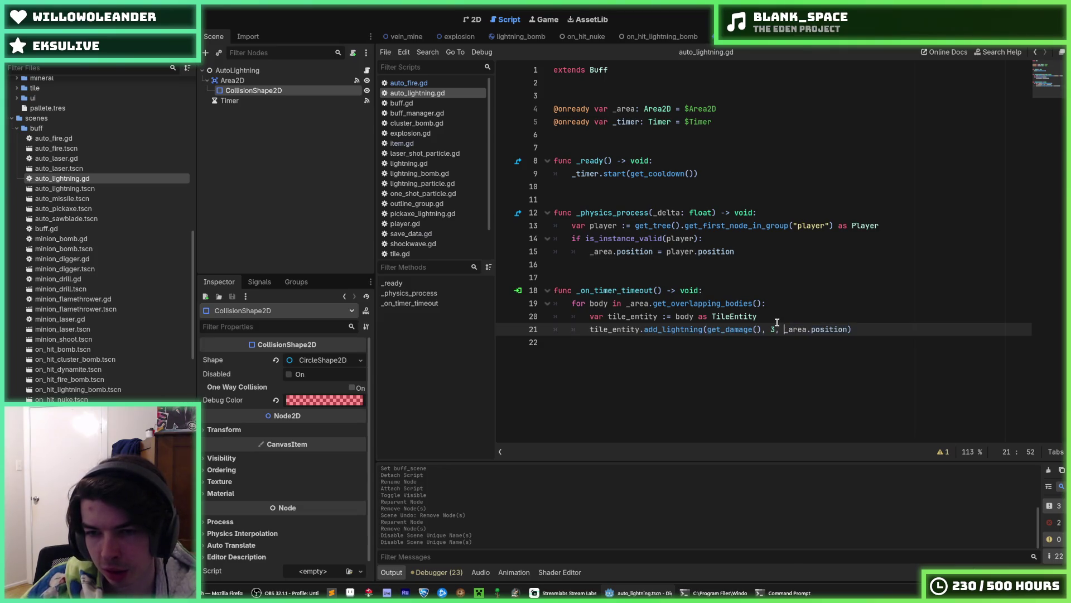
left_click(658, 174)
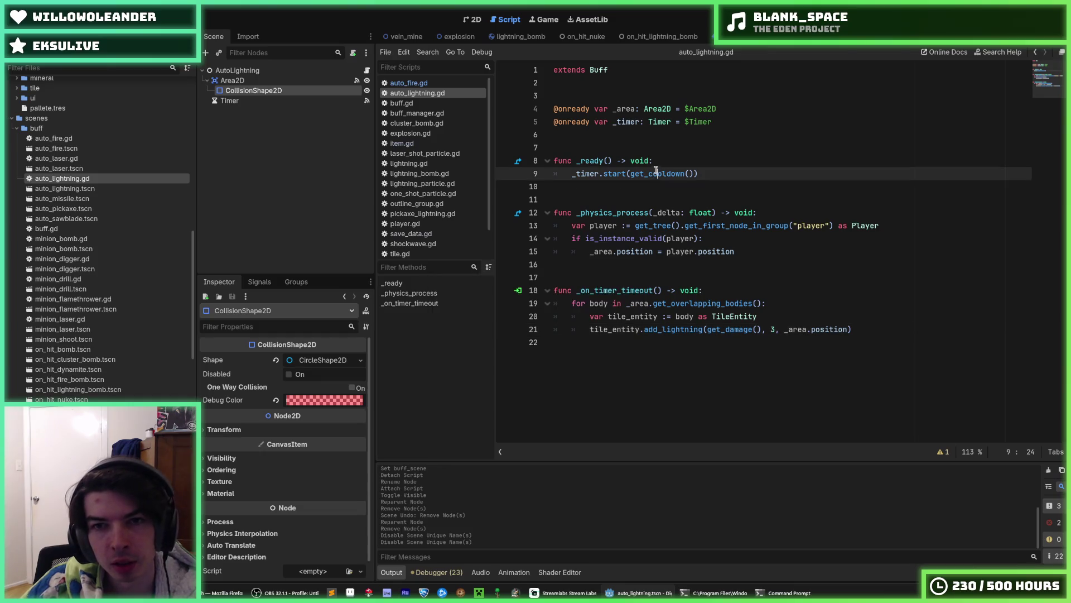
left_click(640, 137)
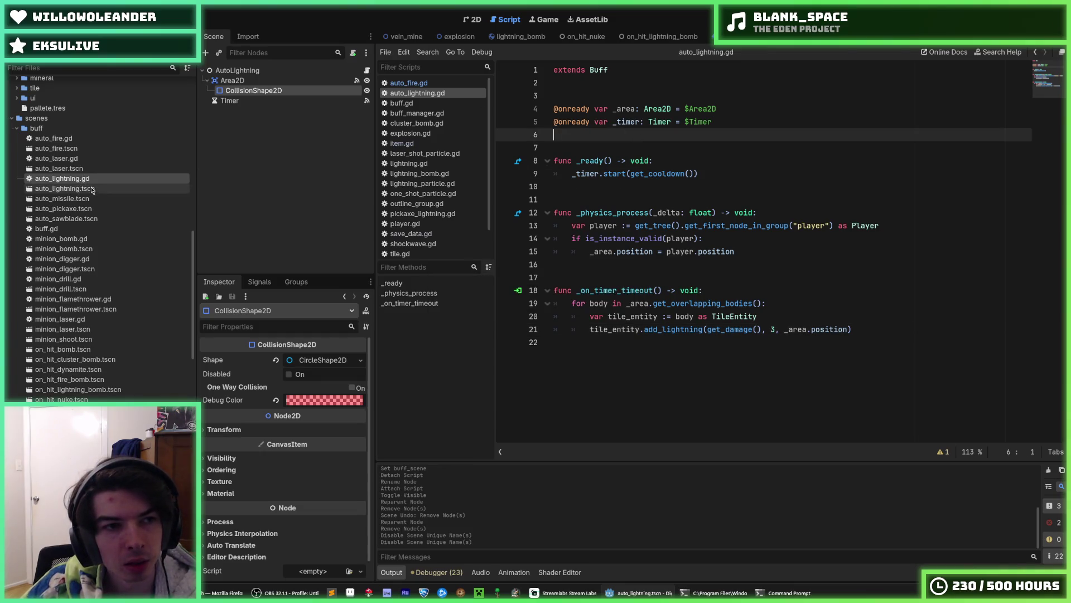
scroll(97, 193, "up", 10)
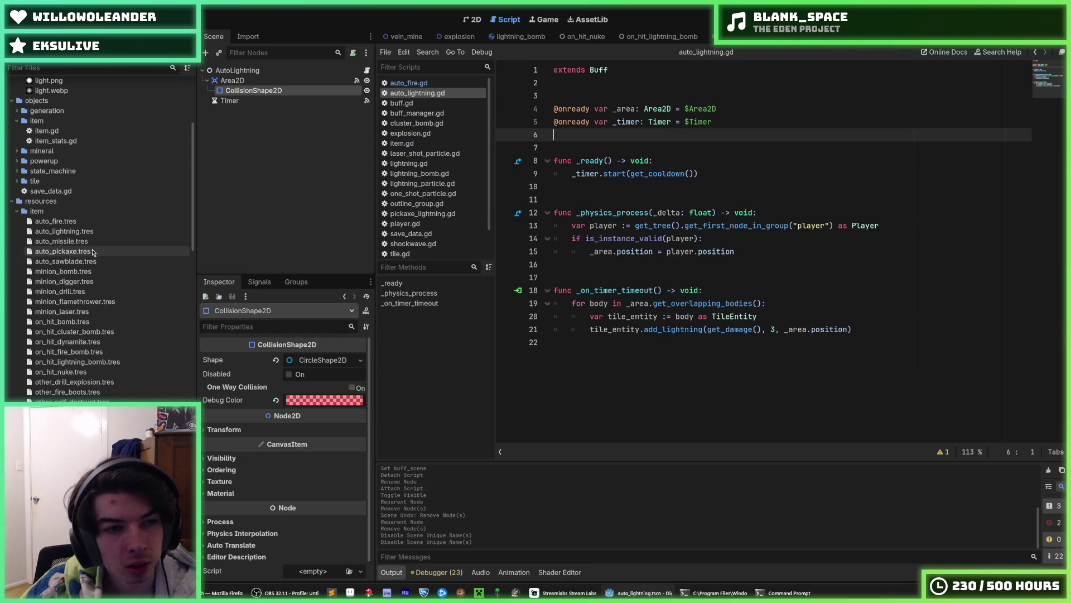
left_click(67, 231)
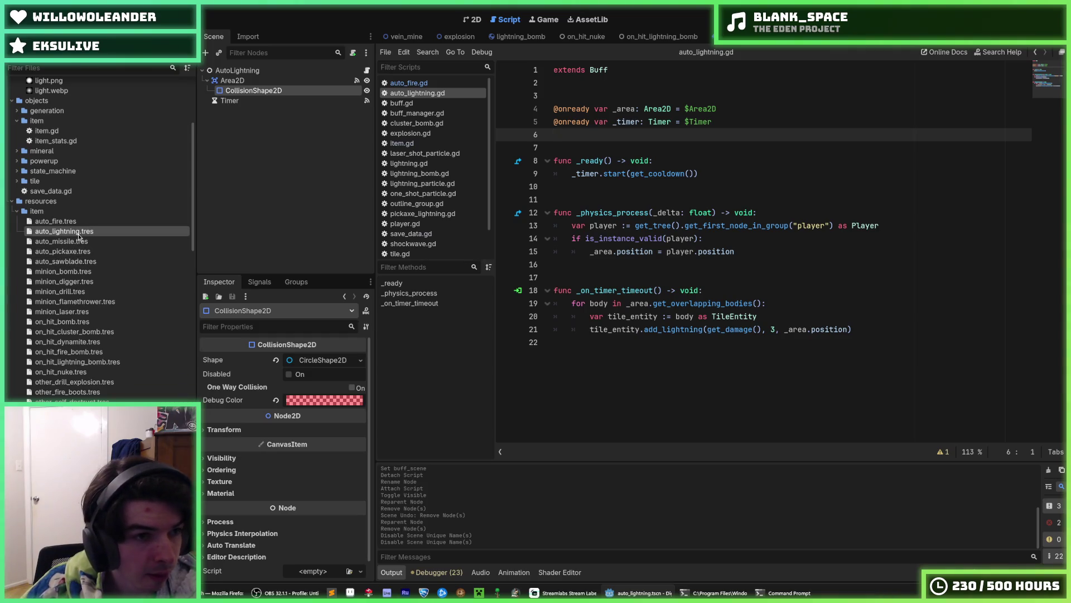
Quick Load auto_lightning.tscn as the item's Buff Scene and save.
left_click(313, 389)
left_click(335, 433)
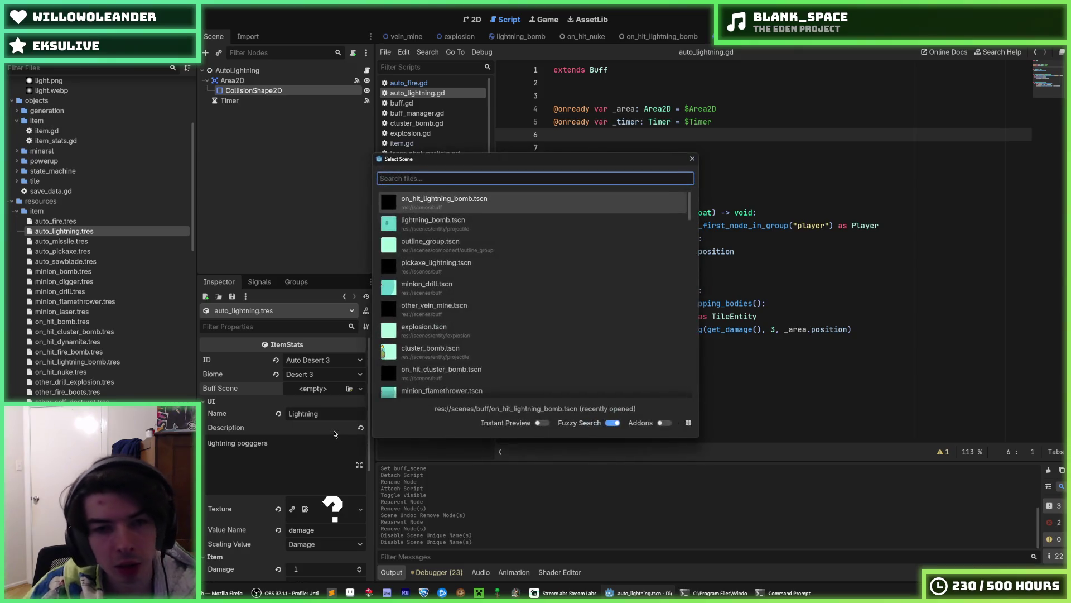
type("auto_light")
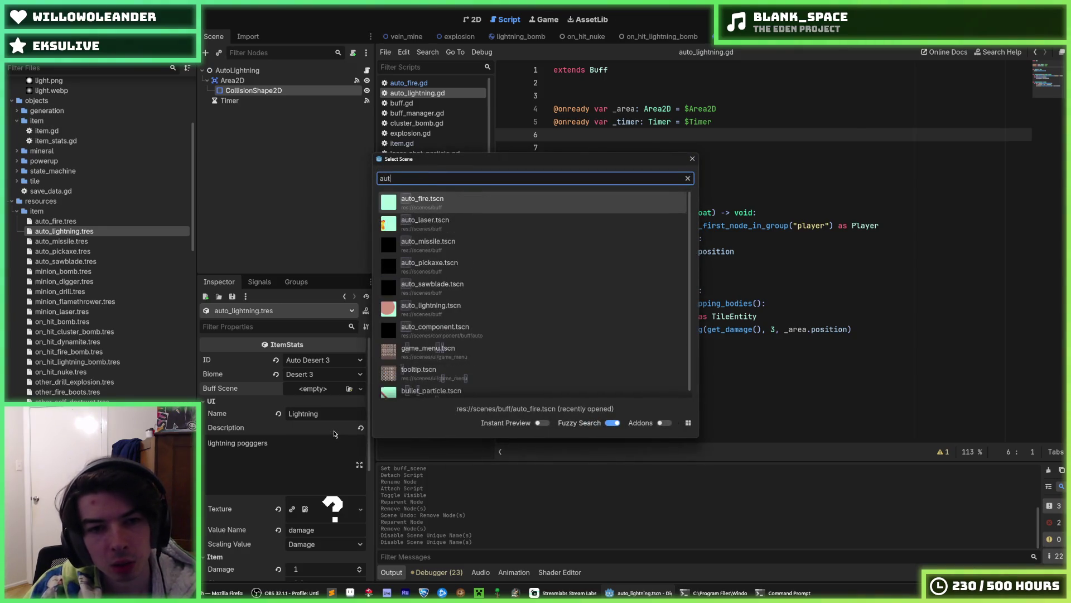
key("Return")
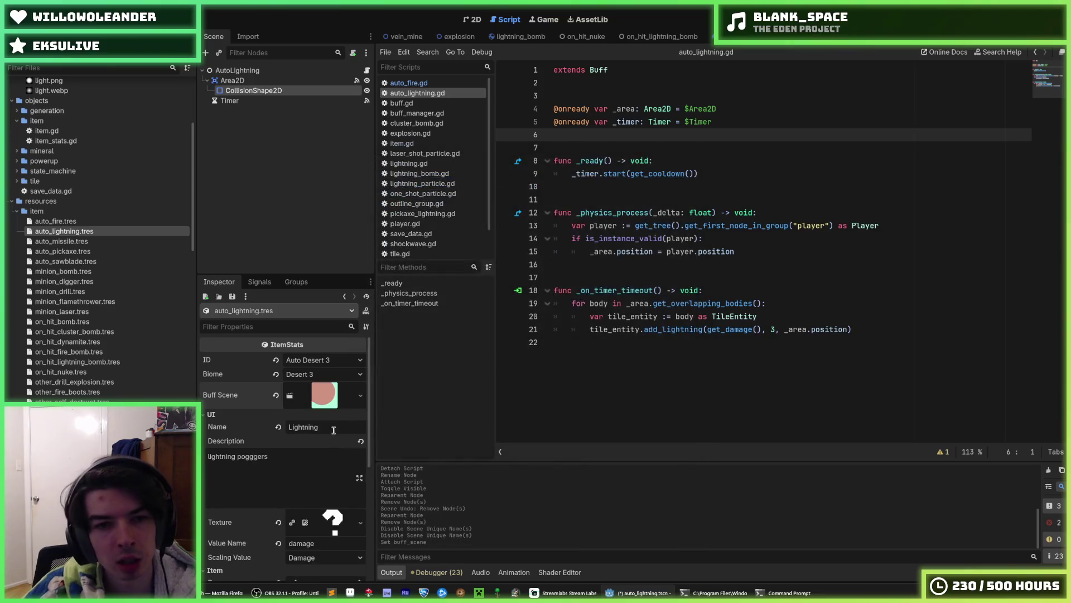
key("ctrl+s")
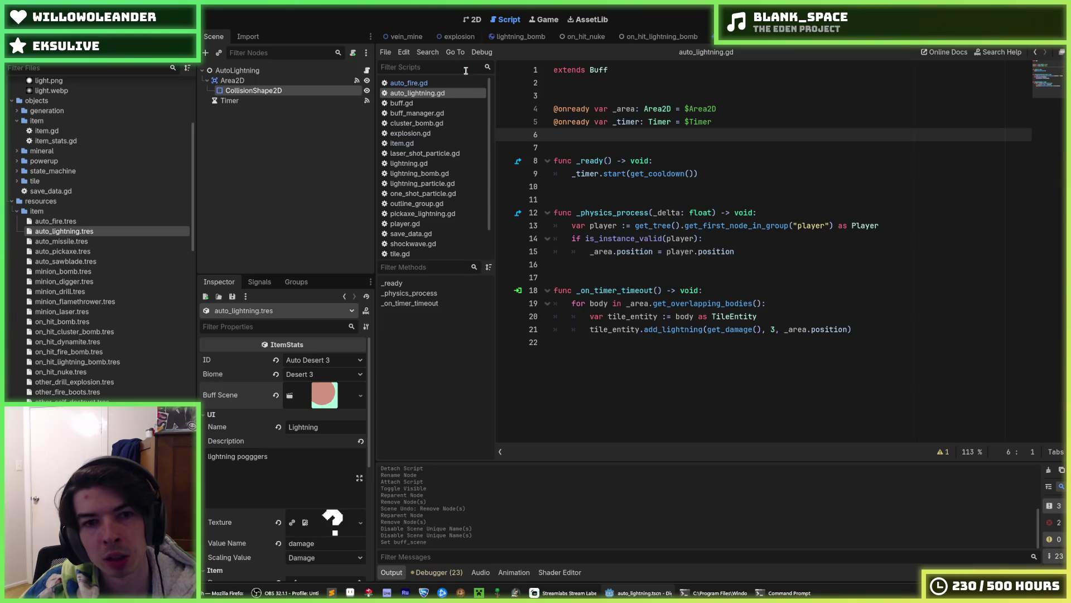
left_click(410, 233)
left_click(671, 277)
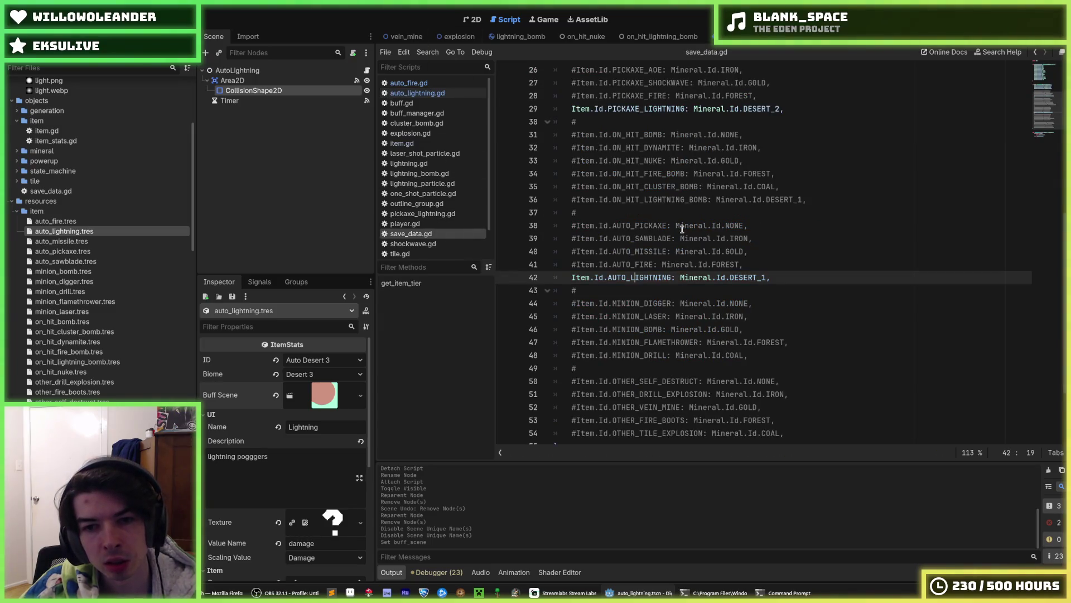
left_click(649, 108)
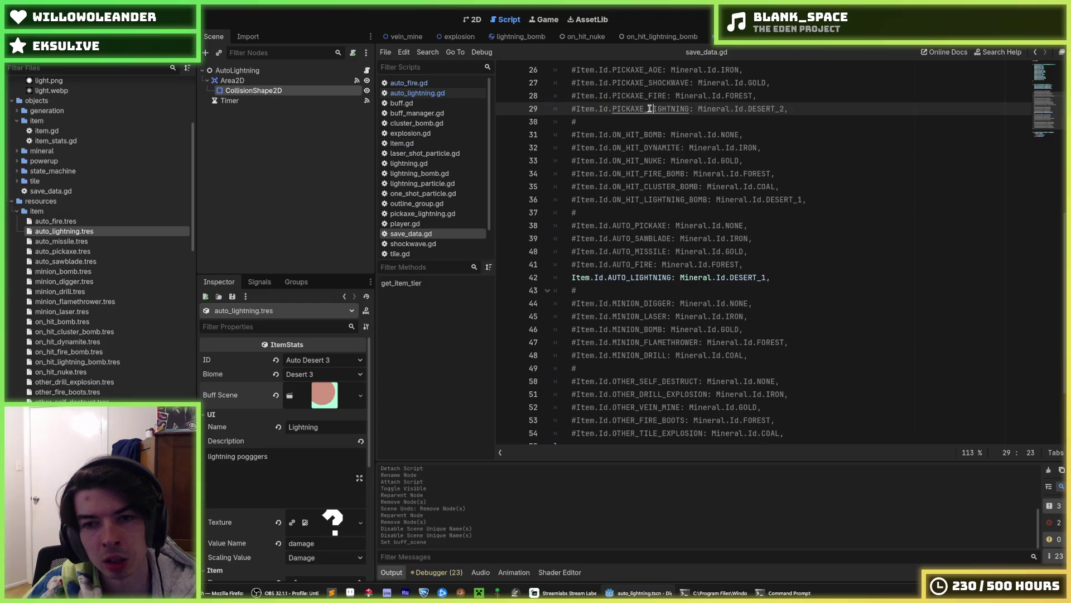
key("F5")
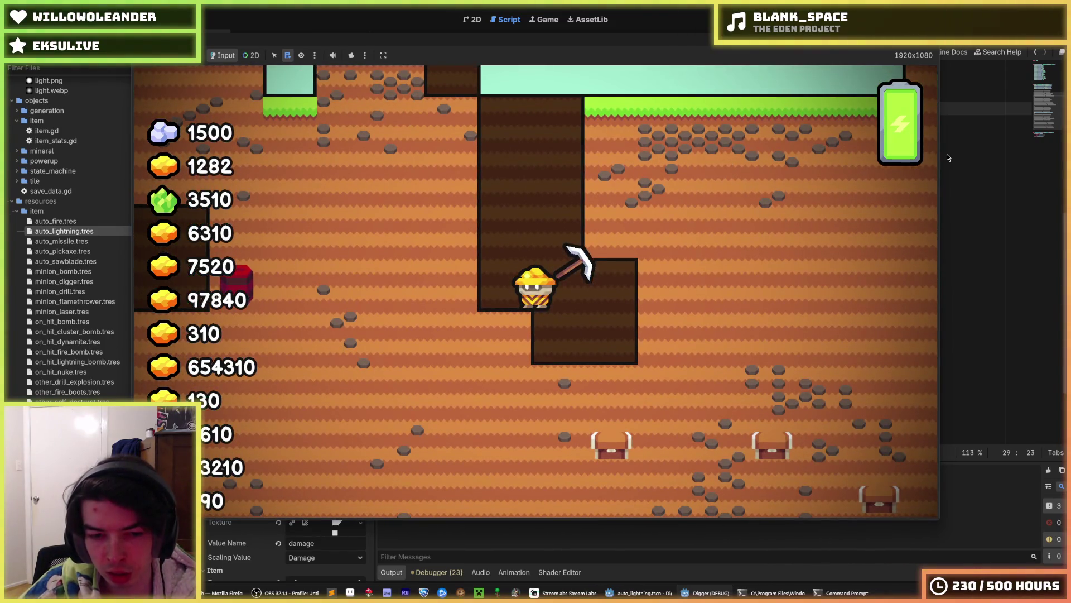
key("F8")
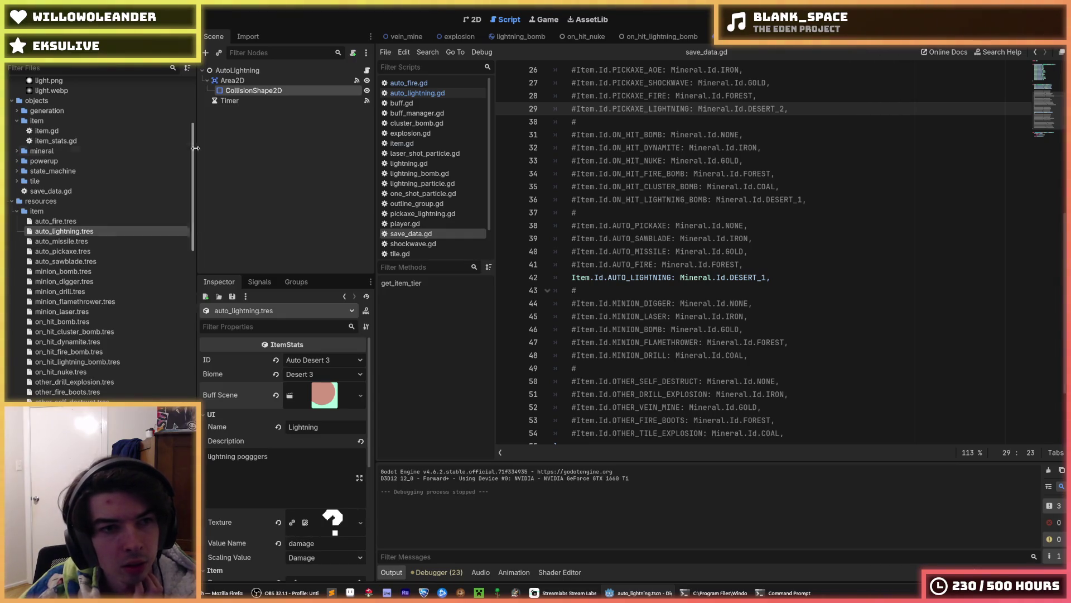
left_click(273, 75)
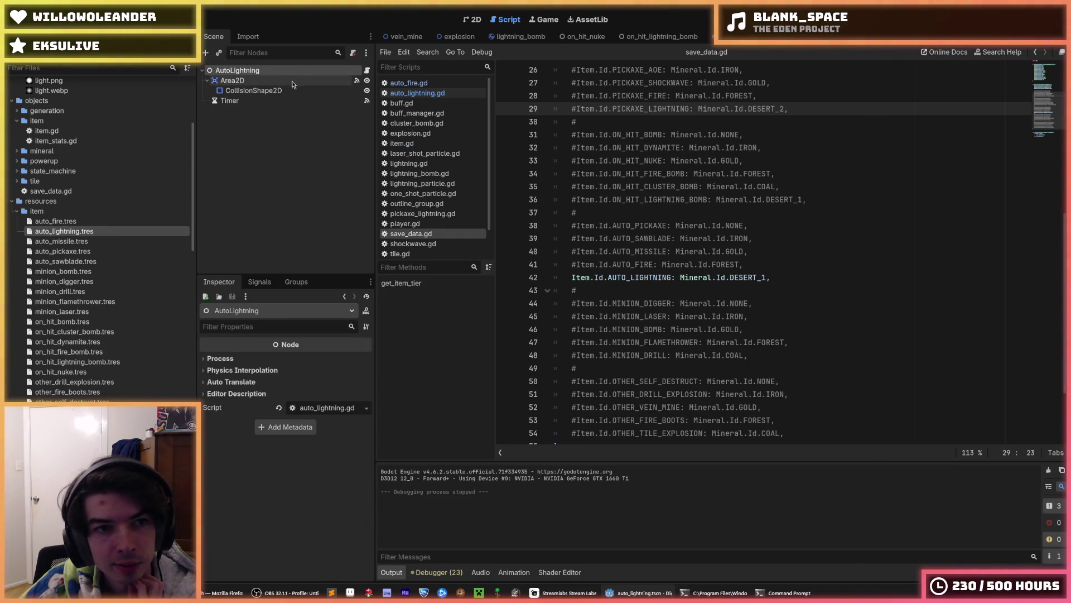
Disconnect the Area2D's body_entered signal and check the Timer's timeout connection.
left_click(295, 82)
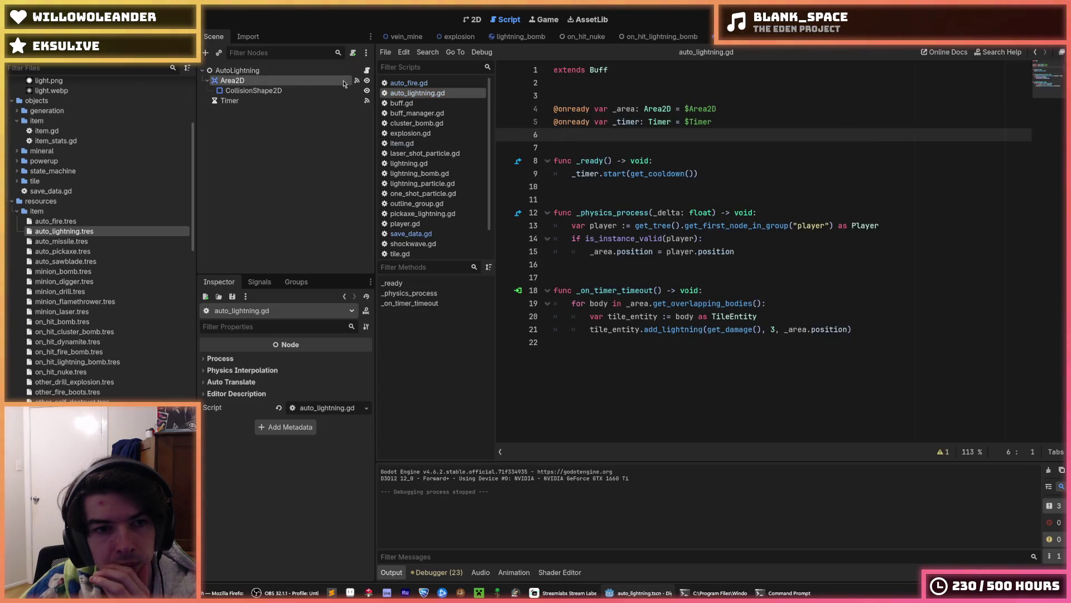
left_click(260, 281)
right_click(255, 376)
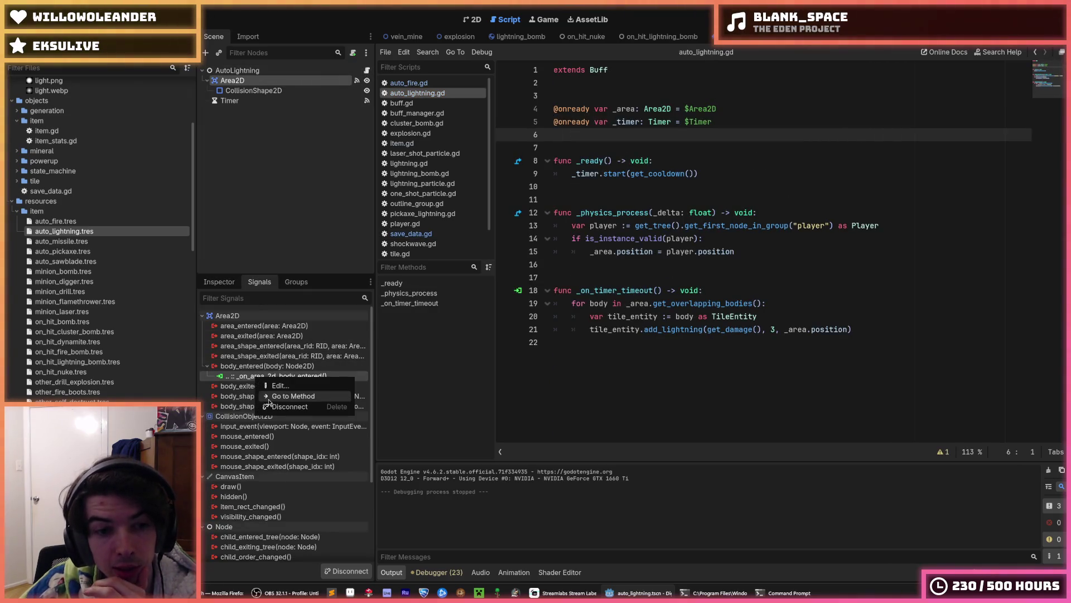
left_click(274, 411)
left_click(242, 114)
left_click(223, 102)
right_click(223, 102)
key("Escape")
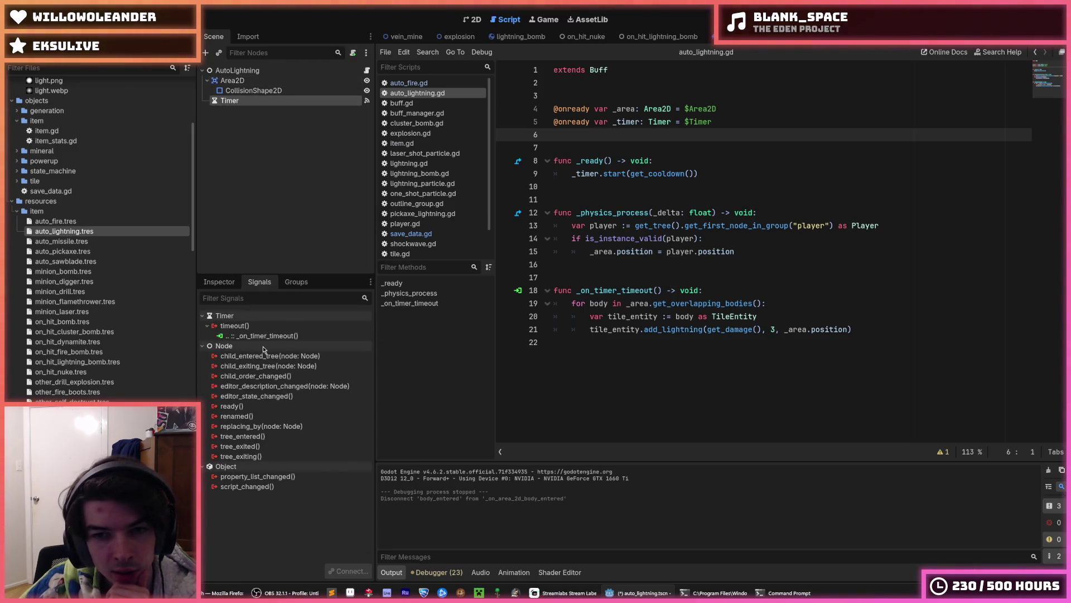
Review the Area2D's collision, transform, visibility and gravity settings in the Inspector.
left_click(763, 255)
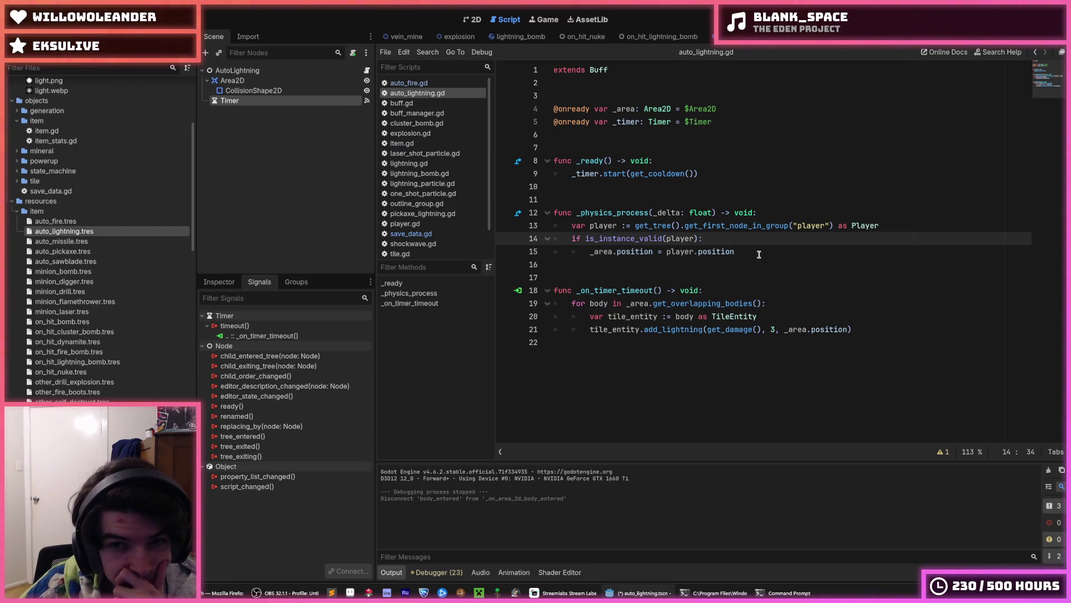
left_click(719, 236)
key("Down")
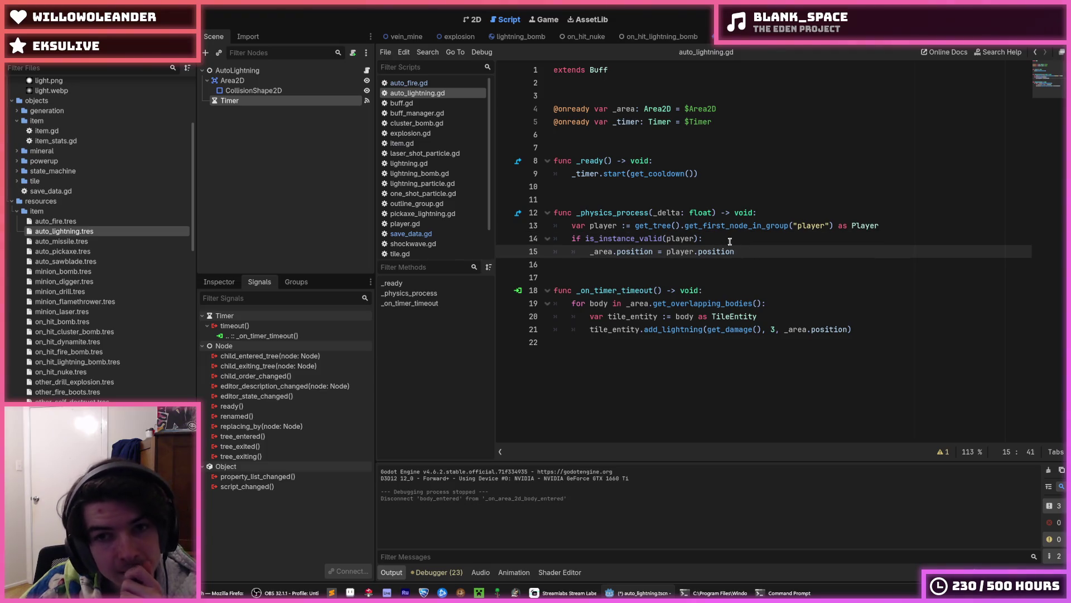
key("Up")
left_click(232, 81)
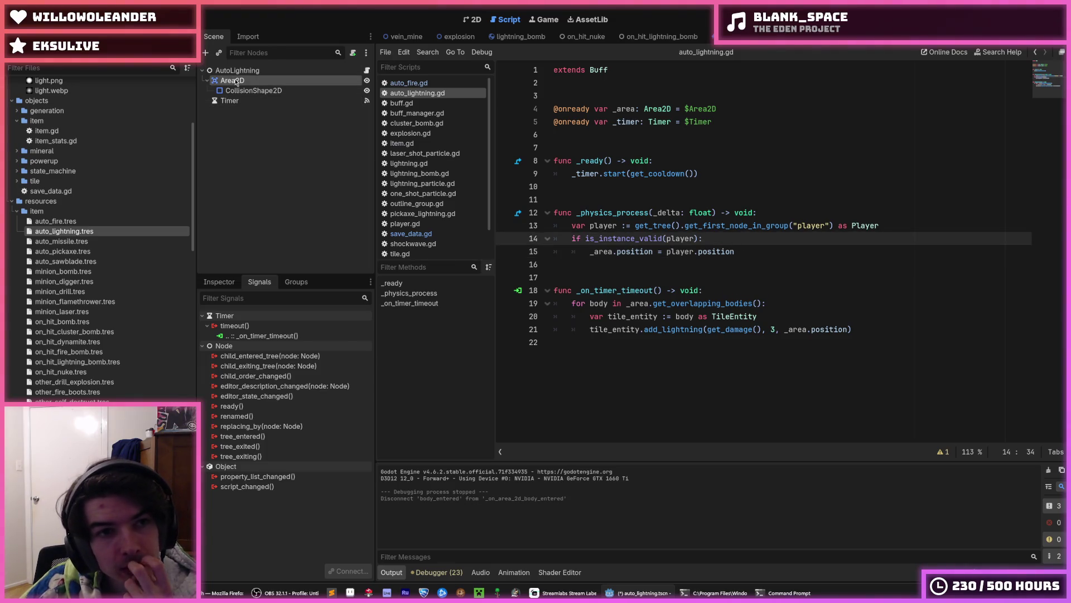
left_click(218, 282)
scroll(239, 447, "down", 2)
left_click(234, 418)
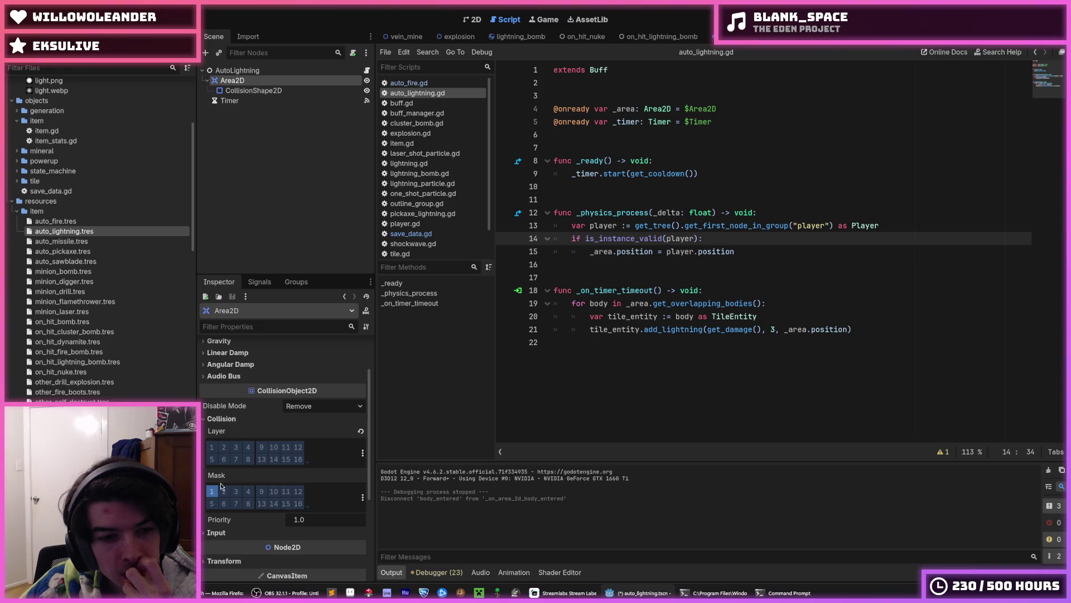
left_click(244, 418)
scroll(244, 419, "up", 2)
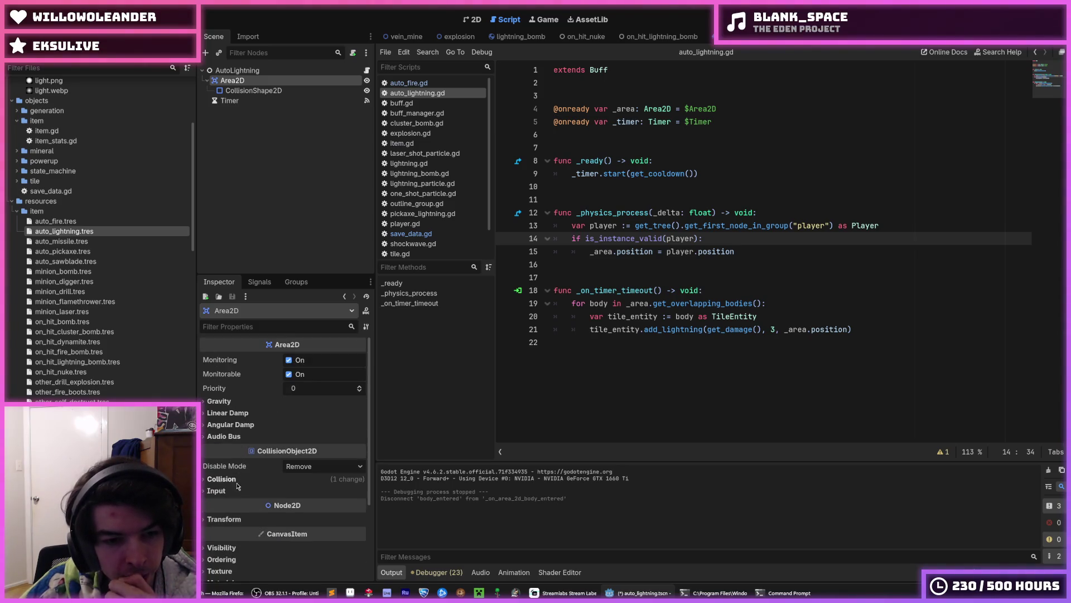
left_click(234, 522)
left_click(234, 522)
scroll(230, 491, "down", 3)
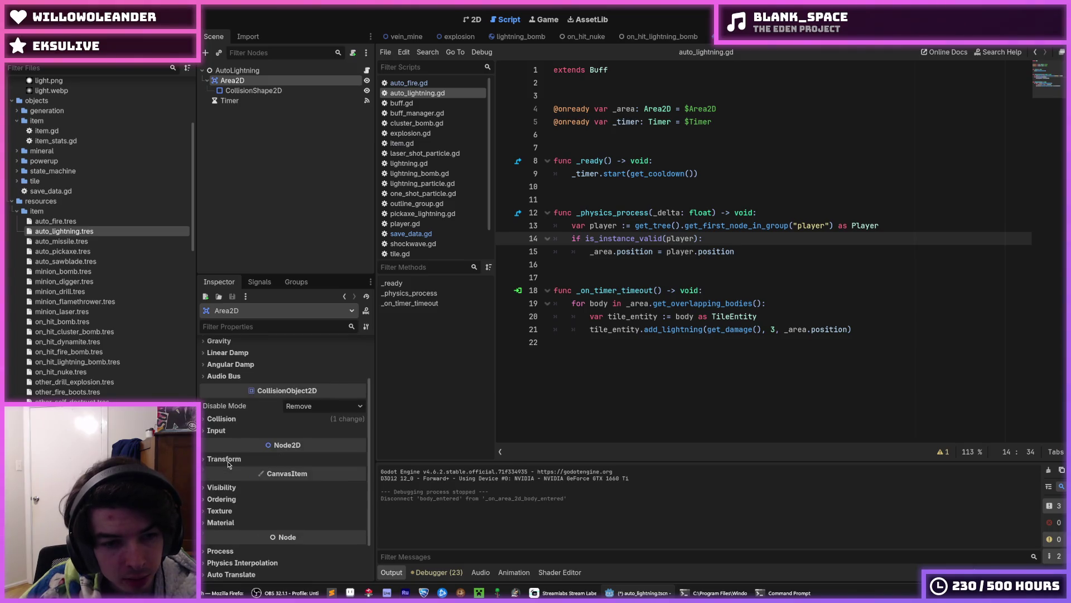
left_click(223, 457)
left_click(227, 458)
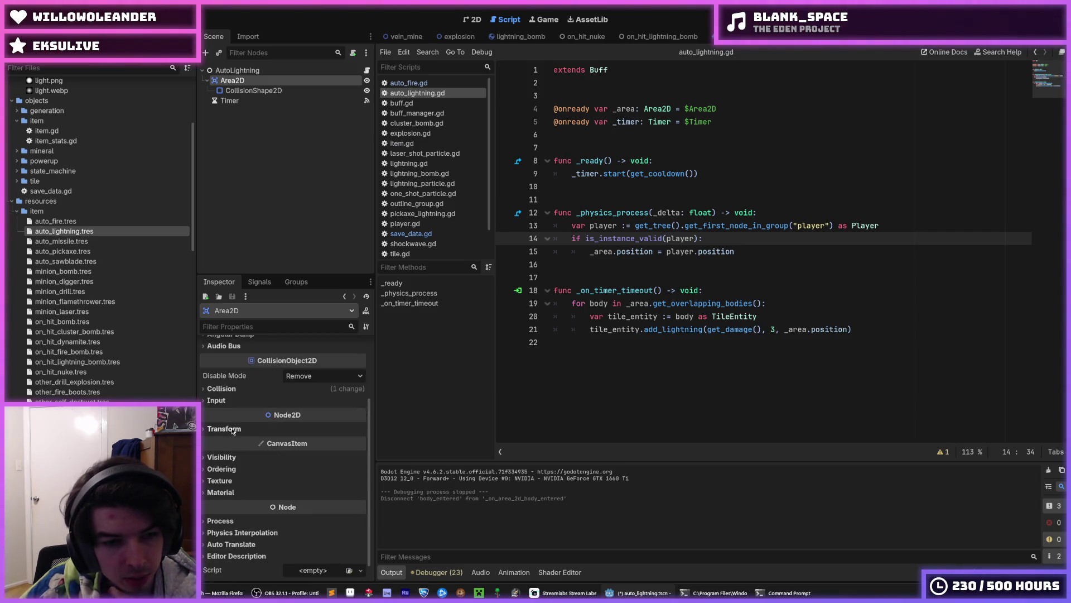
left_click(234, 389)
left_click(235, 390)
scroll(235, 399, "up", 3)
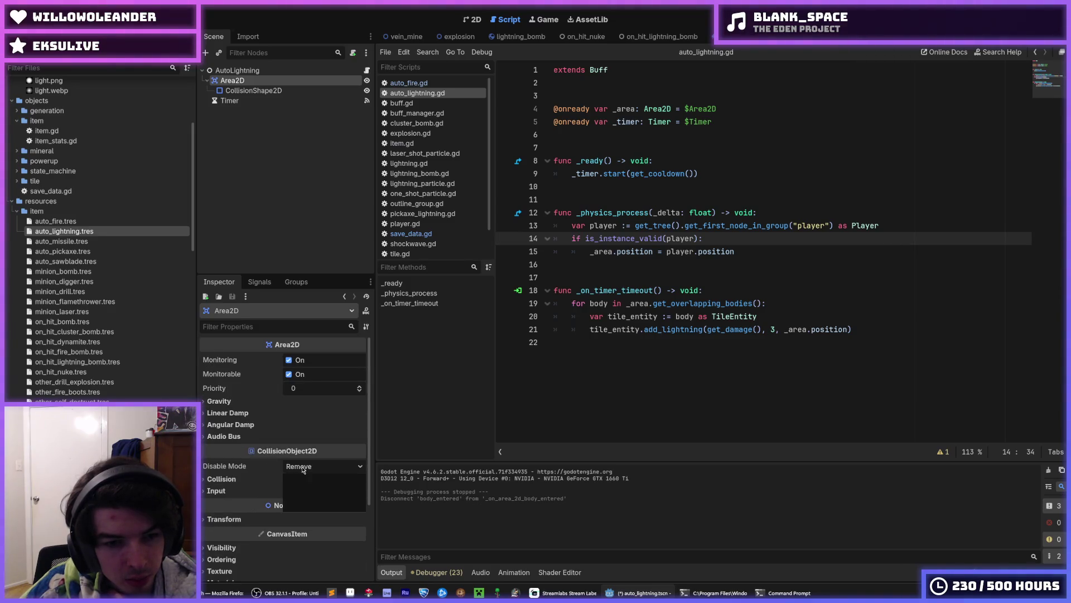
left_click(222, 403)
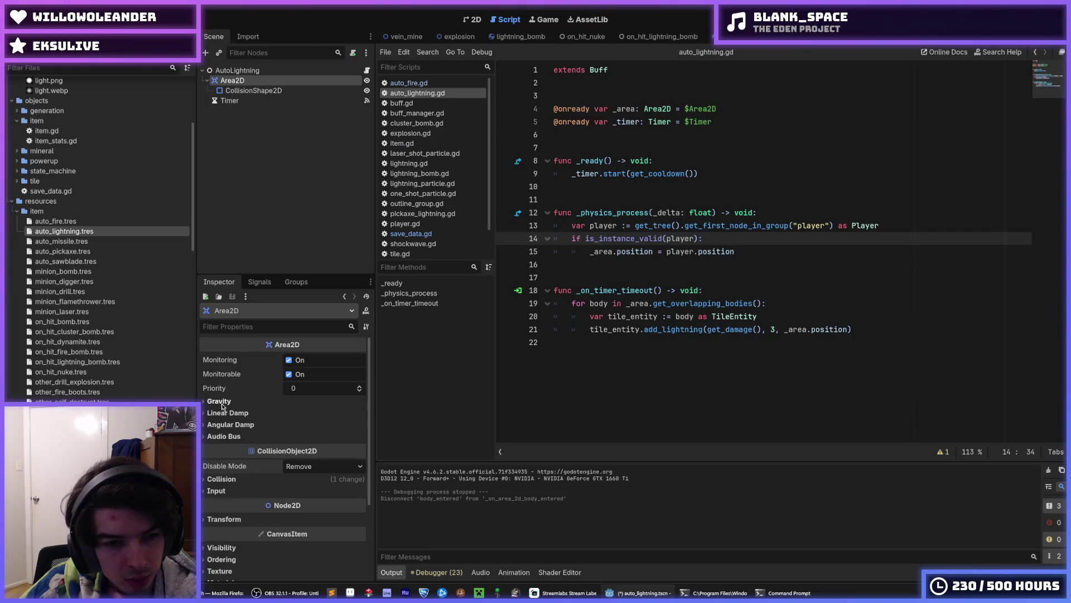
Toggle the CollisionShape2D's disabled setting, leaving the collision shape enabled.
left_click(245, 90)
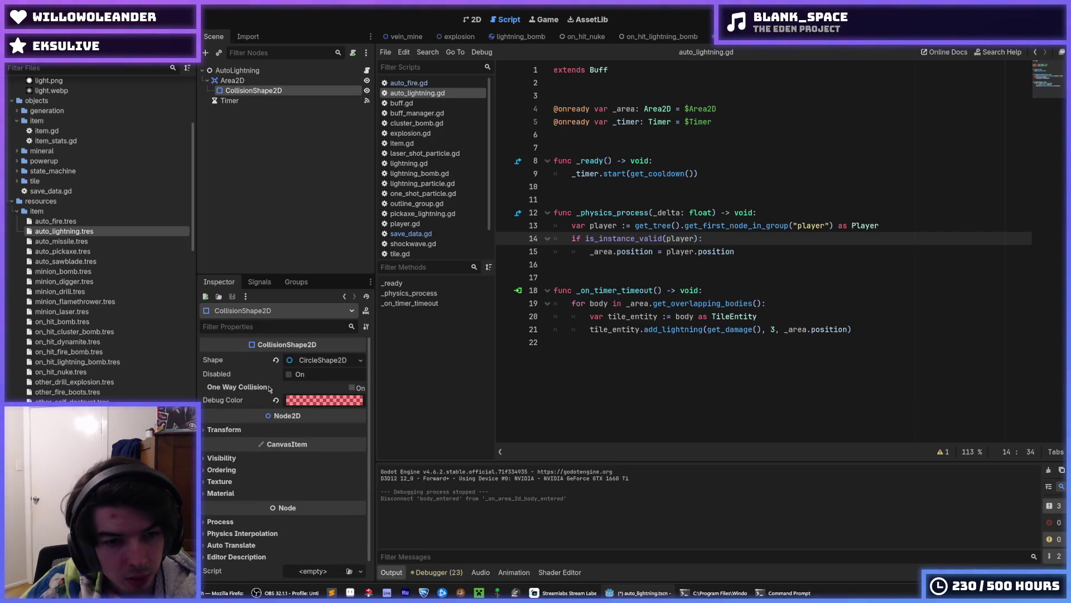
left_click(289, 375)
left_click(289, 375)
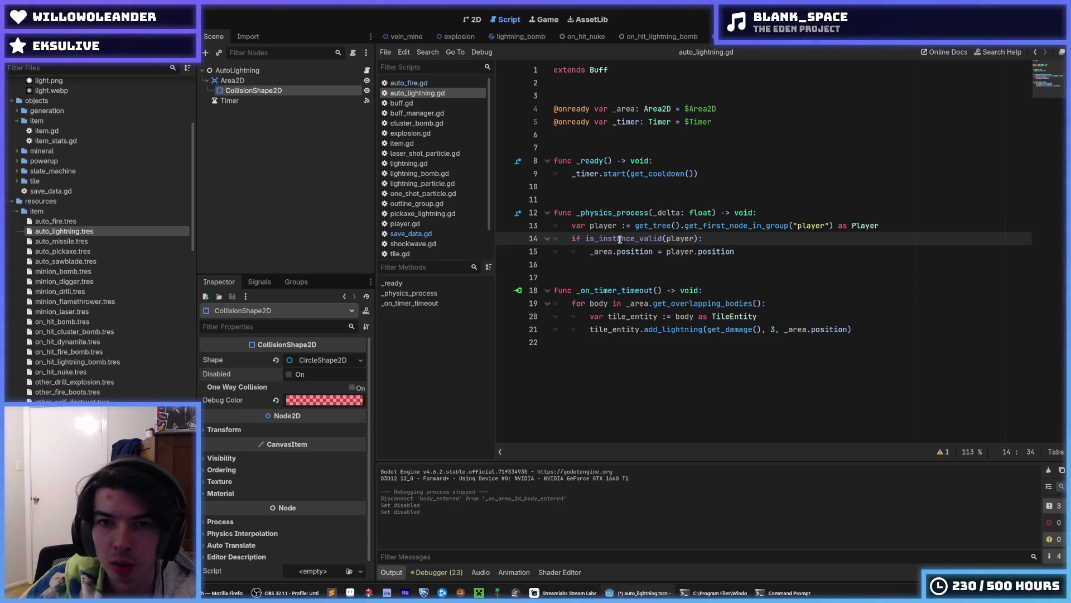
left_click(720, 174)
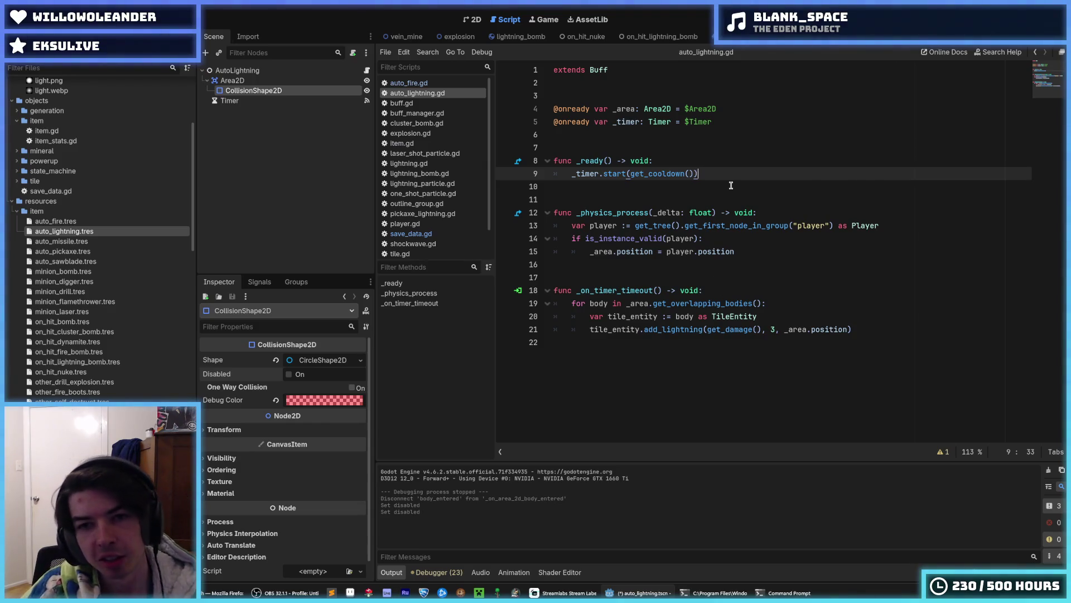
Save the AutoLightning scene and review the auto_lightning.tres item stats, showing Cooldown 1.0.
key("Down")
key("Down")
key("Down")
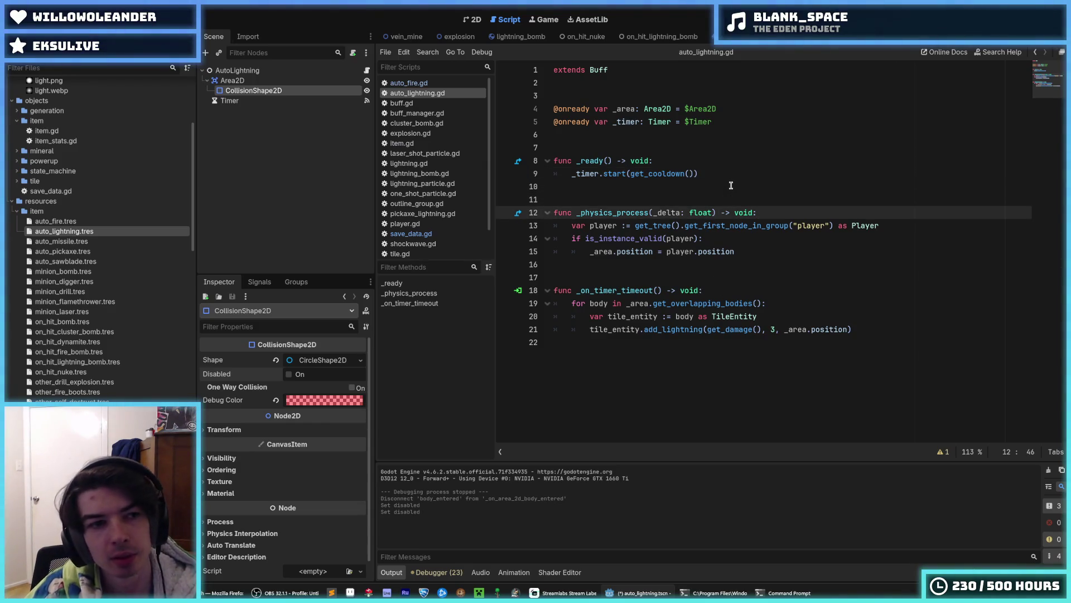
key("ctrl+s")
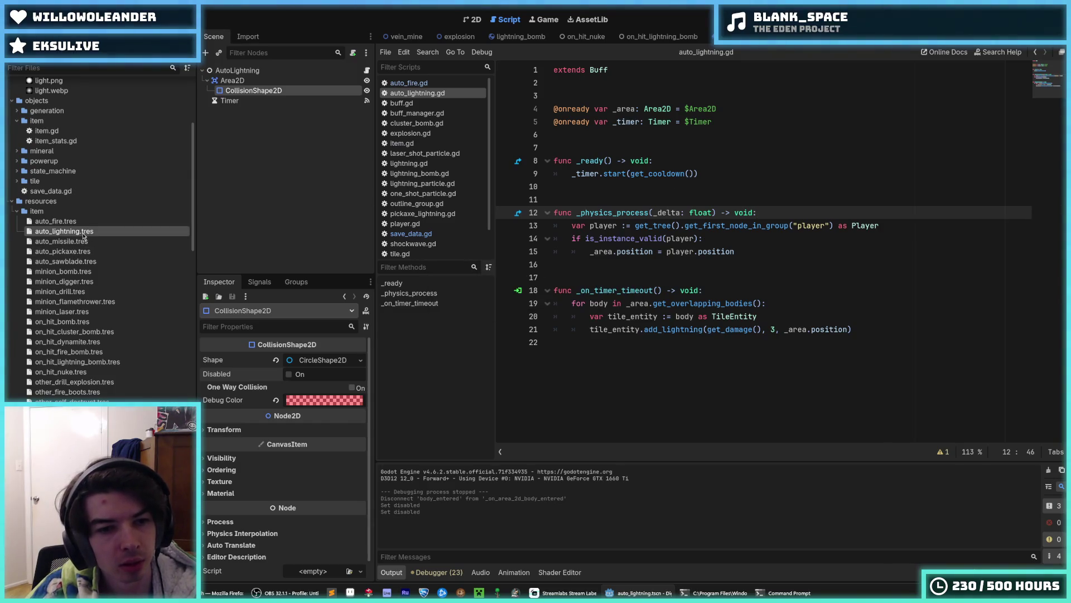
double_click(83, 231)
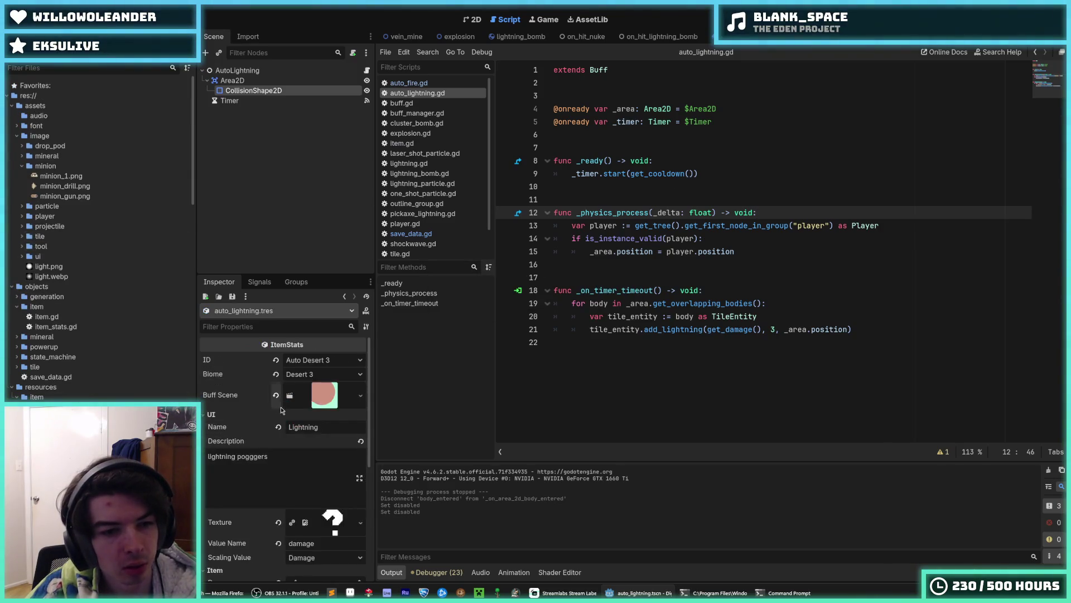
scroll(258, 457, "down", 5)
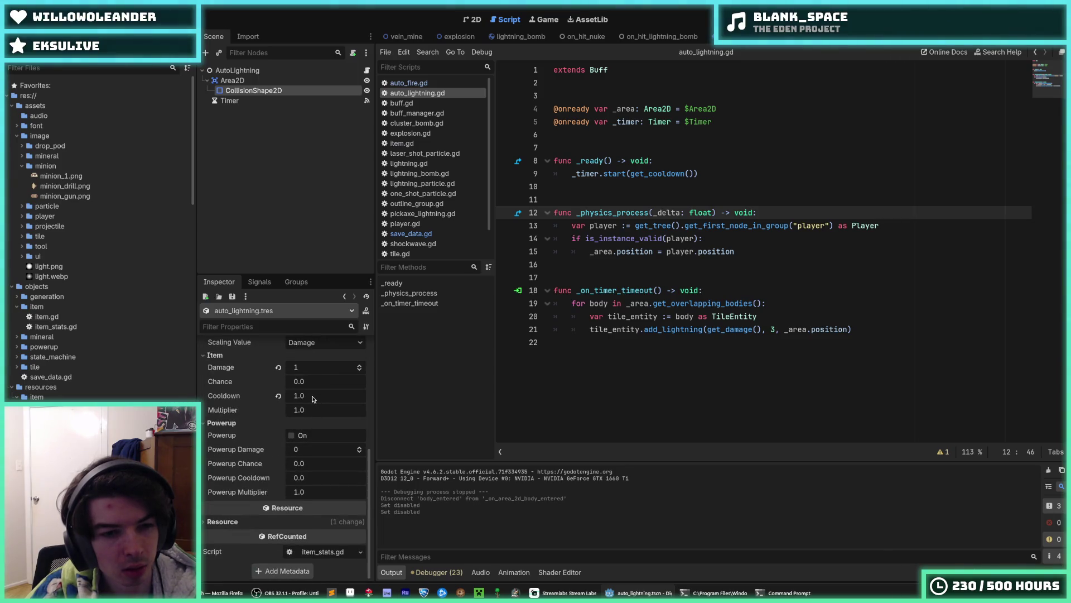
key("ctrl+s")
scroll(283, 438, "up", 5)
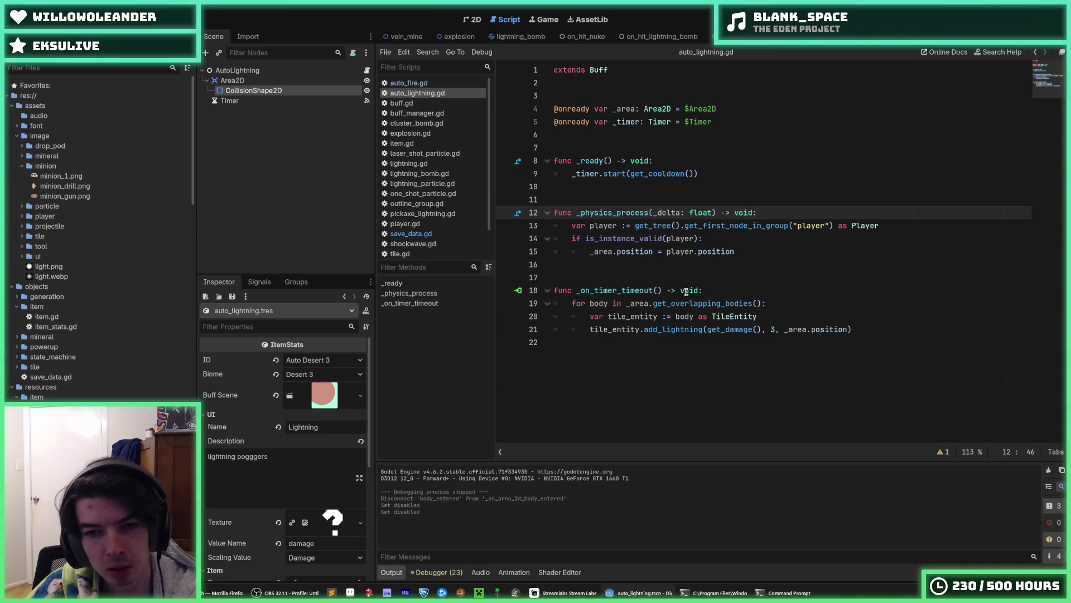
Start a new line 14 after the player lookup in _physics_process of auto_lightning.gd.
left_click(747, 239)
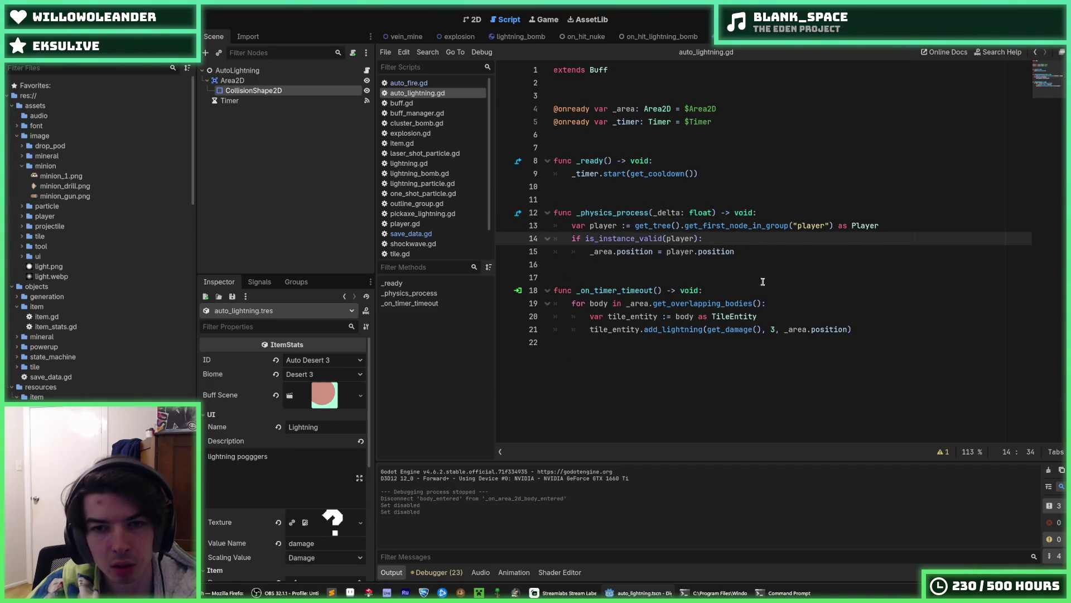
left_click(896, 224)
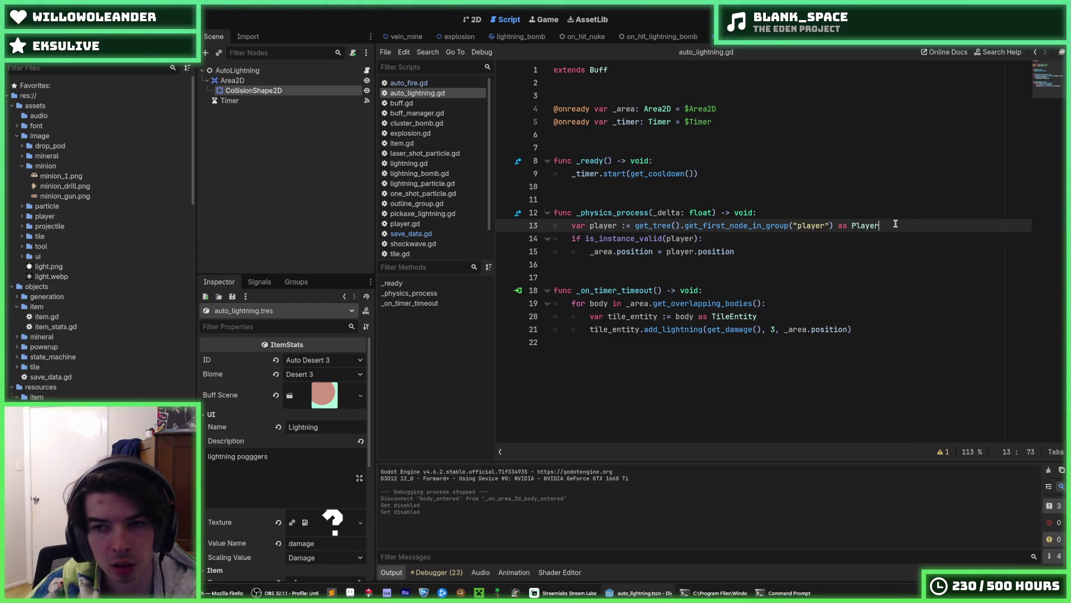
key("Return")
Add a print("hiii") debug line and run a quick playtest of it.
type("print(\"hiii")
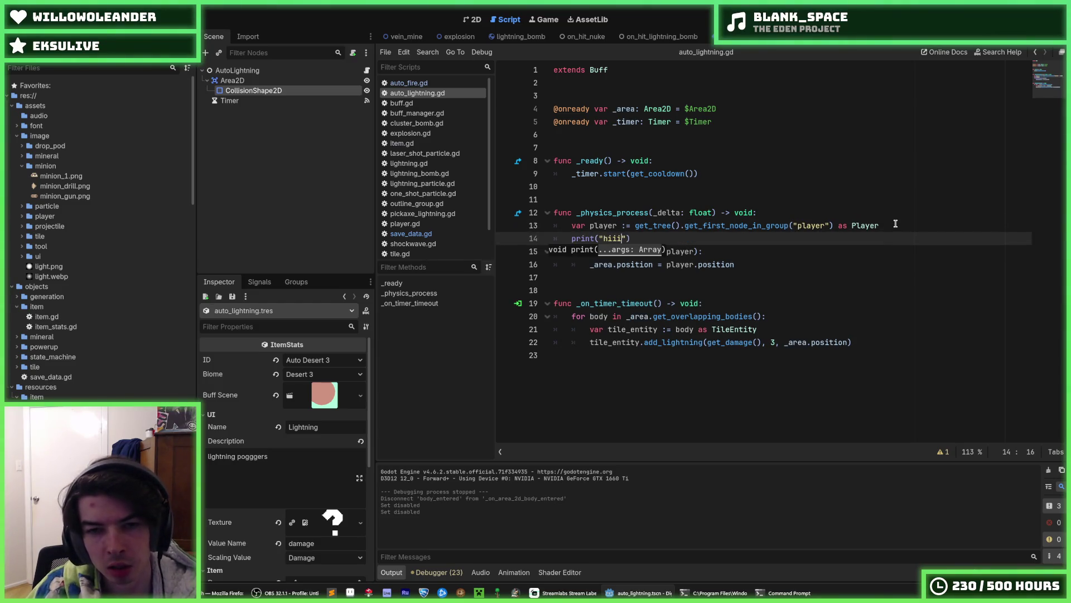
key("F5")
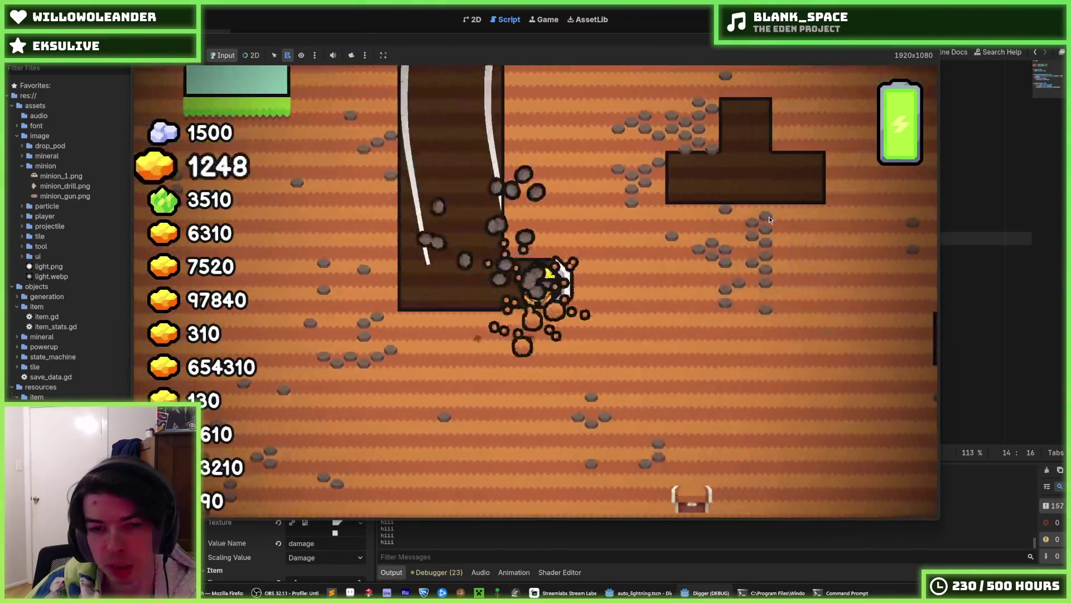
key("F8")
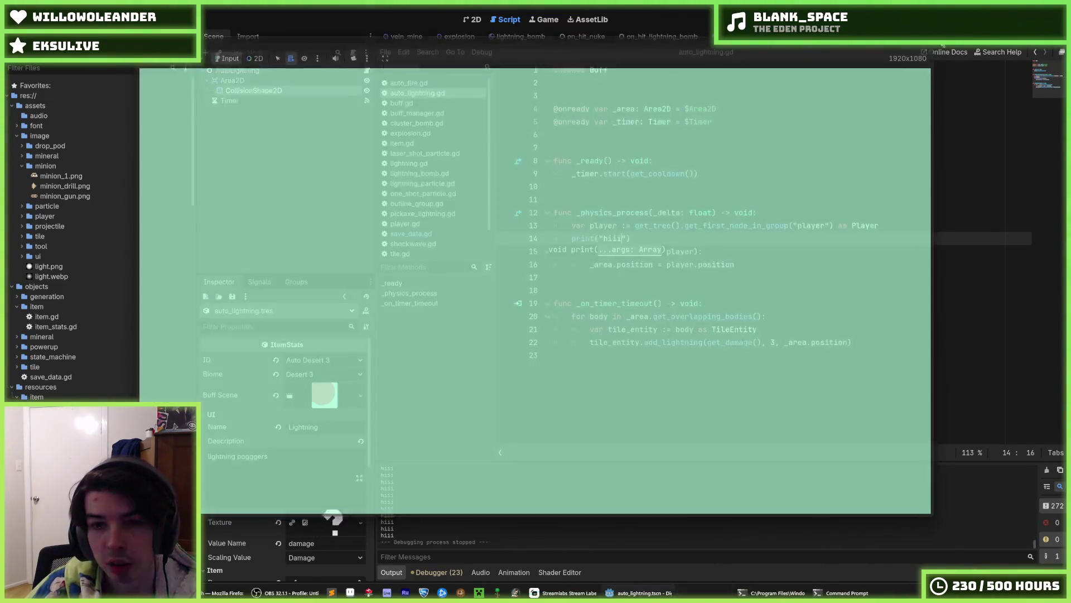
Move the debug print into _on_timer_timeout, save, and playtest until 'hiii' logs repeatedly.
key("alt+Down")
key("alt+Down")
key("alt+Down")
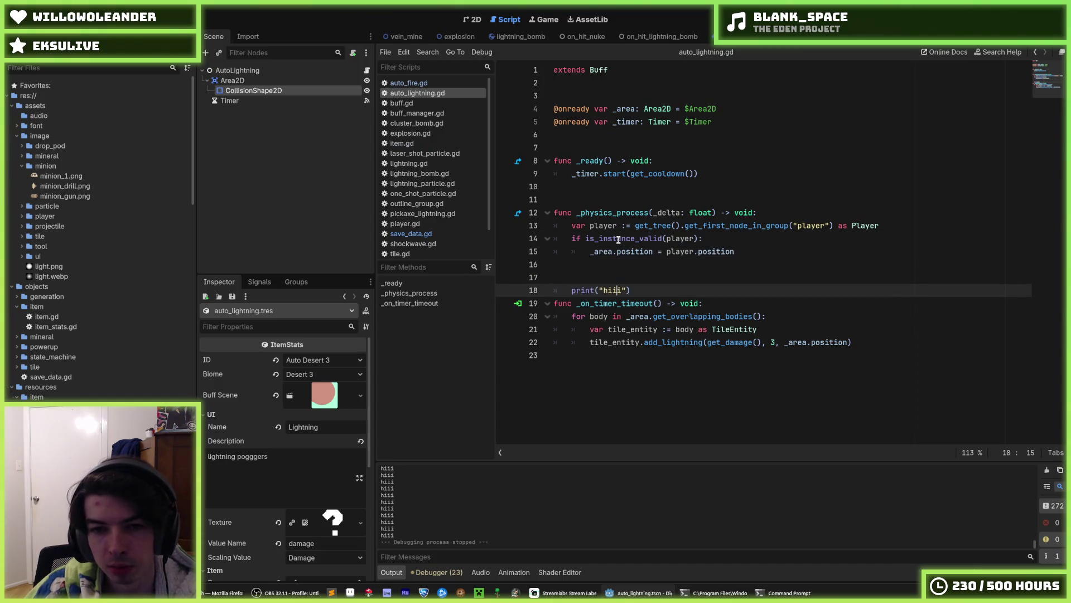
key("ctrl+s")
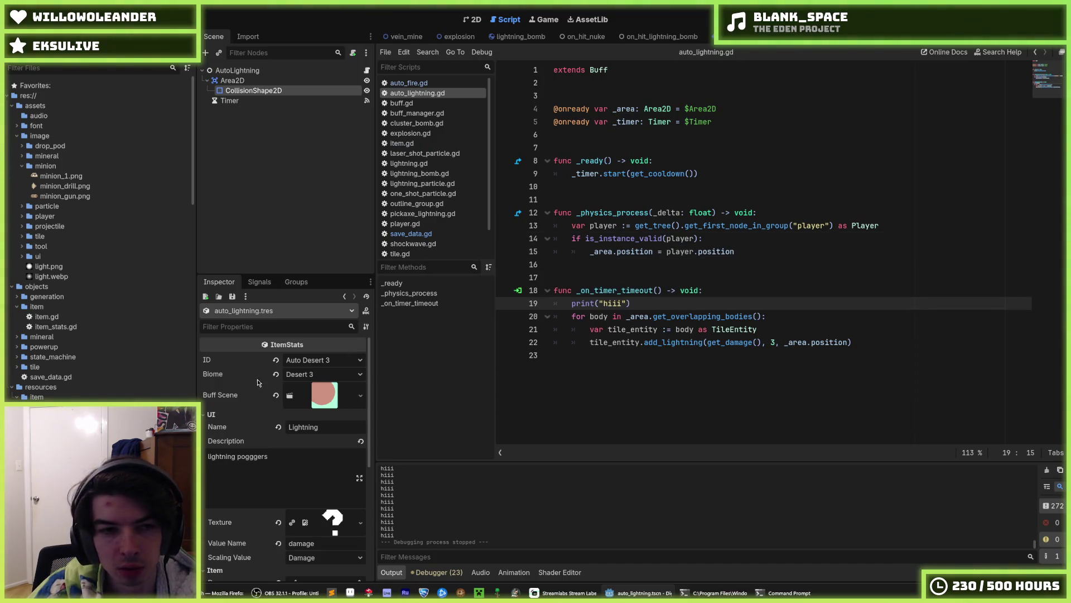
left_click(231, 100)
key("ctrl+s")
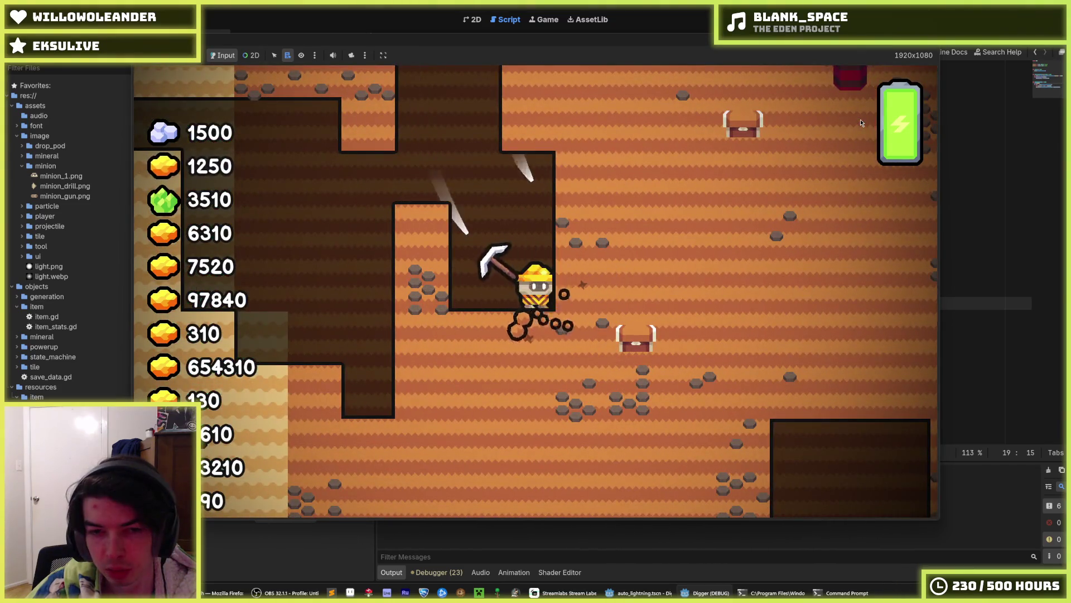
key("alt+Tab")
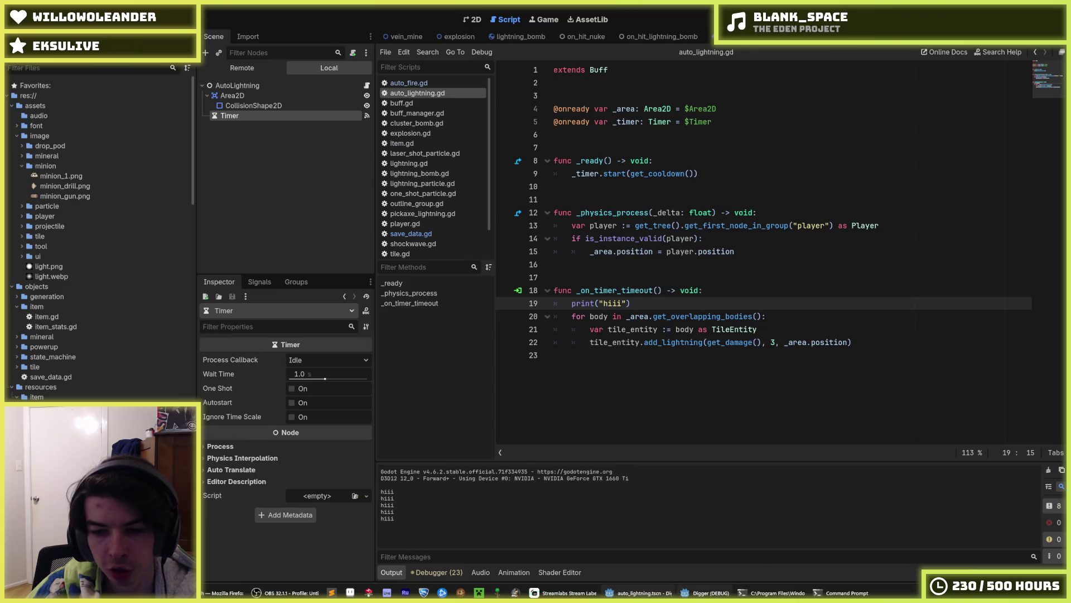
key("alt+Tab")
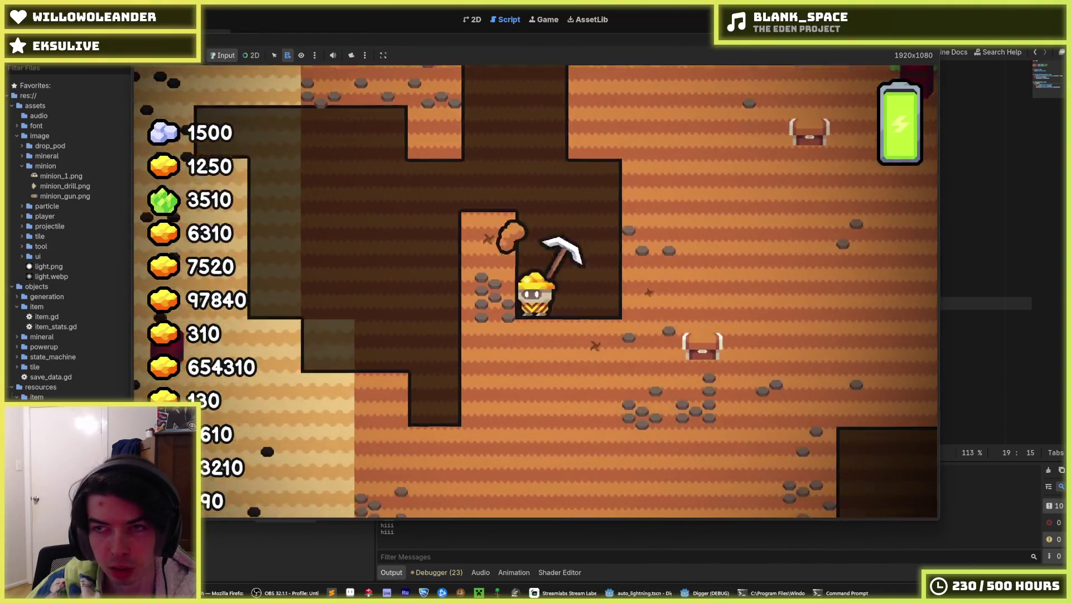
key("F8")
left_click(674, 302)
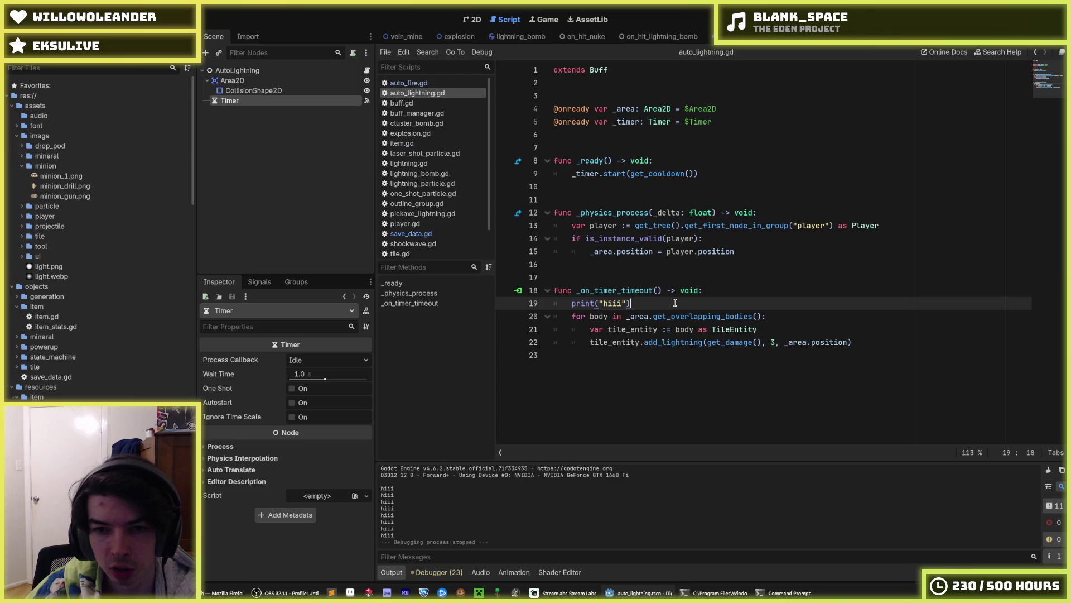
Indent print("hiii") into the overlapping-bodies loop below the tile_entity line and save.
key("alt+Down")
key("Home")
key("Tab")
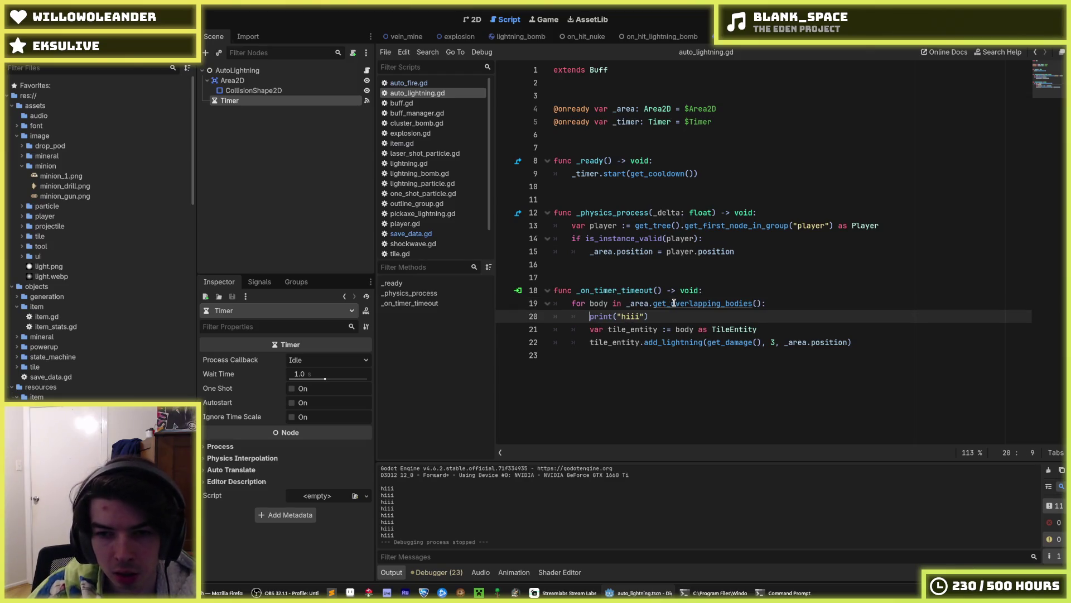
key("alt+Down")
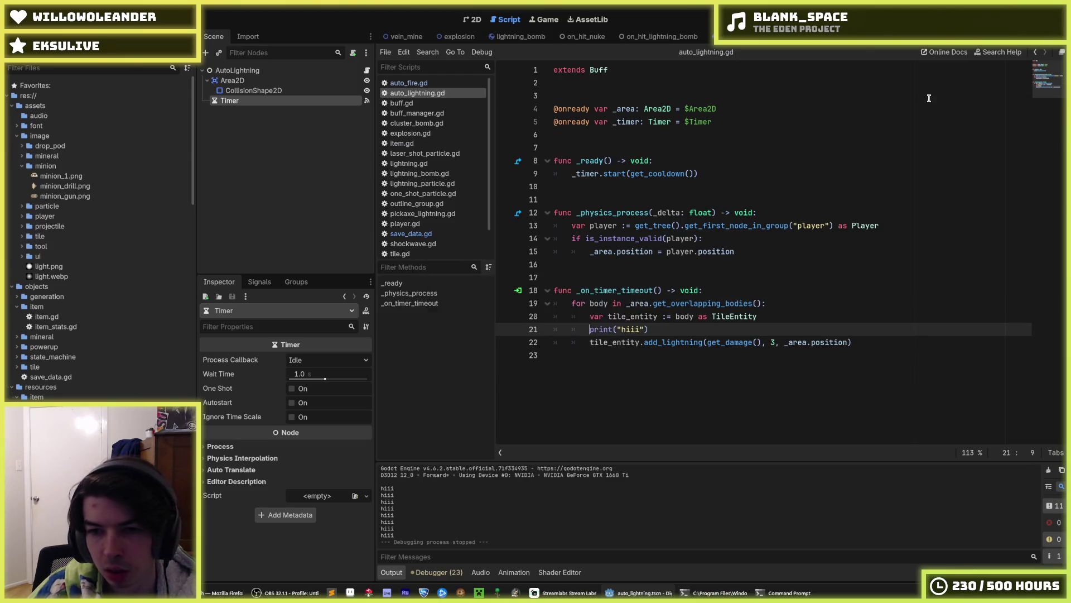
key("ctrl+s")
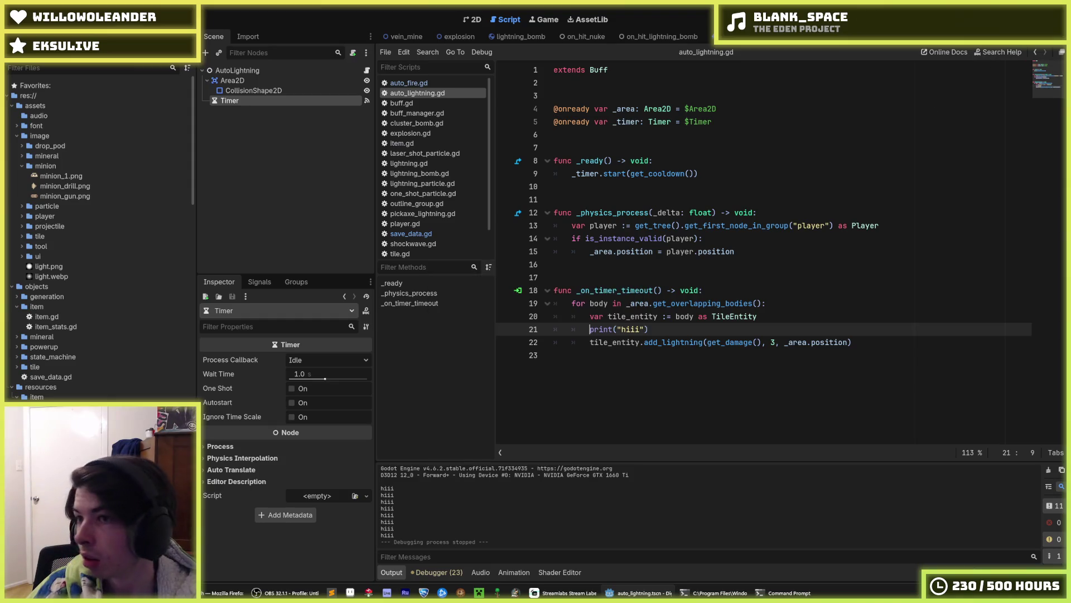
Playtest the loop's debug print twice, stopping the game after each run.
key("F5")
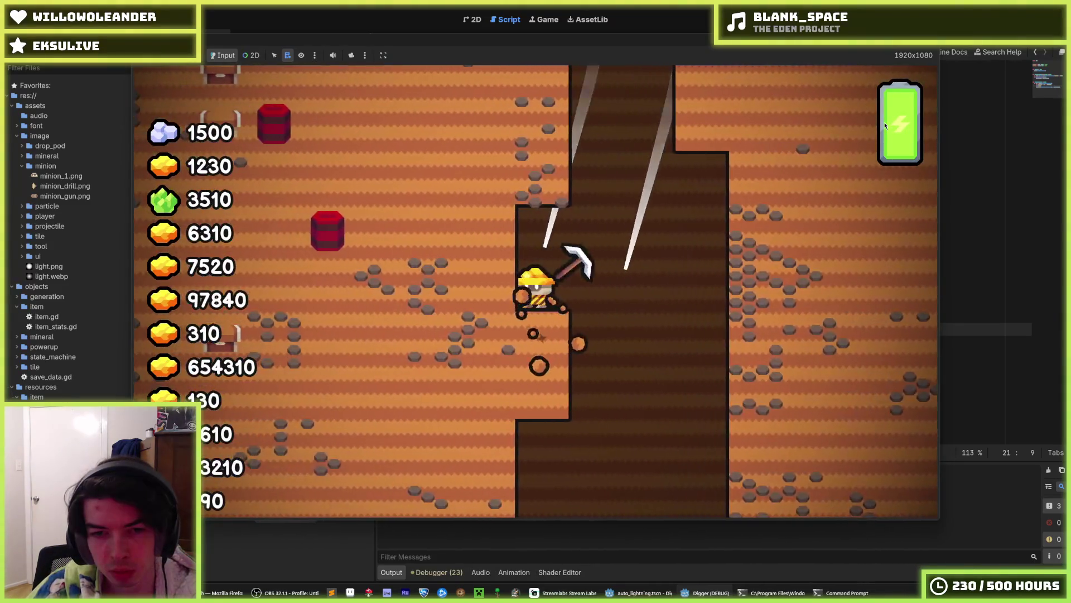
key("alt+Tab")
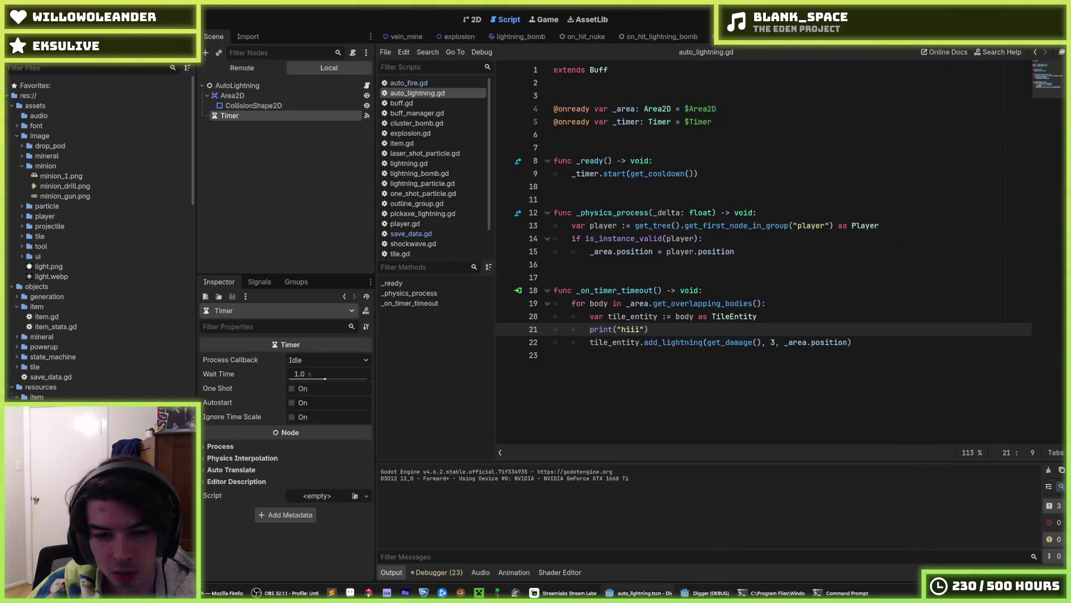
left_click(809, 216)
key("alt+Tab")
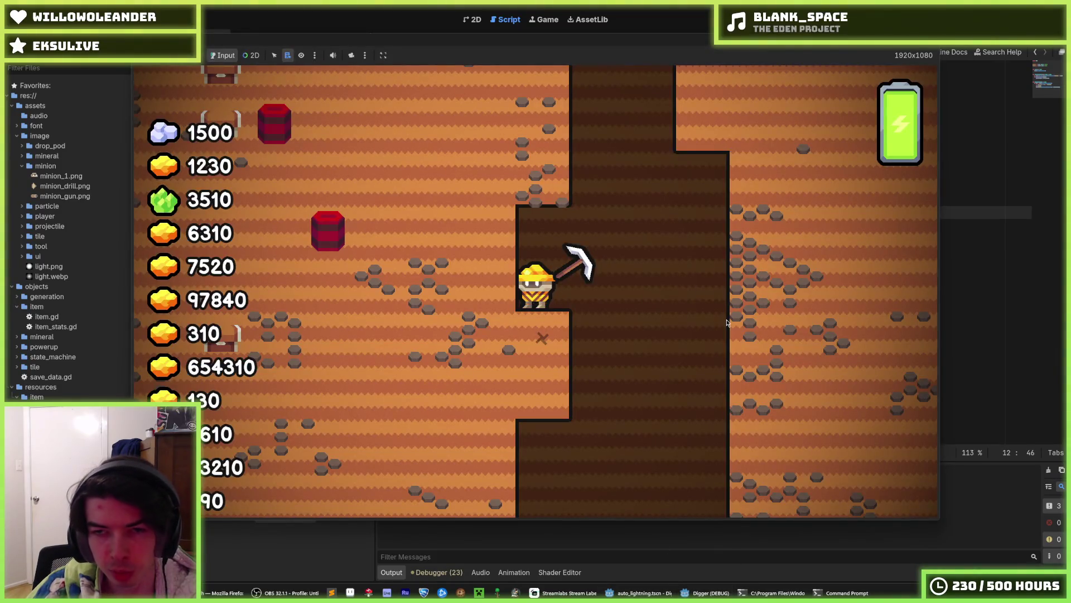
key("F8")
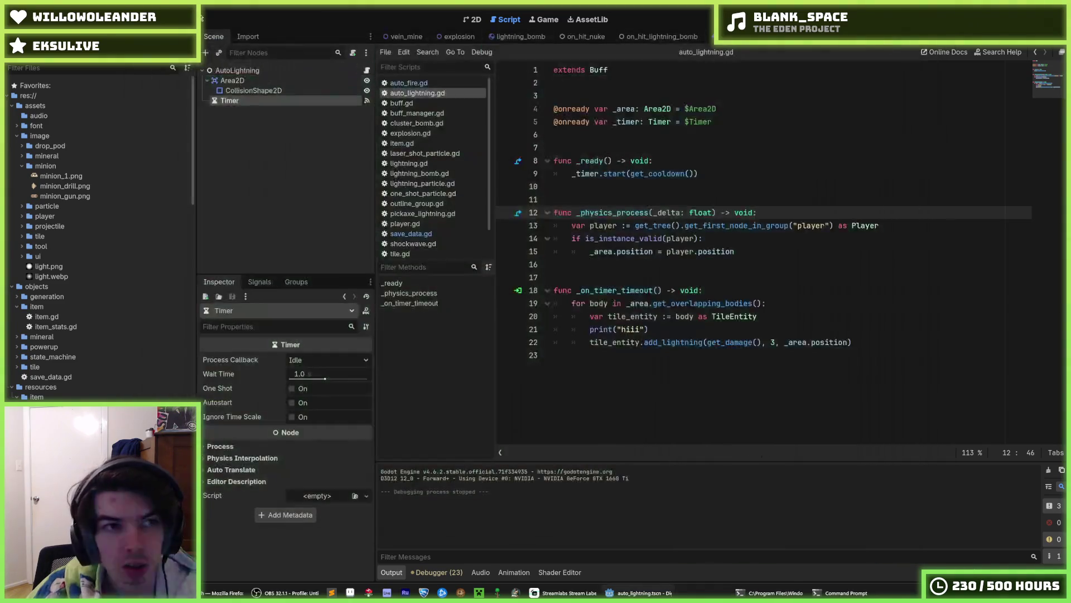
left_click(73, 20)
left_click(822, 121)
key("F5")
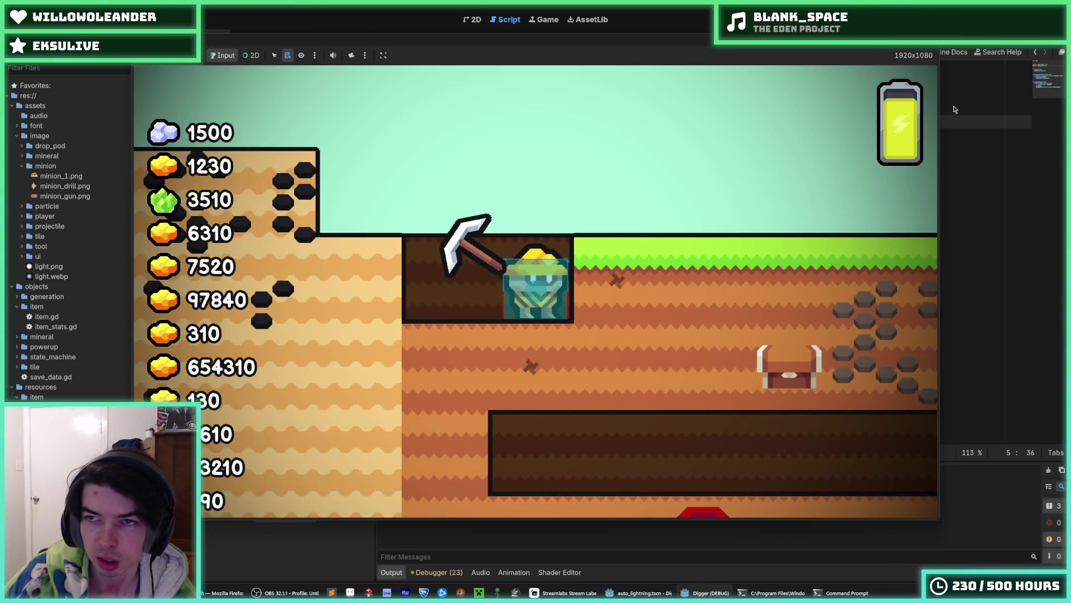
key("F8")
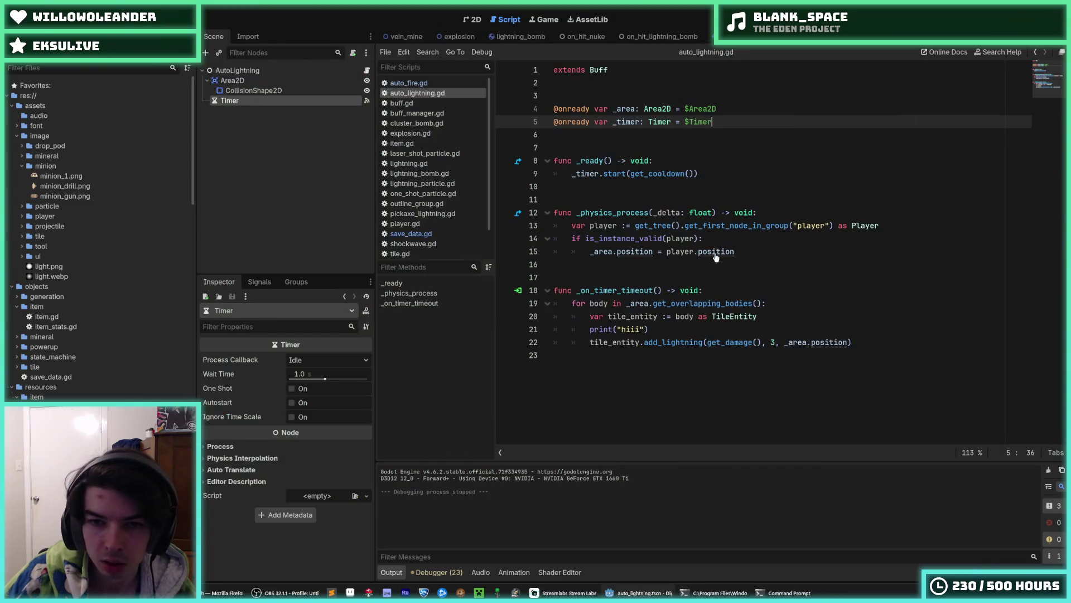
Set the AutoLightning CircleShape2D radius from 10 to 256 px, save, and launch a playtest.
left_click(759, 252)
left_click_drag(254, 90, 471, 27)
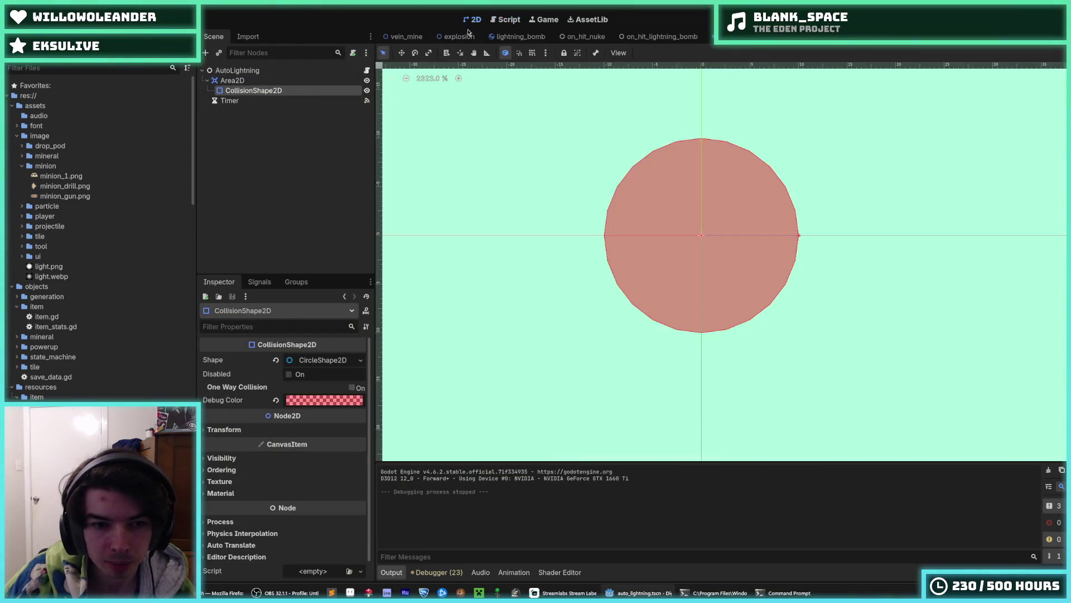
left_click(321, 360)
left_click_drag(288, 380, 302, 380)
scroll(491, 279, "down", 10)
scroll(515, 312, "down", 3)
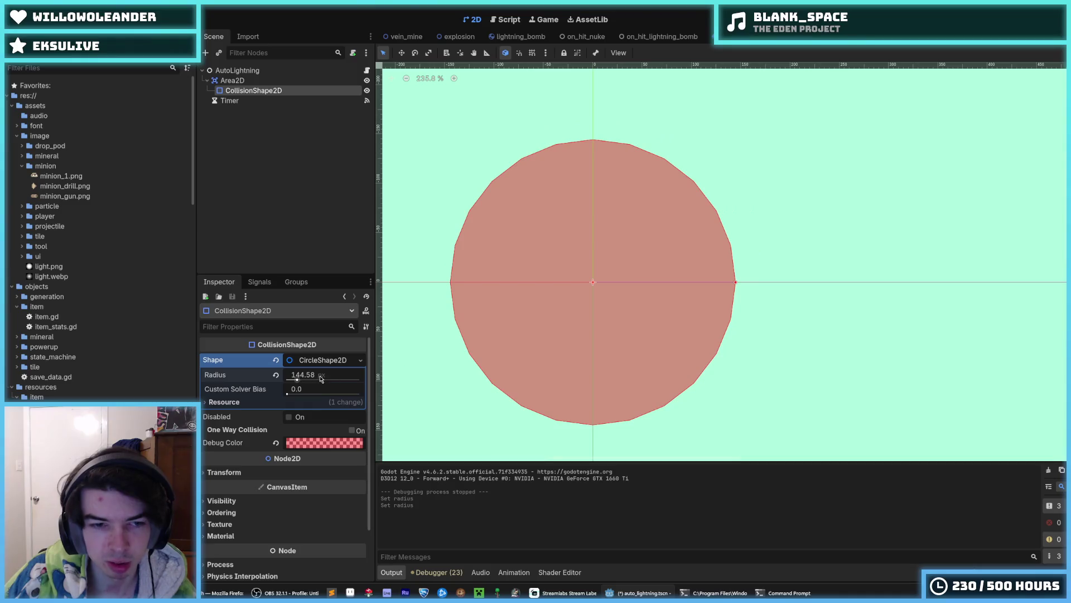
type("6")
key("Return")
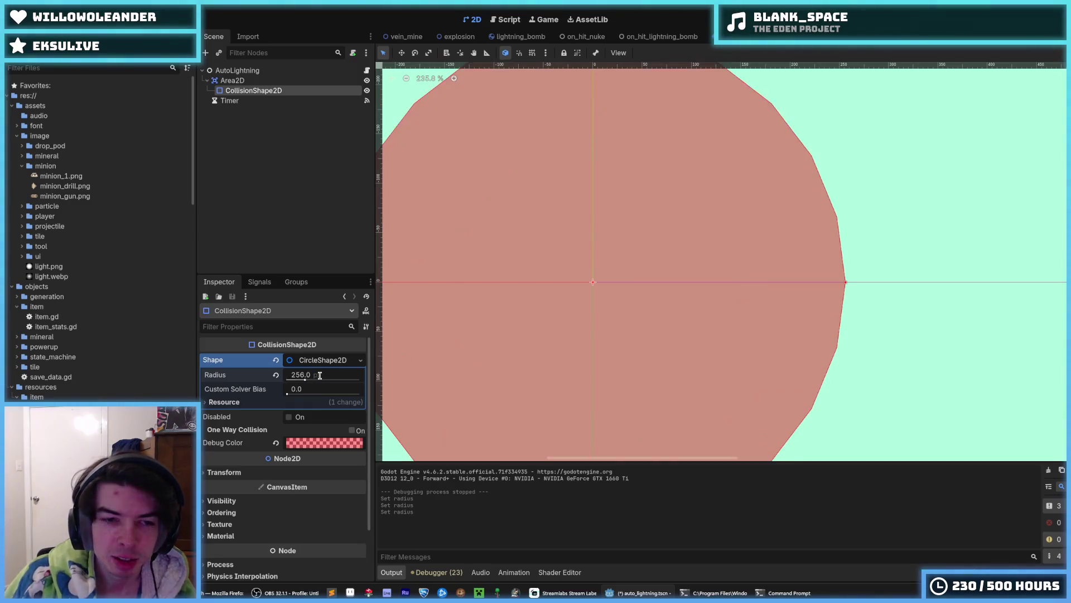
key("ctrl+s")
key("F5")
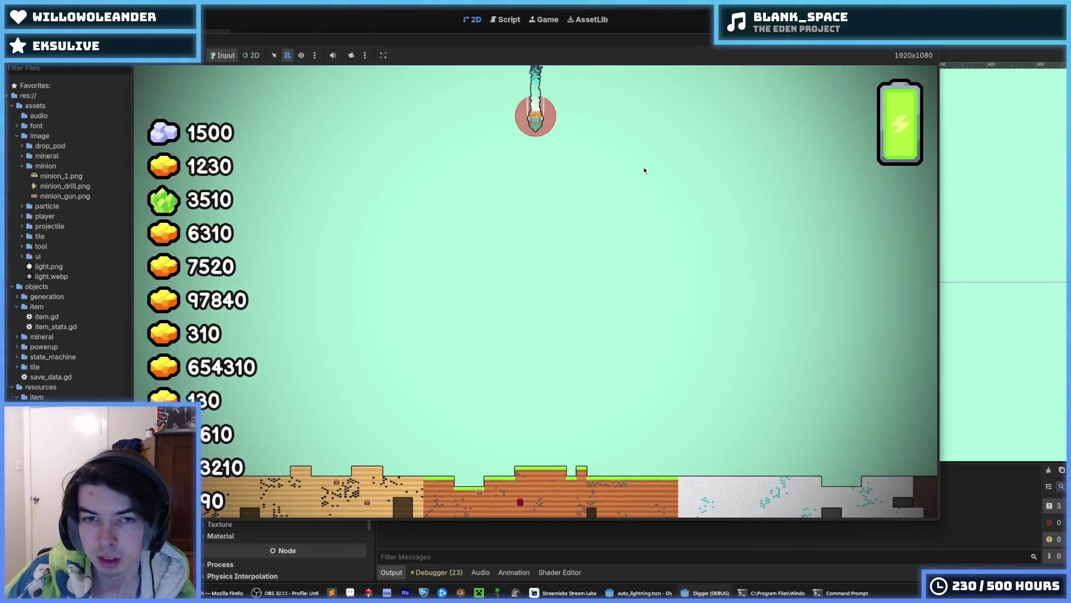
Dig the miner through the dirt to watch the 256 px lightning area, then stop.
key("s")
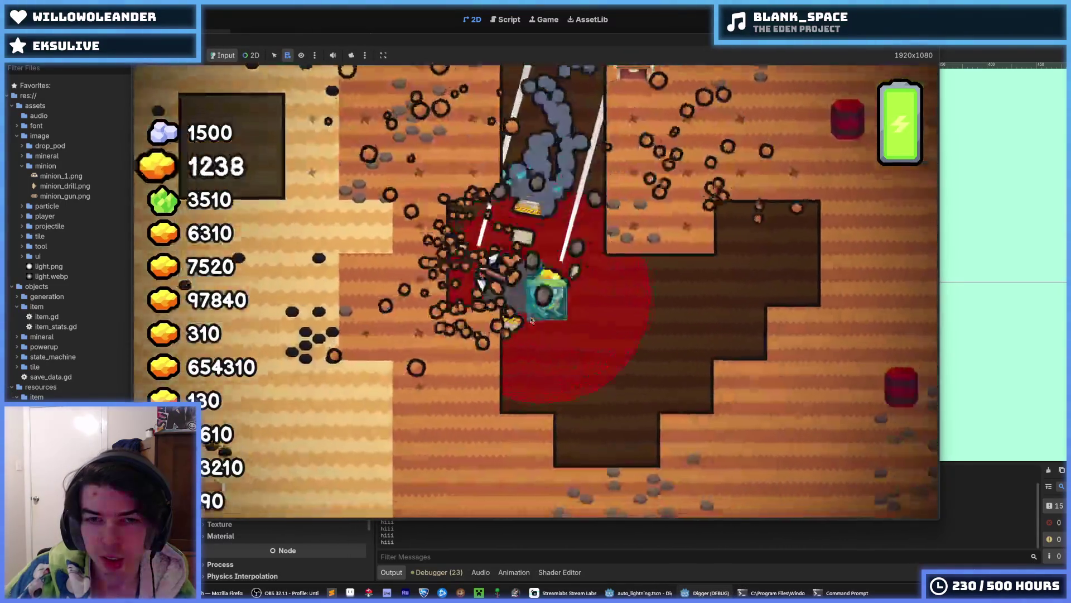
key("w")
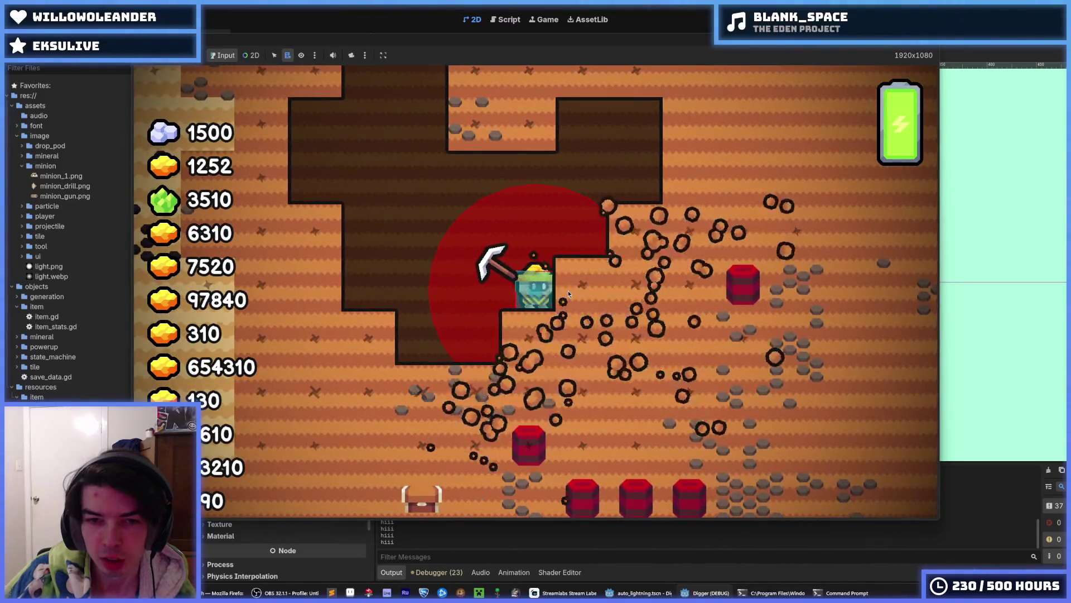
key("w")
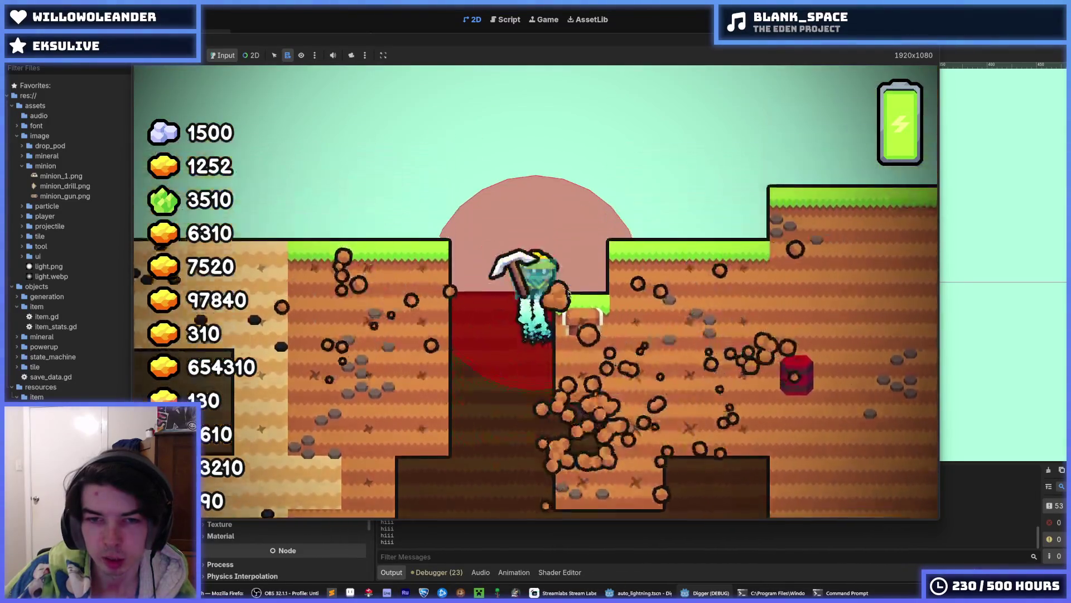
key("s")
key("a")
key("w")
key("d")
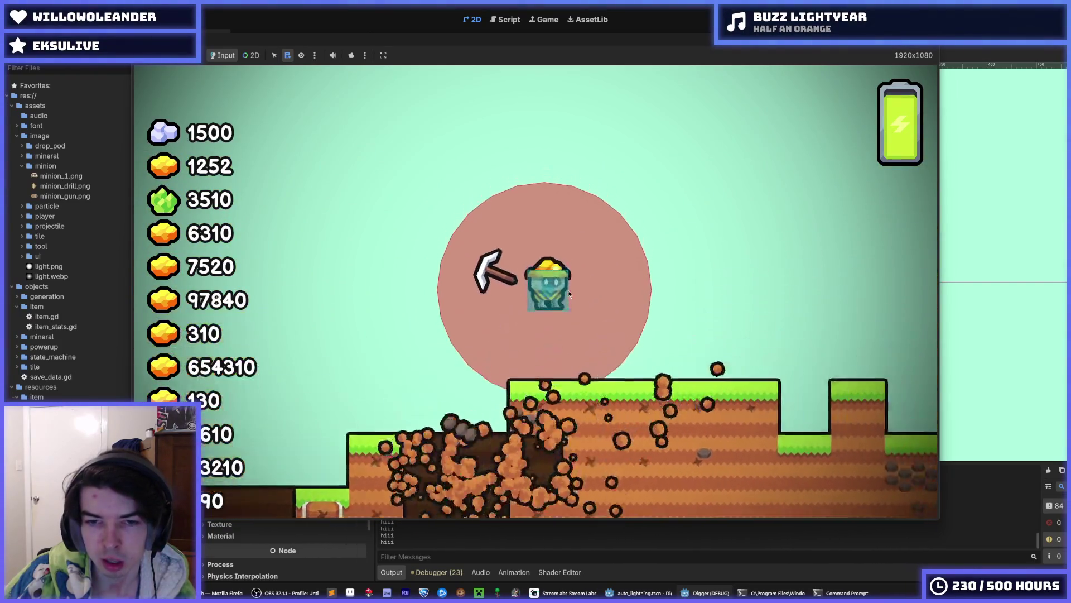
key("s")
key("a")
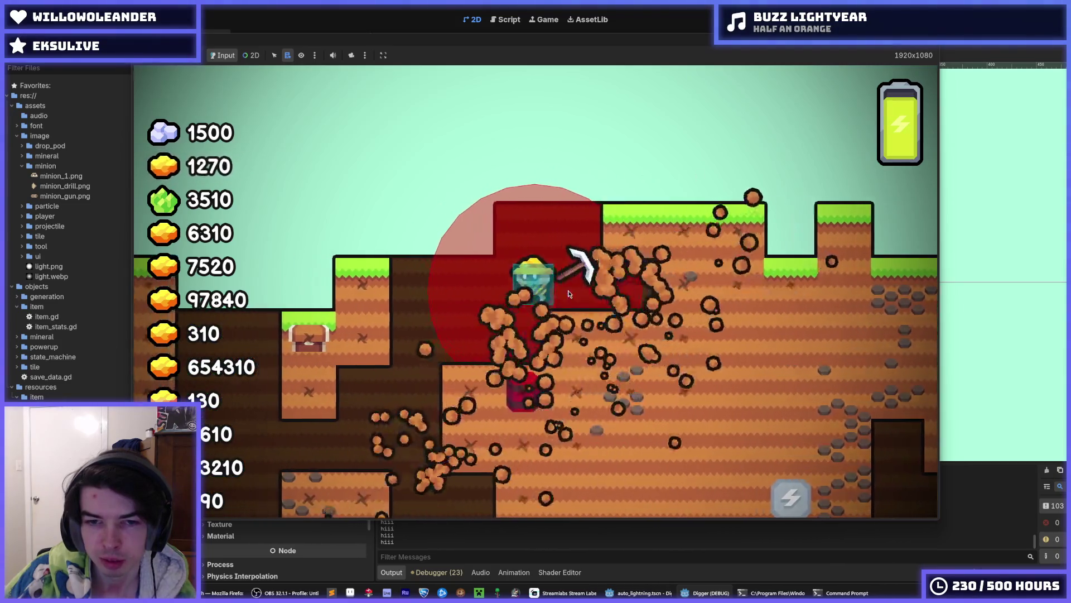
key("w")
key("w")
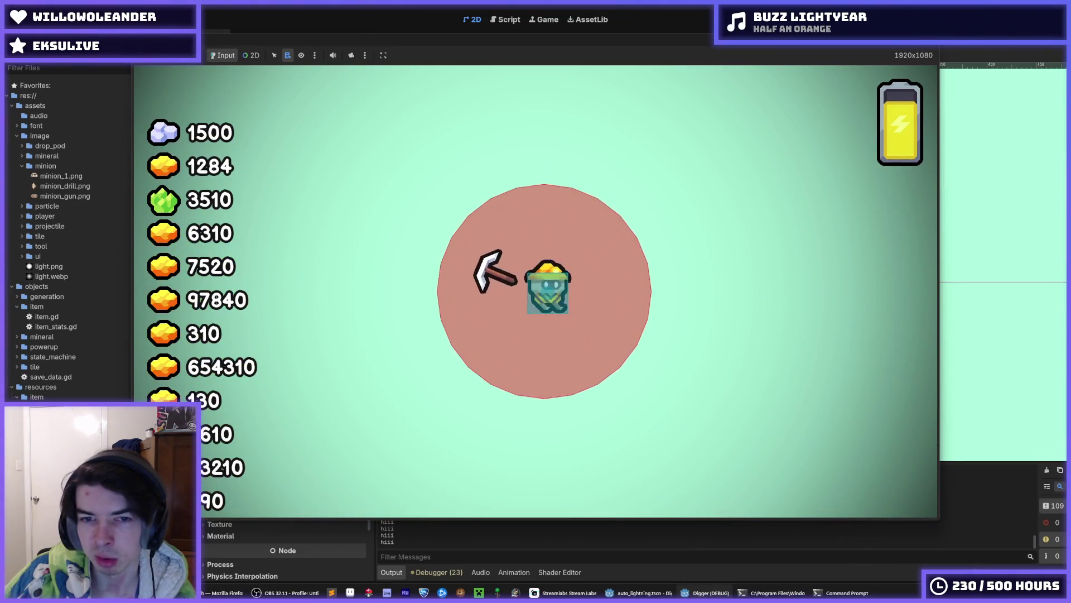
key("d")
key("w")
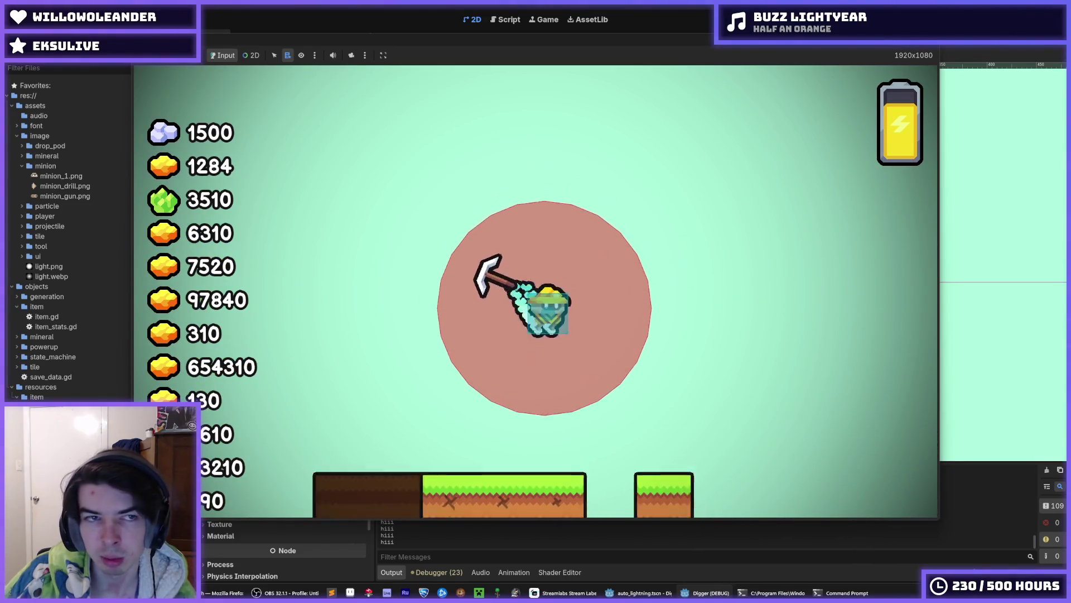
key("F8")
Run the game a second time and stop it once gold reaches 1348.
left_click(72, 18)
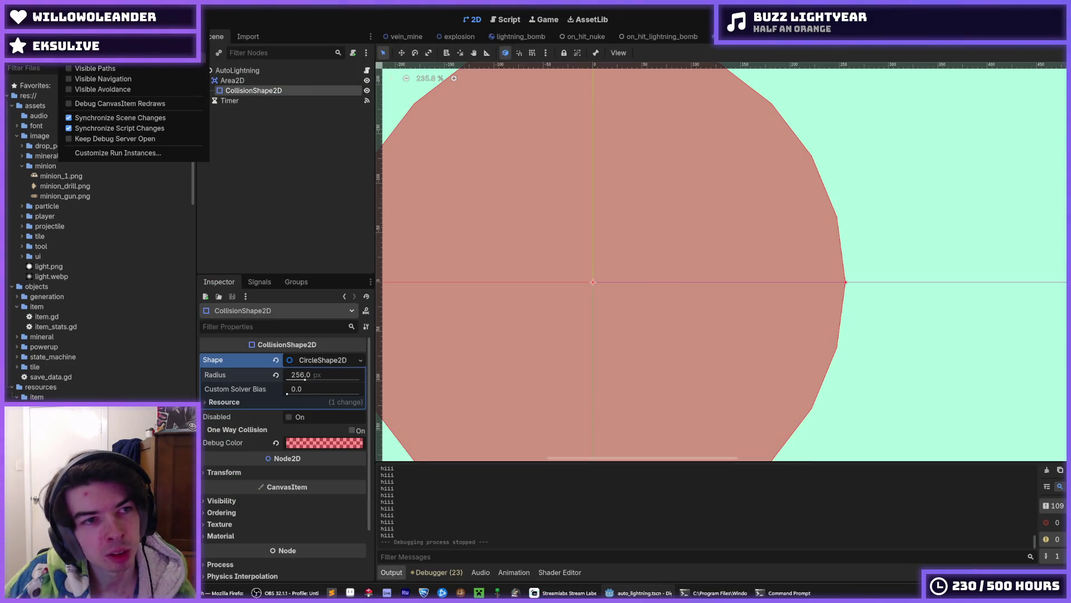
left_click(452, 9)
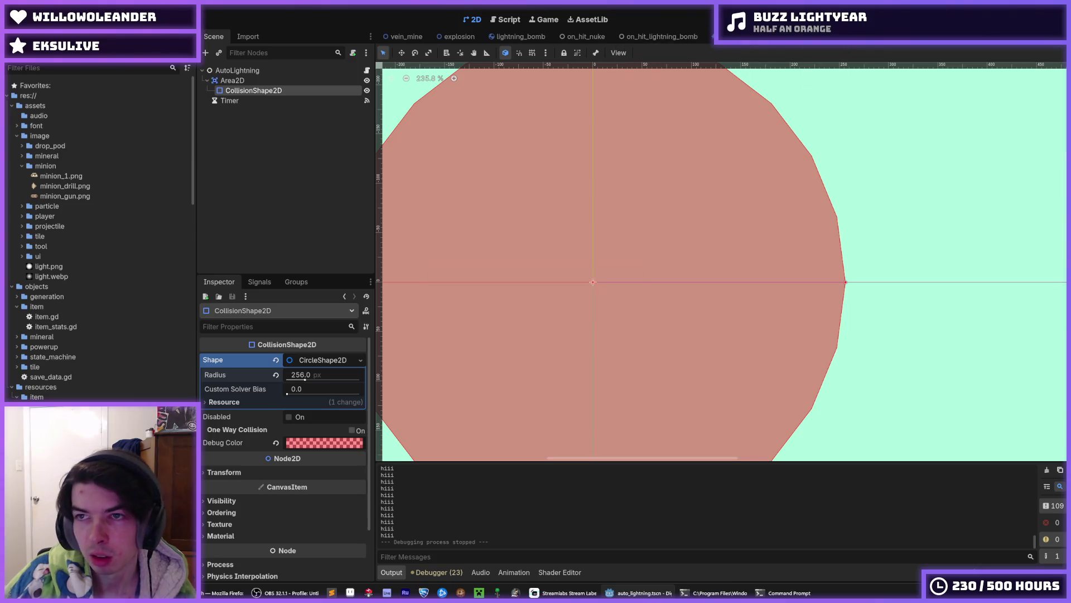
key("F5")
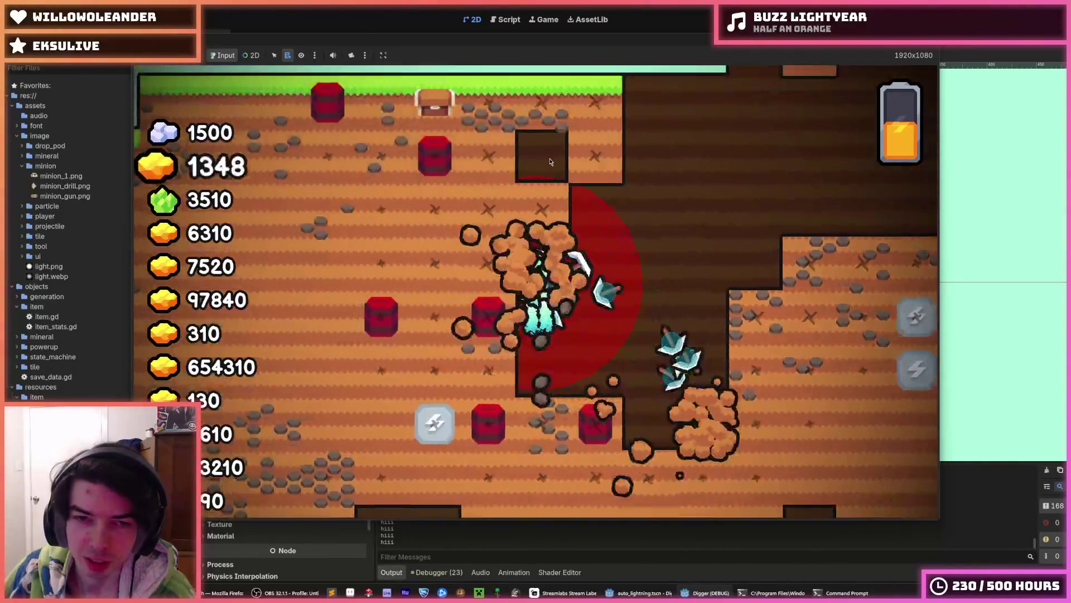
key("F8")
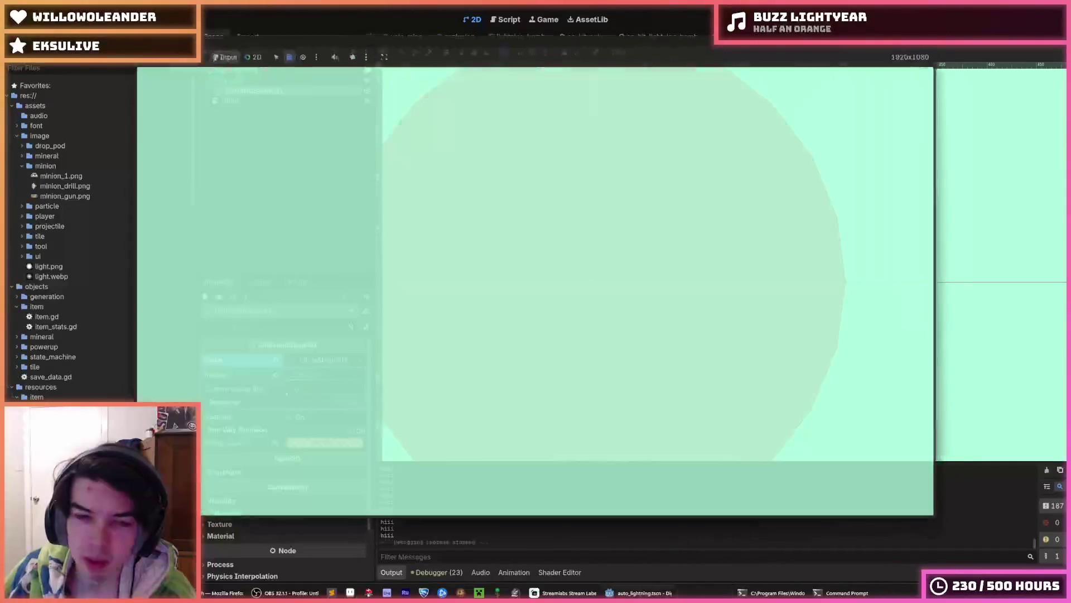
Delete the print("hiii") debug line from the loop in auto_lightning.gd.
left_click(366, 70)
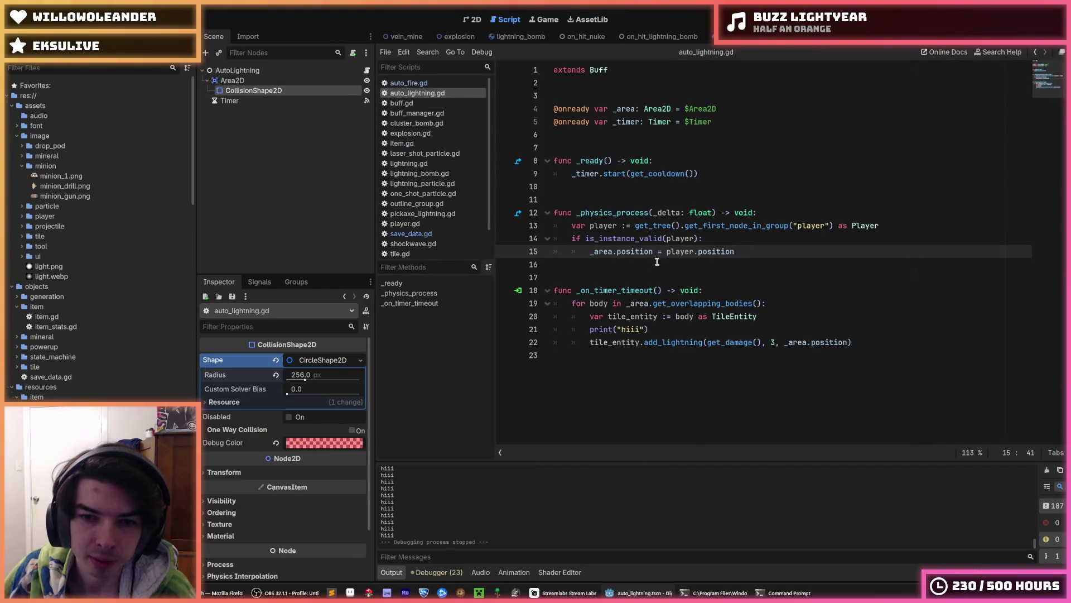
left_click(702, 330)
left_click_drag(762, 305, 625, 305)
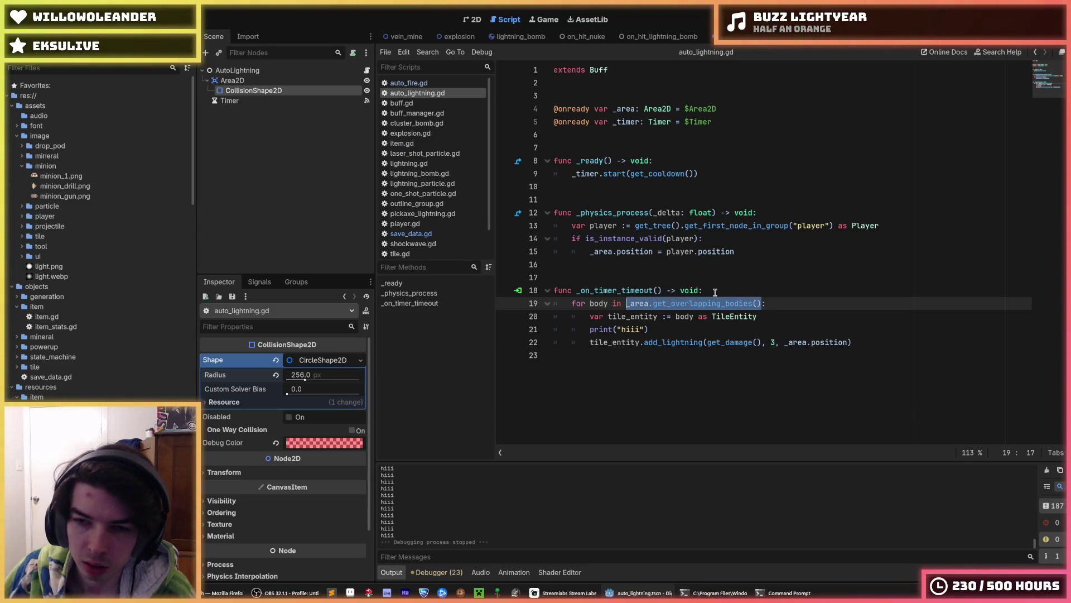
left_click(793, 327)
triple_click(853, 332)
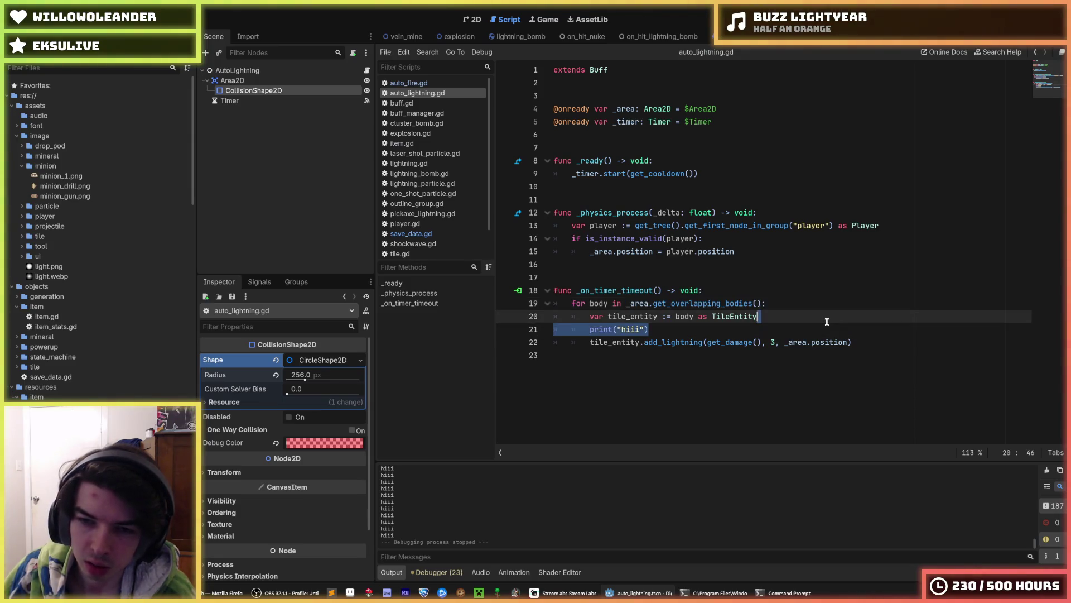
key("BackSpace")
Duplicate the overlapping-bodies loop and comment out the original lines.
left_click(862, 326)
key("shift+Up")
key("shift+Up")
key("shift+Up")
key("ctrl+shift+d")
mouse_move(707, 329)
left_mouse_down()
mouse_move(725, 323)
mouse_move(650, 304)
left_mouse_up()
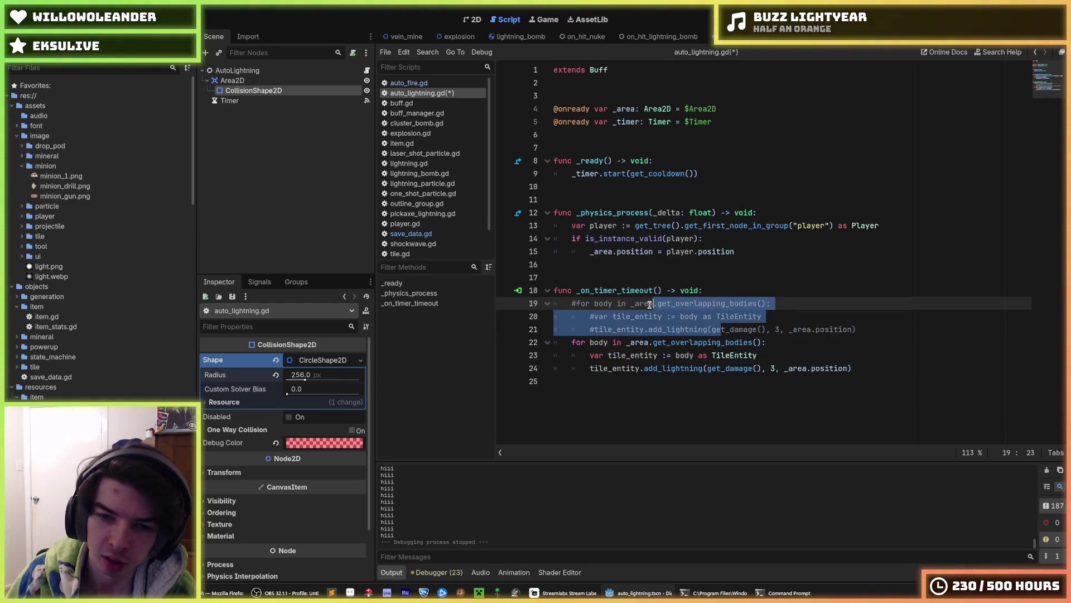
key("ctrl+k")
Replace the copied for-loop header with the start of a pick_random call.
left_click(720, 355)
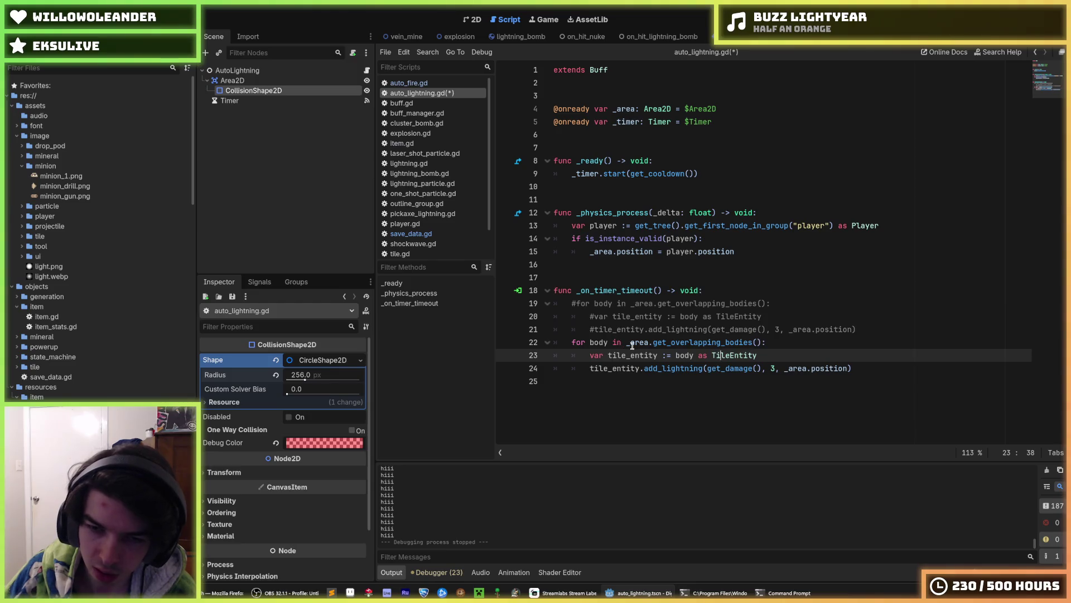
left_click(626, 342)
left_click_drag(577, 339, 572, 337)
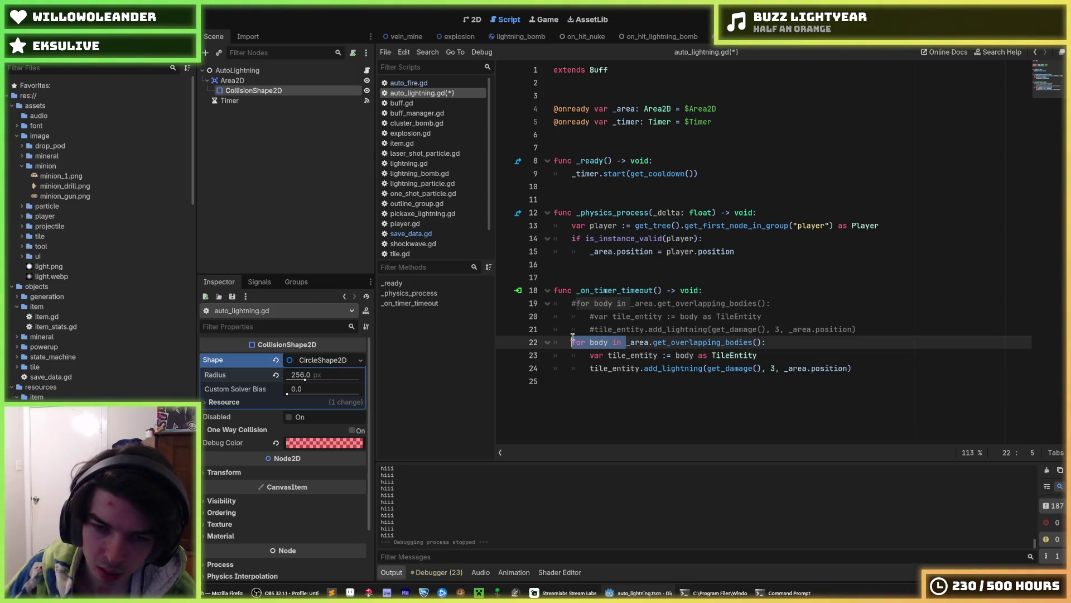
key("BackSpace")
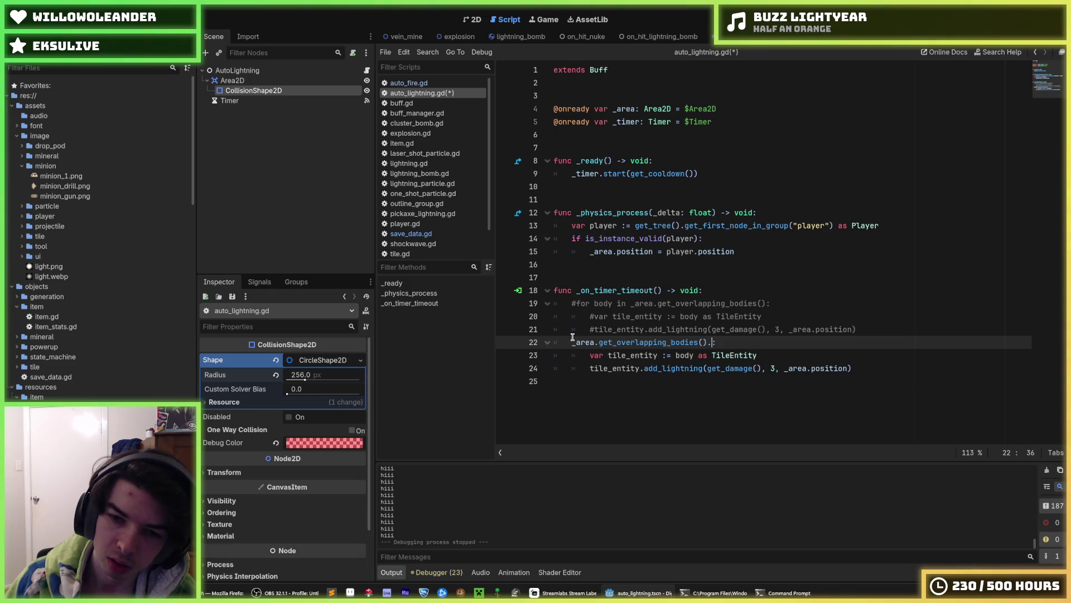
type("pick_random(")
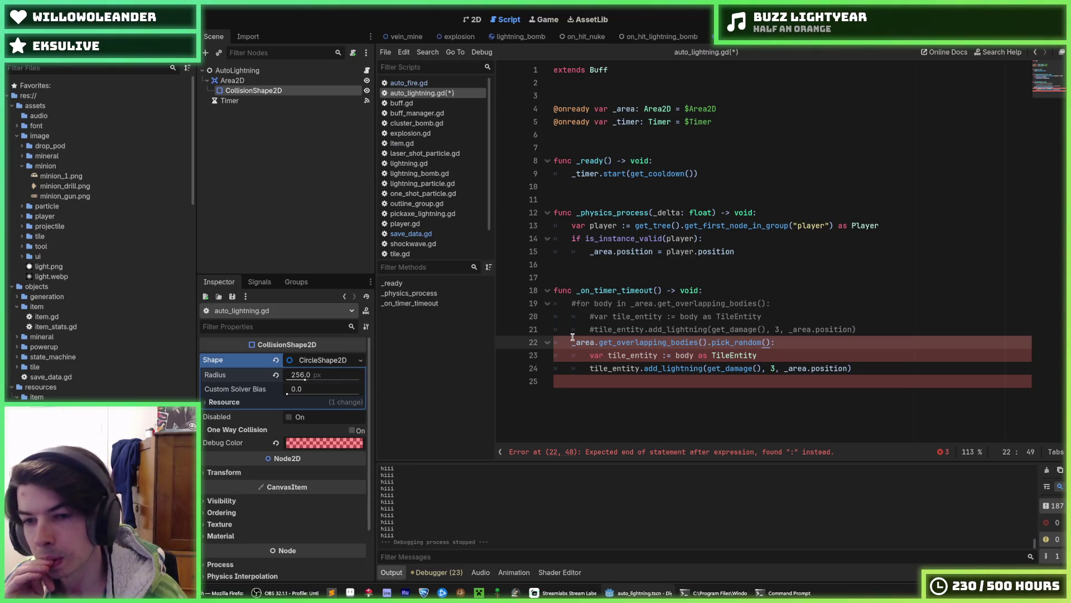
Add a var bodies := _area.get_overlapping_bodies() line above the if statement.
left_click(573, 341)
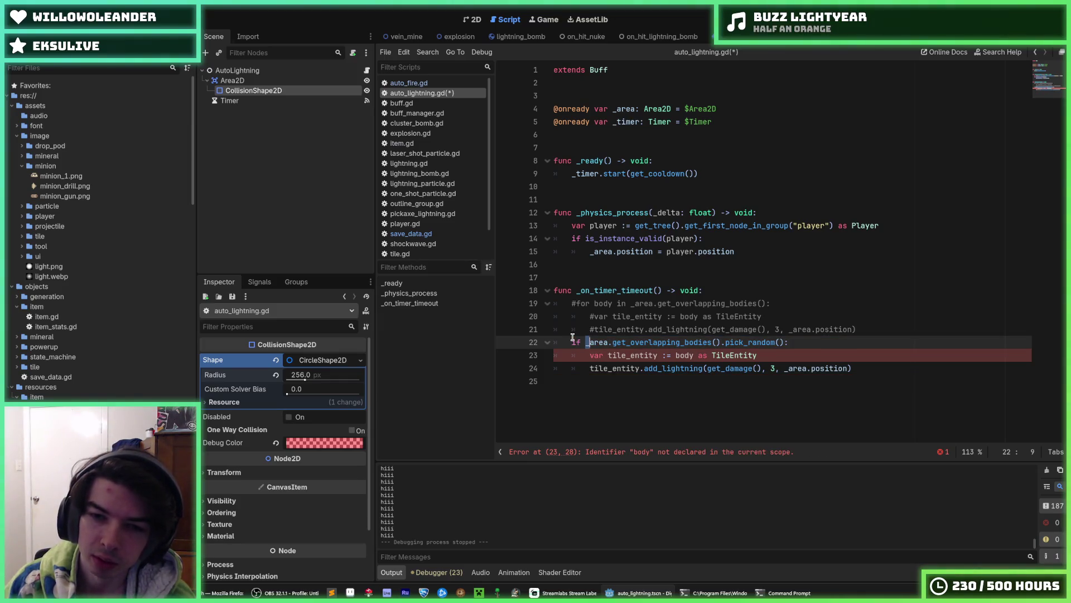
key("shift+Right")
key("shift+Right")
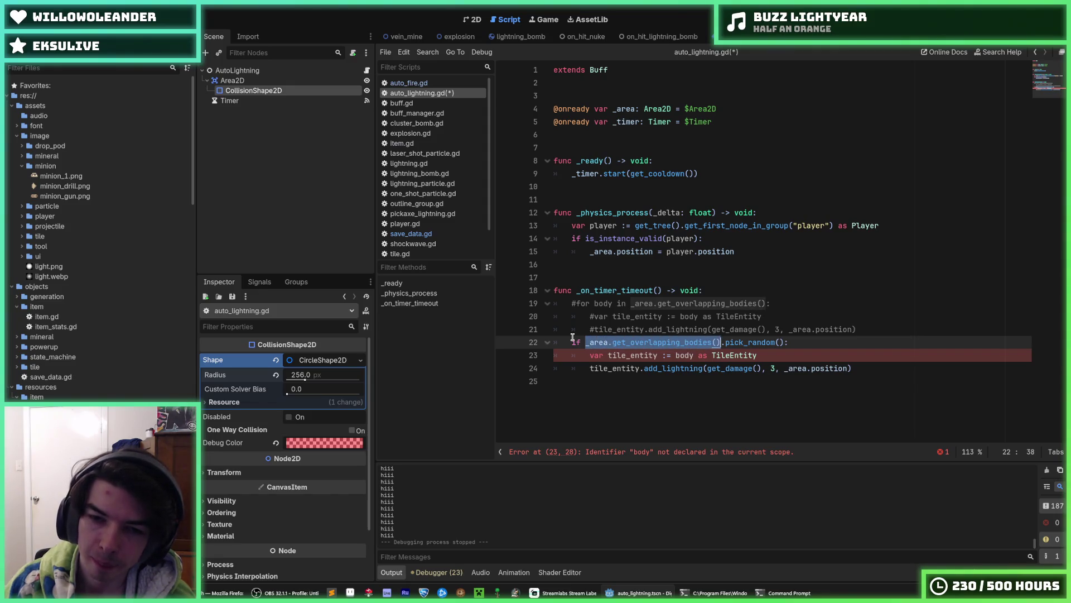
key("Up")
key("End")
key("Return")
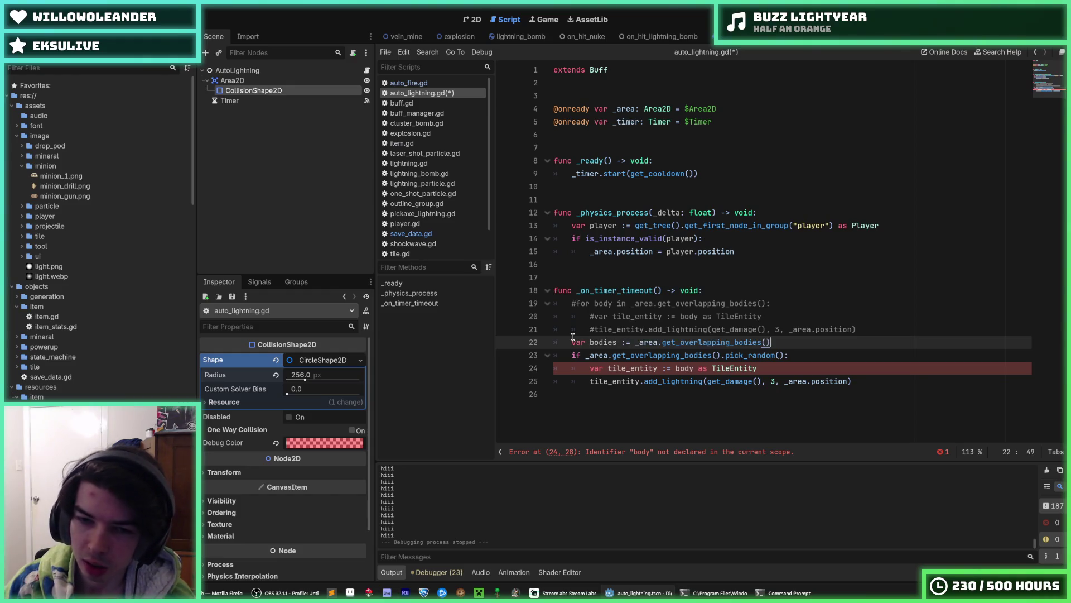
key("Return")
type("s =")
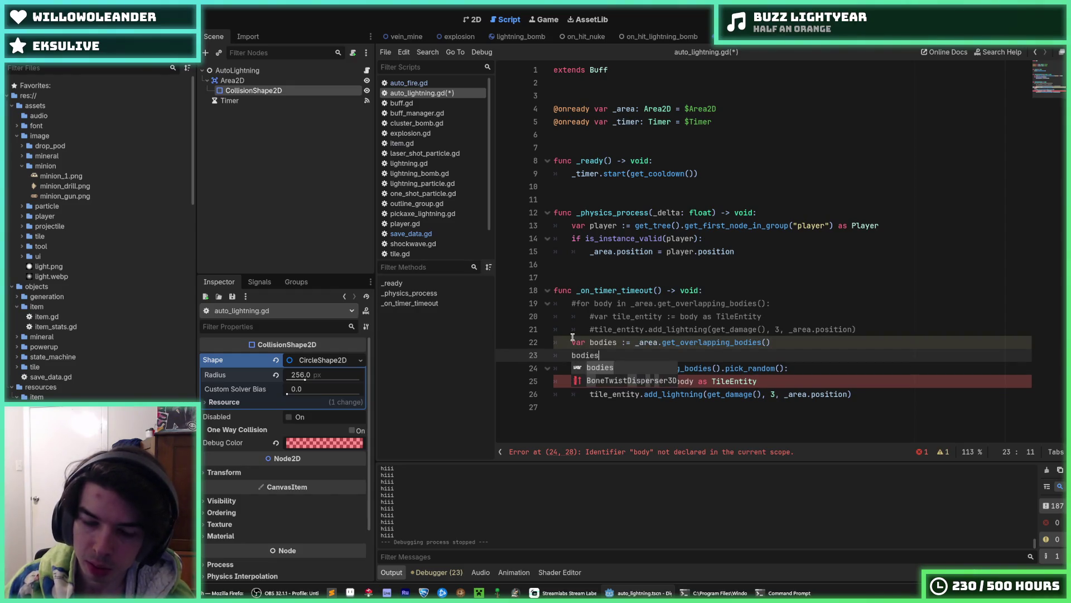
key("Escape")
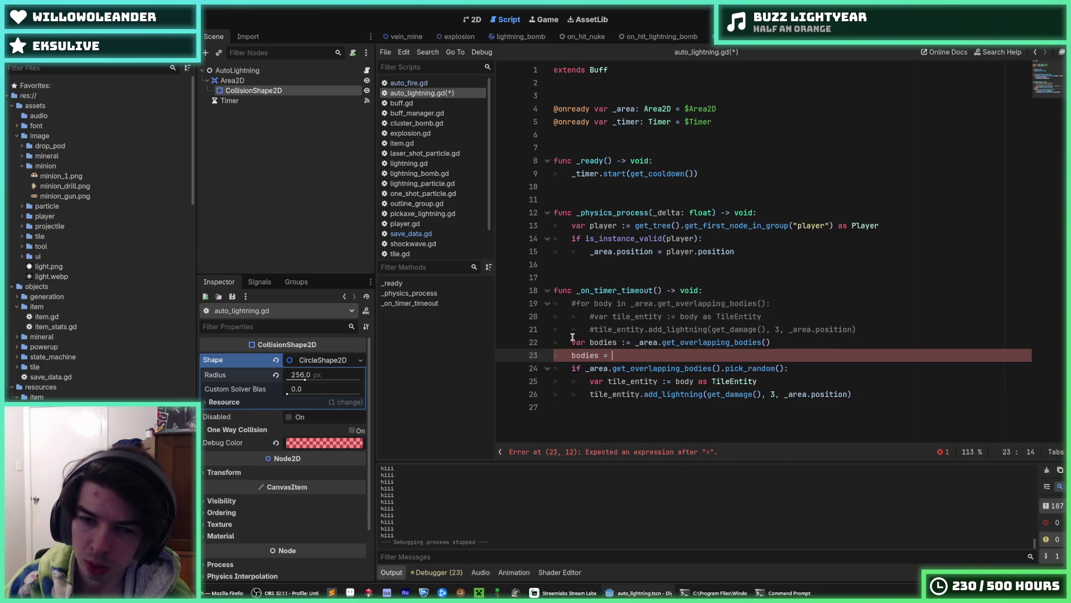
key("ctrl+z")
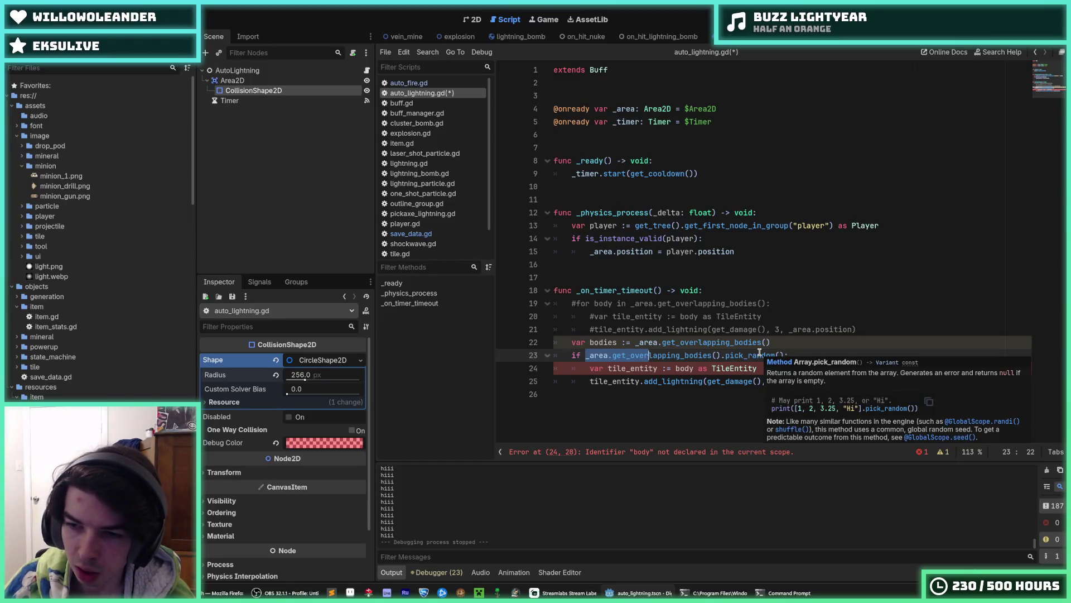
Paste bodies into the if condition and type the is_empty check.
double_click(760, 354)
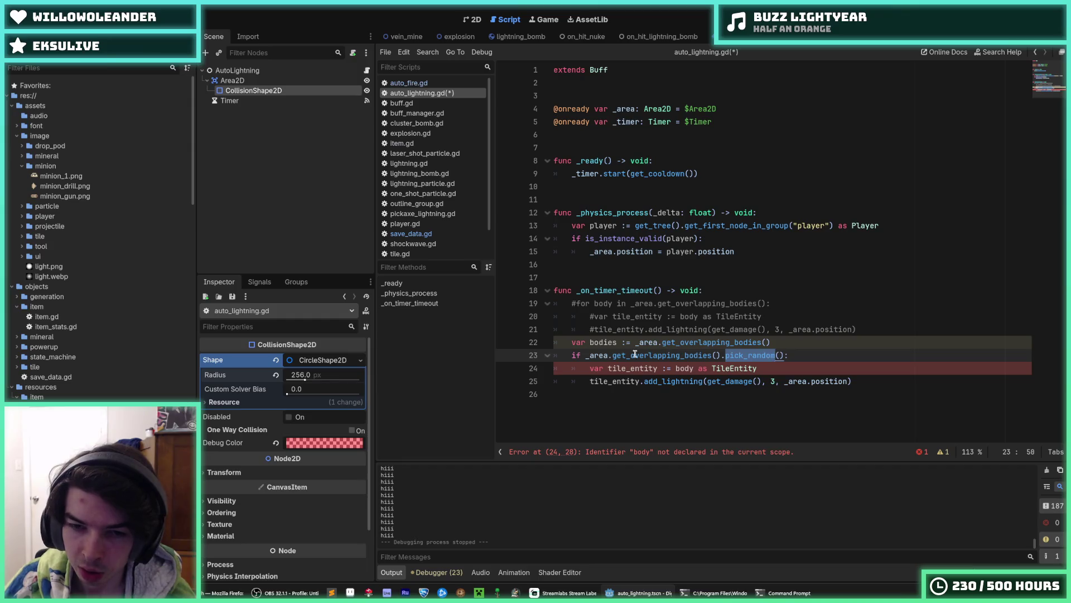
double_click(596, 343)
key("ctrl+c")
left_click(582, 361)
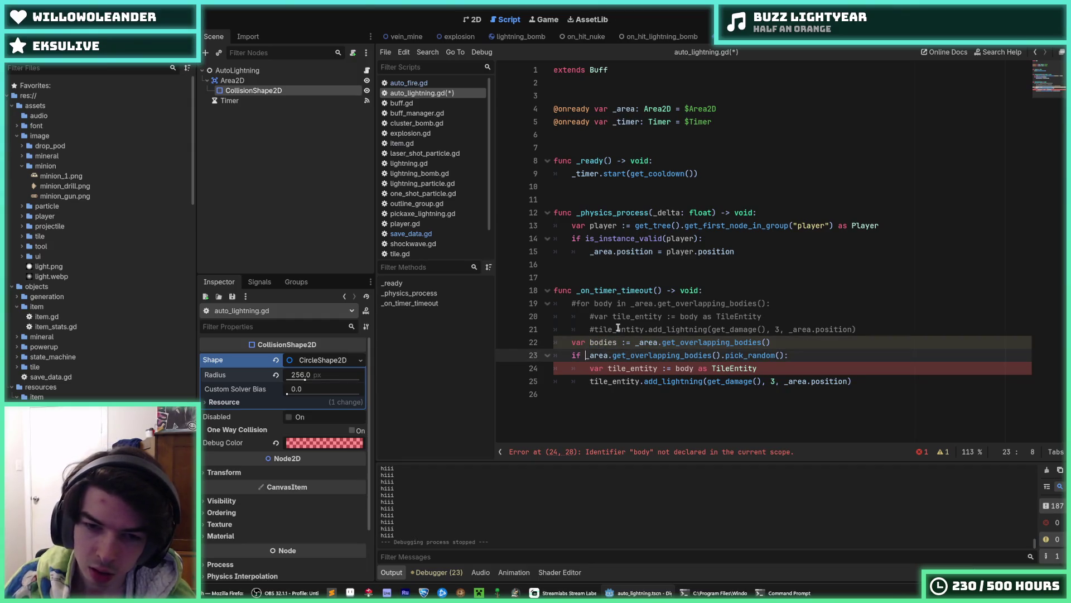
key("ctrl+v")
type(".")
type("s_empty(")
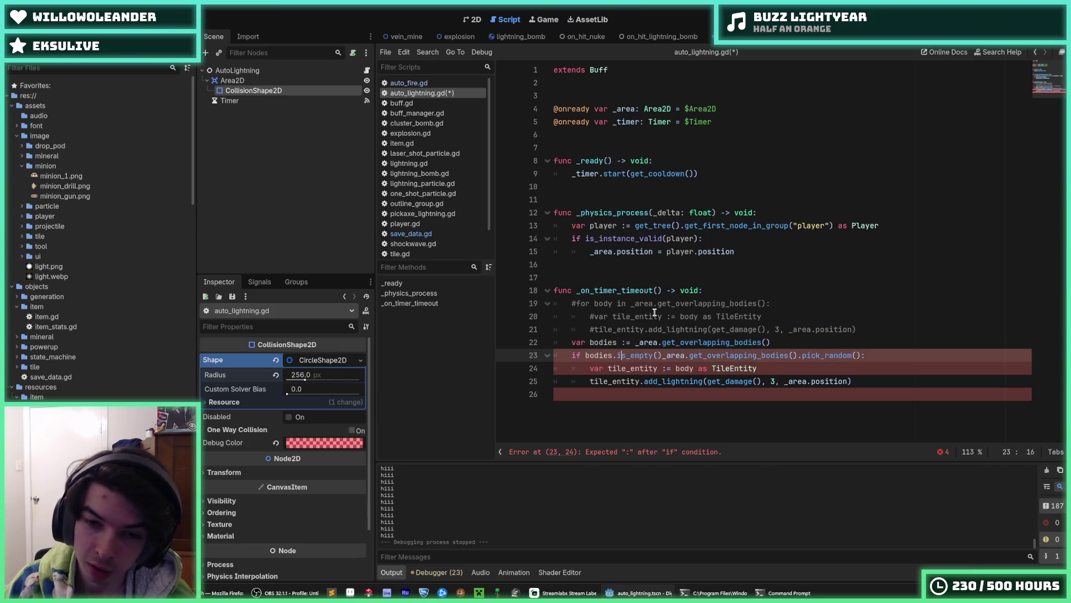
type("not")
Finish the condition as 'if not bodies.is_empty():', moving the old expression to its own line.
key("ctrl+Right")
key("ctrl+Right")
key("Right")
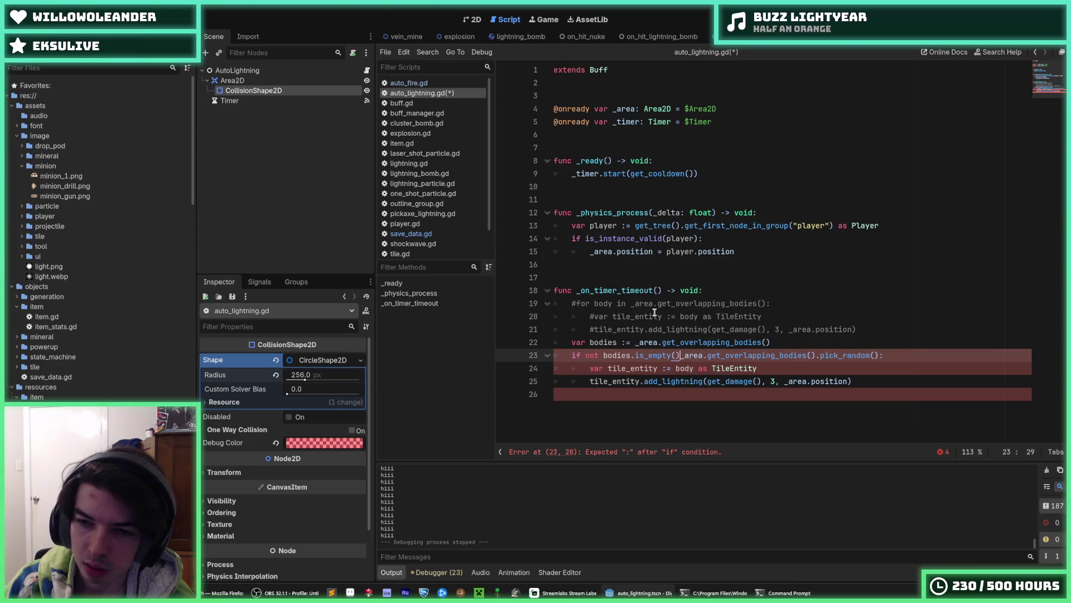
key("Return")
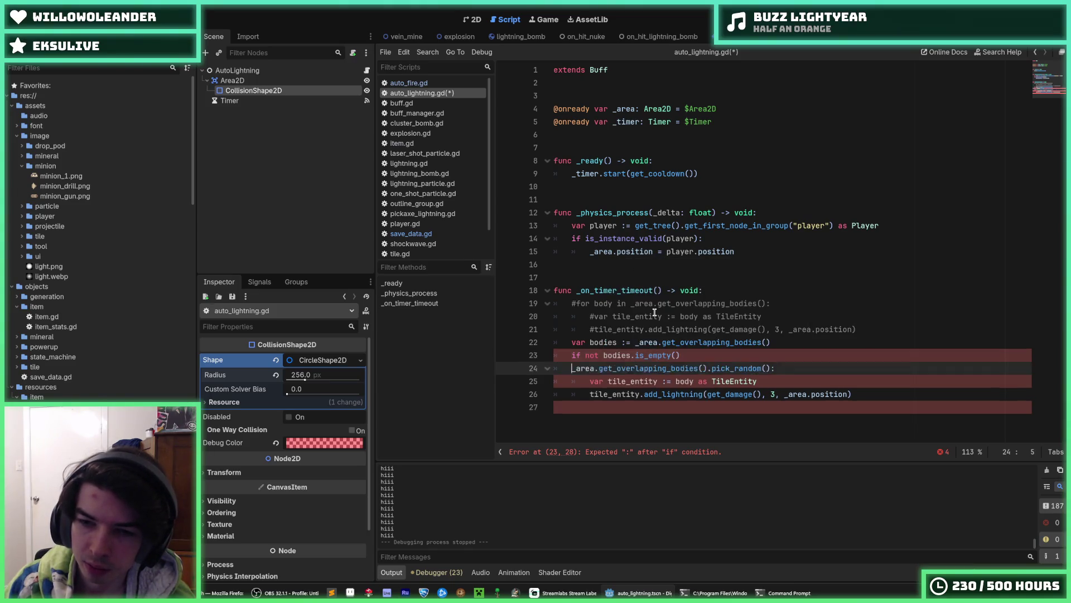
key("shift+End")
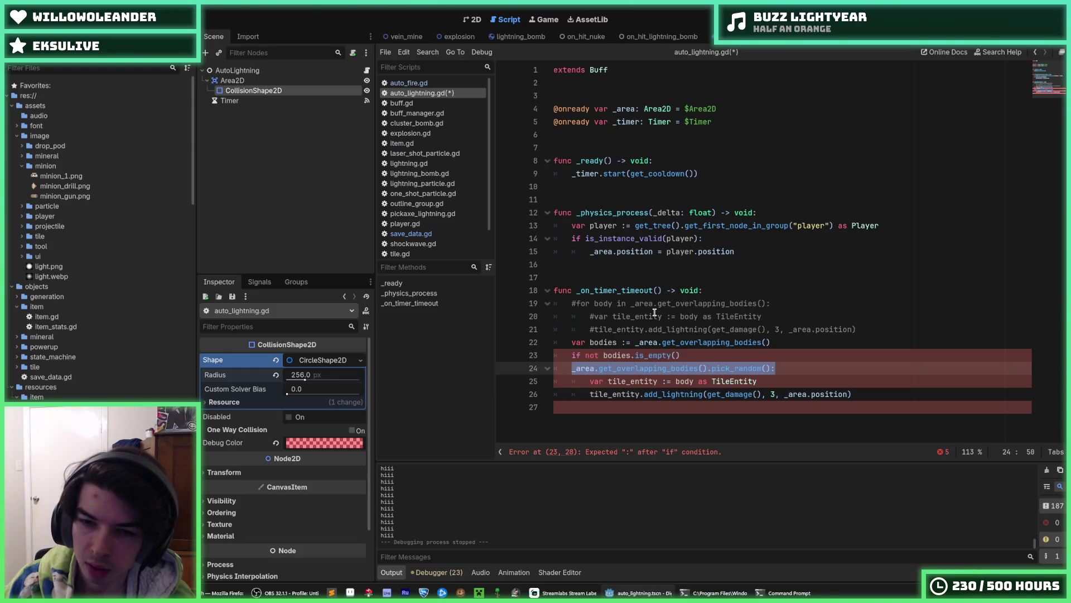
key("Home")
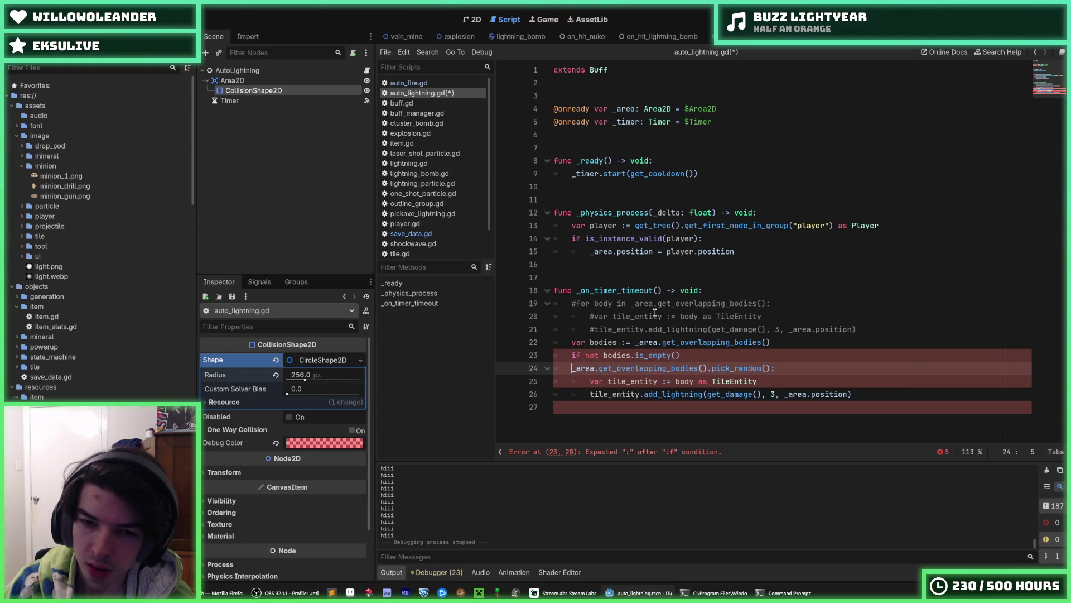
key("Up")
key("ctrl+Right")
key("ctrl+Right")
type(":")
key("Down")
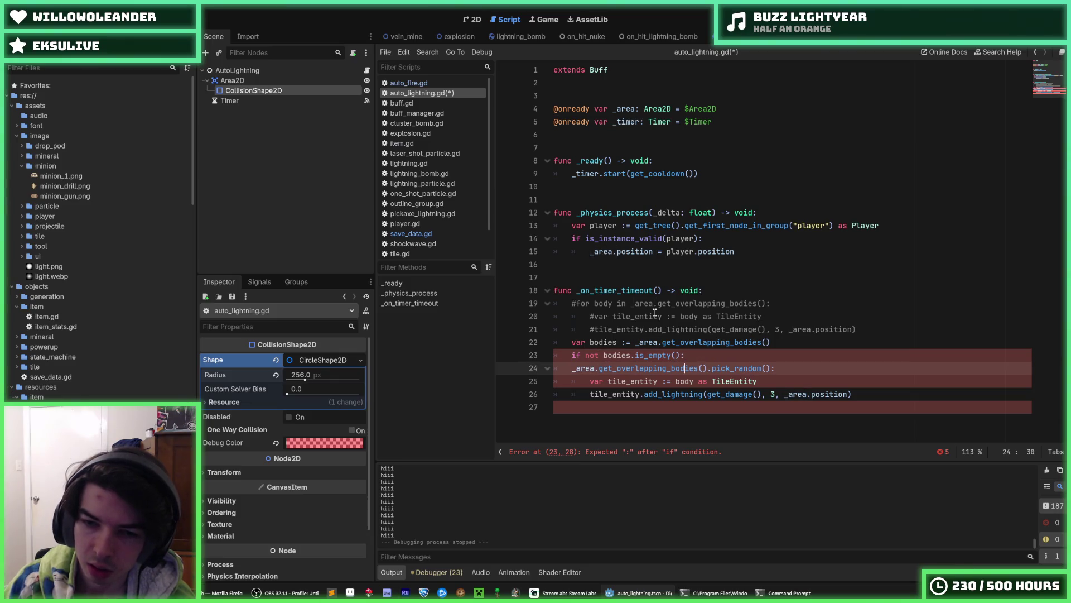
Use bodies.pick_random() in place of body in the lightning call, remove the blank line, and save.
left_click_drag(707, 370, 564, 368)
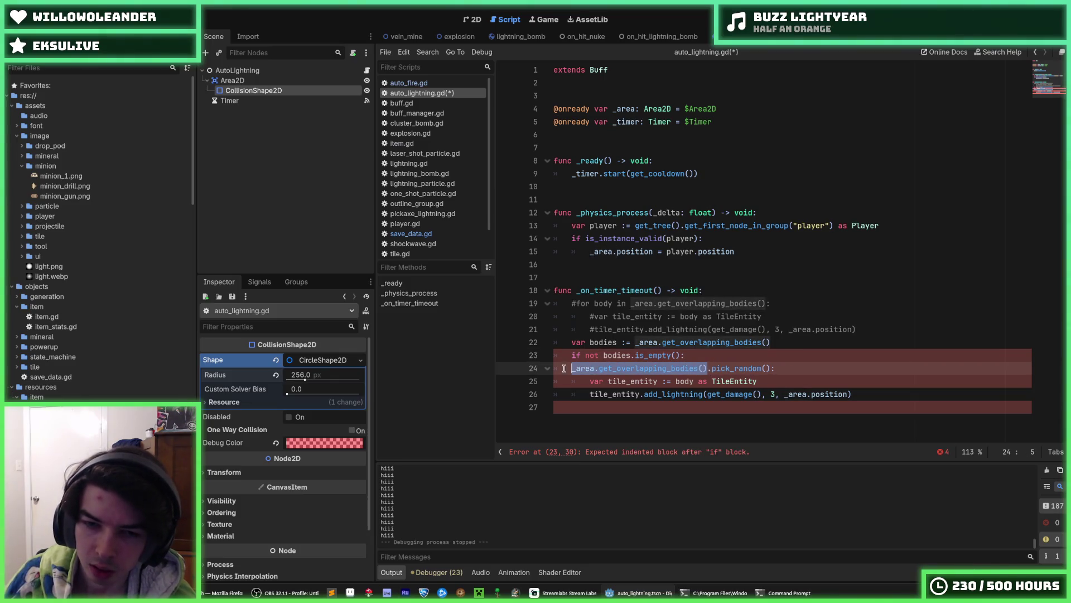
type("bodies")
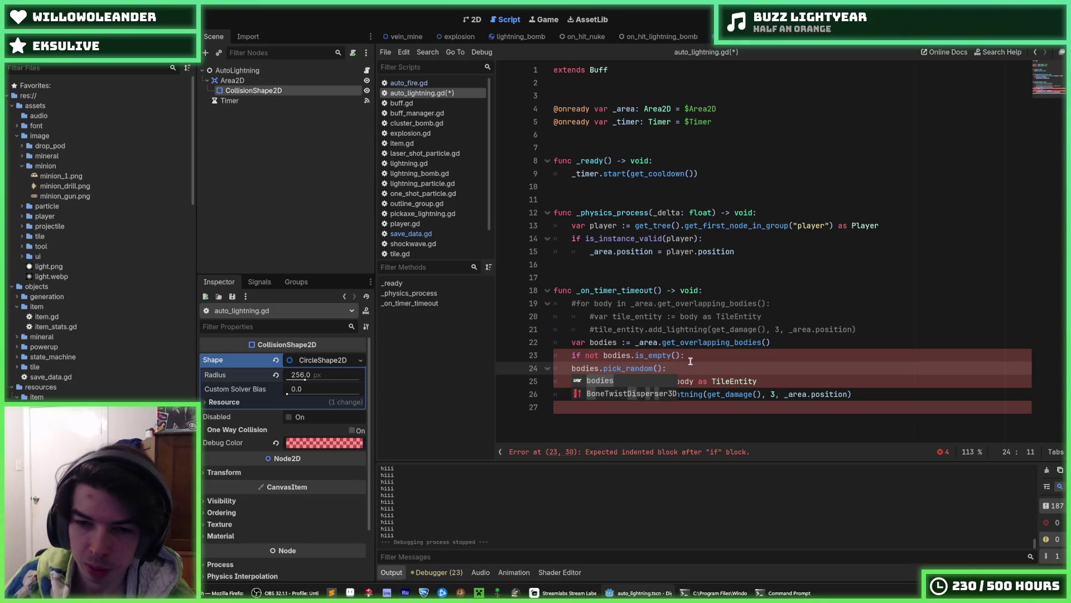
left_click(661, 370)
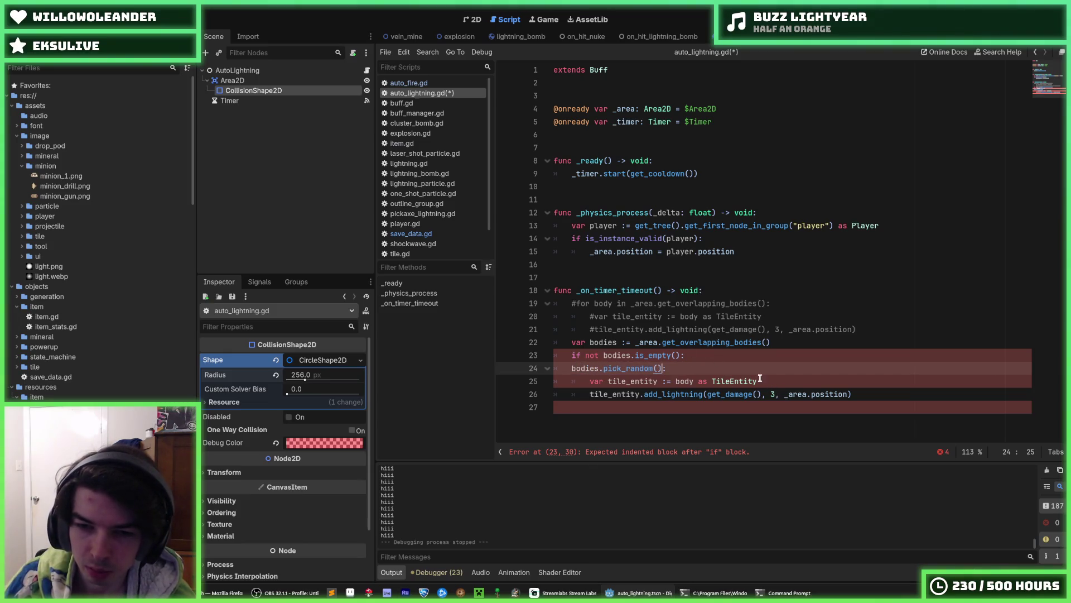
key("shift+Home")
key("ctrl+x")
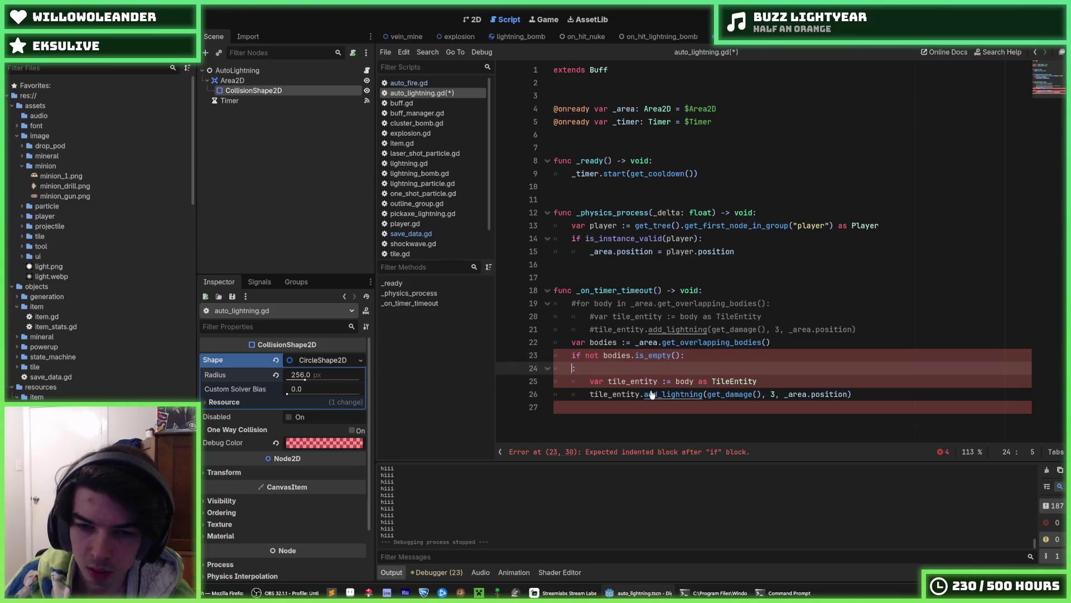
double_click(684, 381)
key("ctrl+v")
left_click(711, 366)
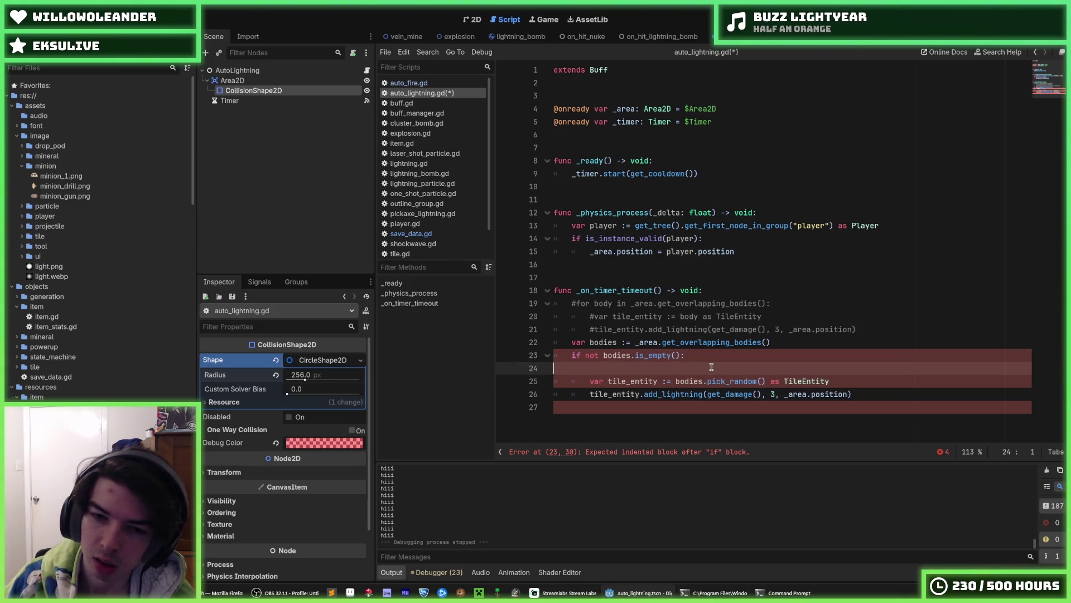
key("BackSpace")
key("ctrl+s")
left_click(786, 342)
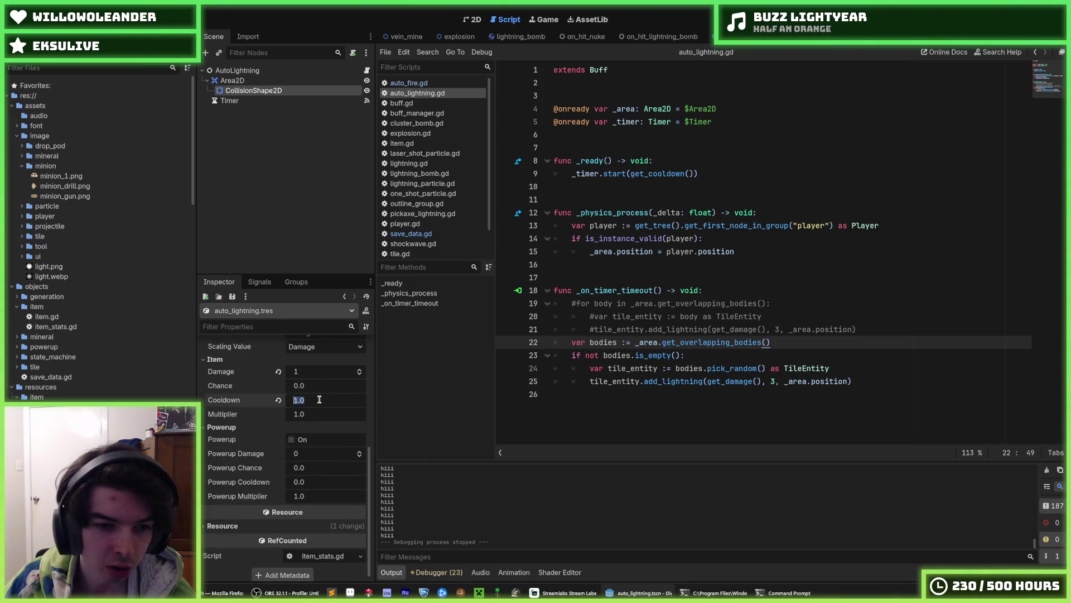
Playtest the 0.2 cooldown single random strikes, then stop and relaunch the game.
key("F5")
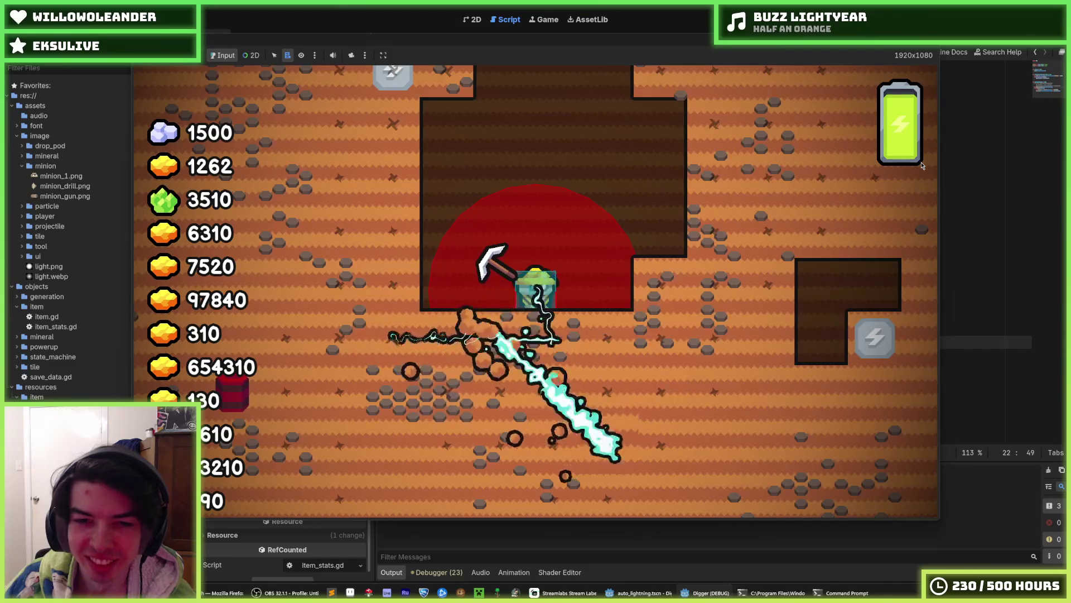
key("F8")
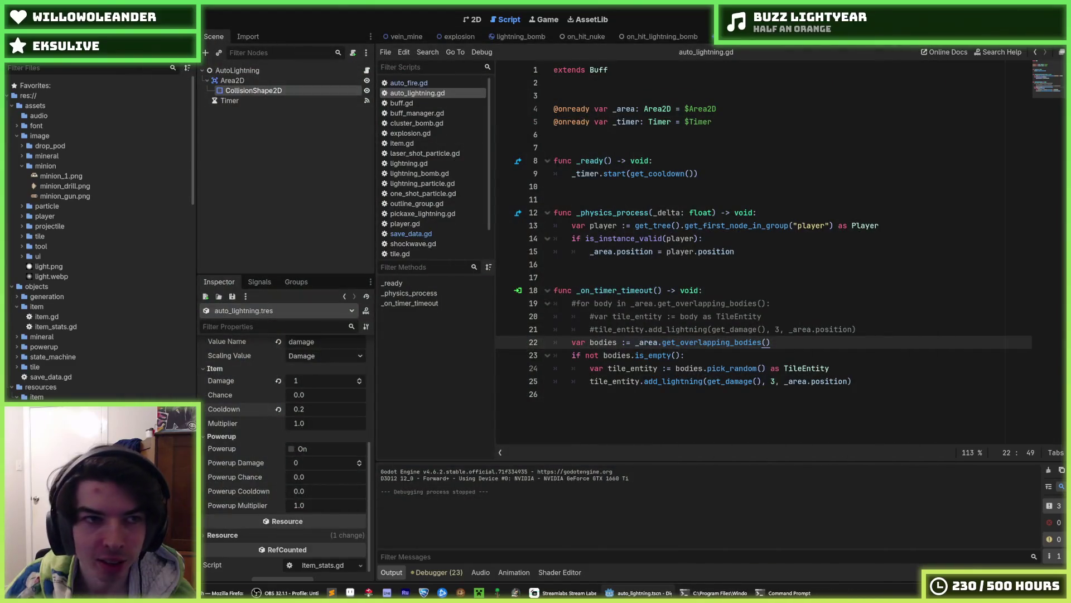
left_click(75, 17)
left_click(670, 150)
key("F5")
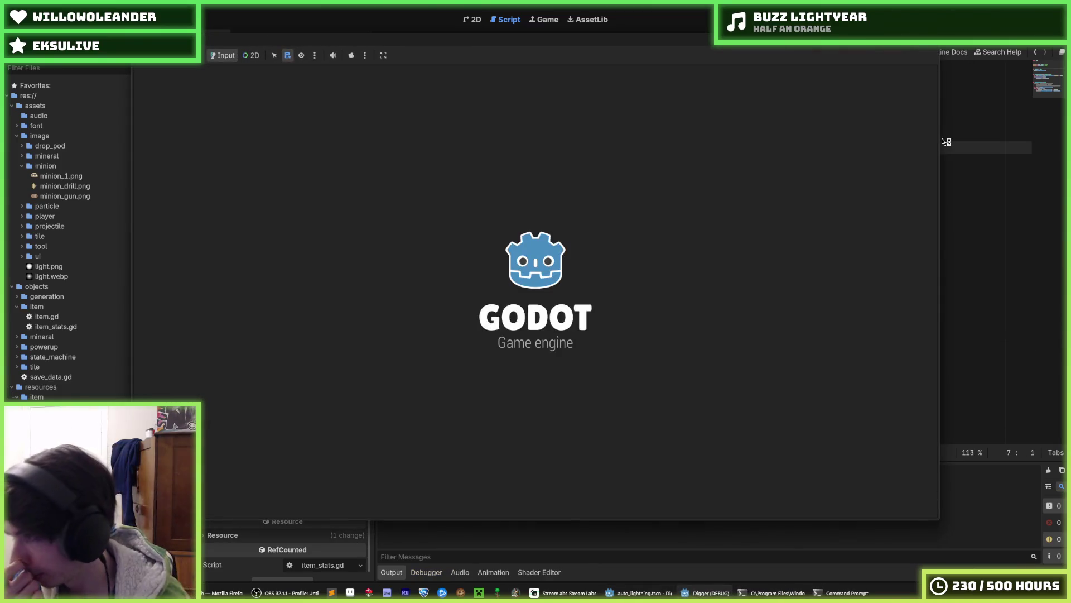
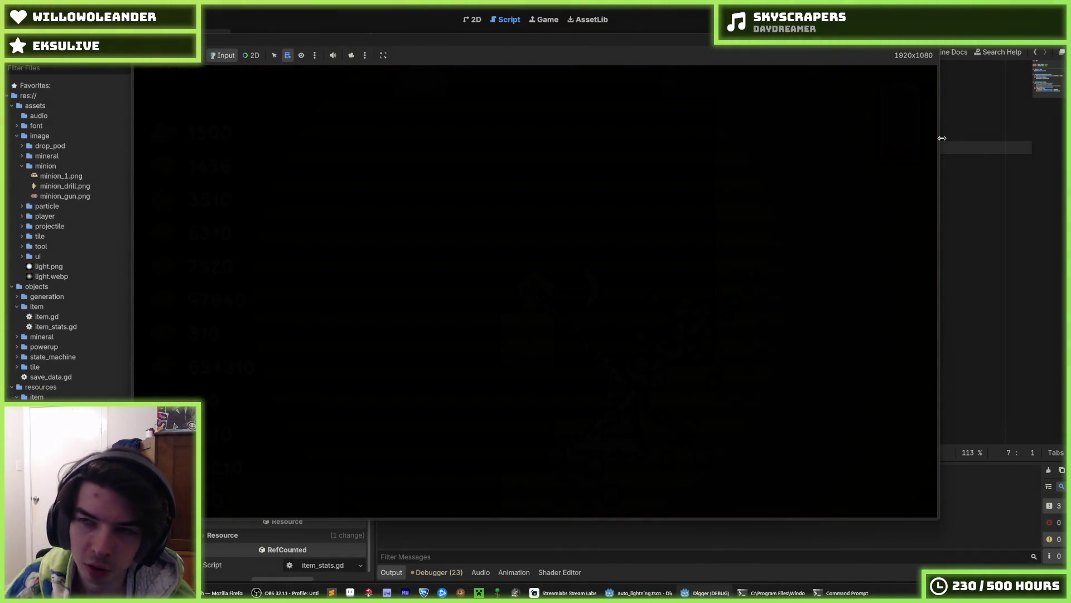
Close the running game and bring up lightning.gd in the script editor.
key("alt+F4")
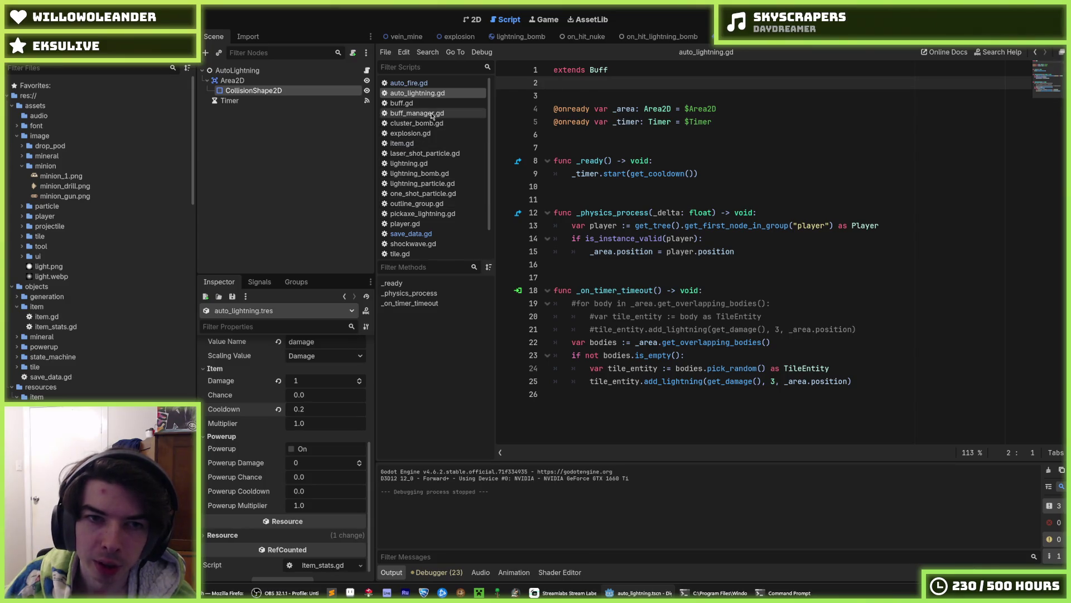
left_click(409, 163)
scroll(664, 291, "down", 1)
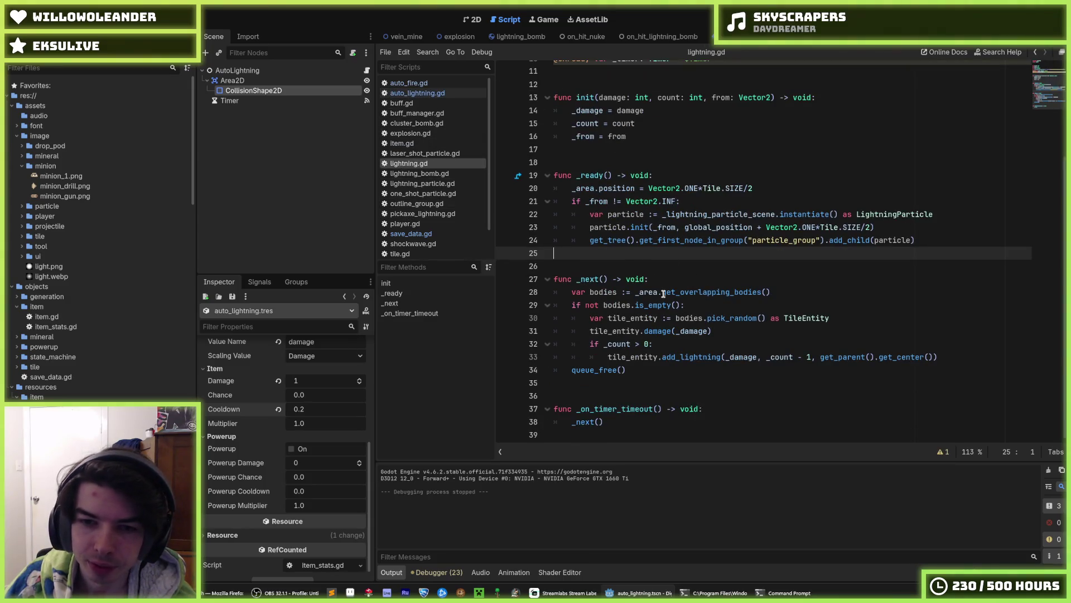
left_click(692, 305)
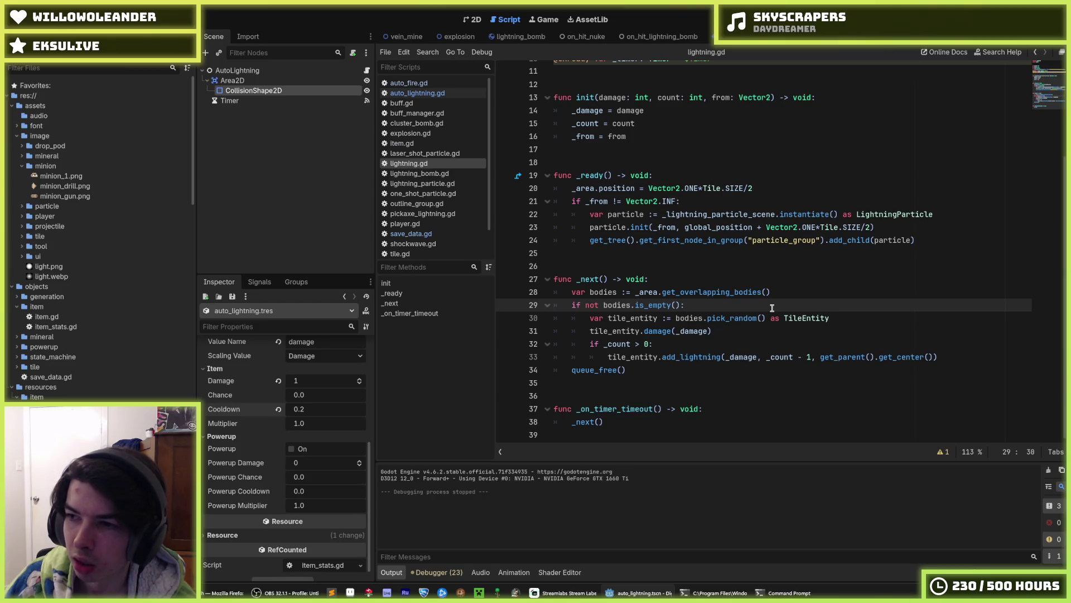
scroll(685, 296, "up", 2)
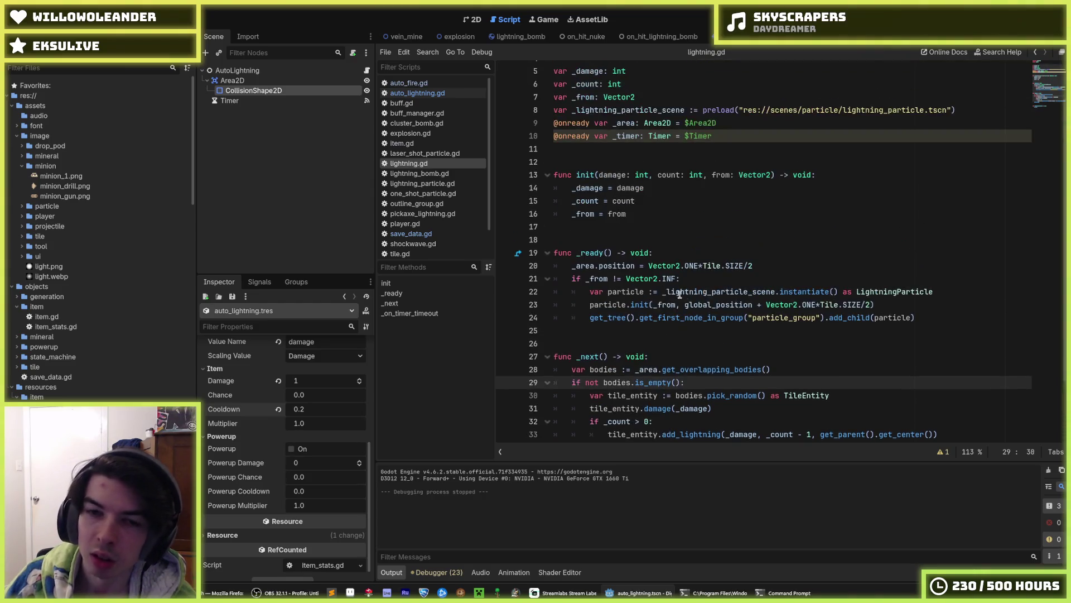
Highlight every use of _damage in lightning.gd and copy it from the line 31 damage call.
left_click_drag(645, 188, 573, 188)
double_click(574, 188)
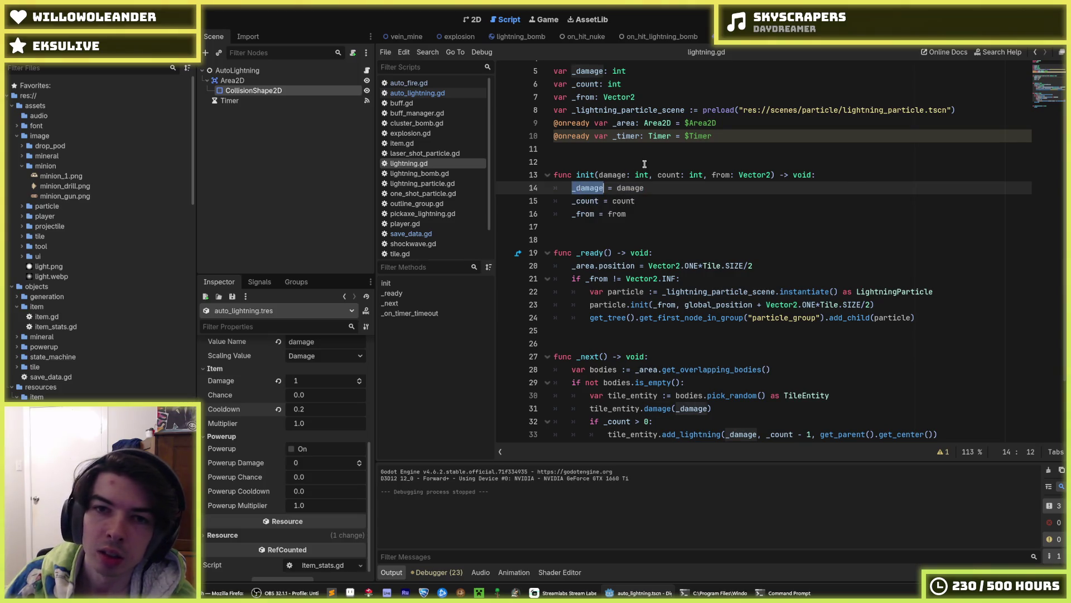
scroll(645, 164, "up", 2)
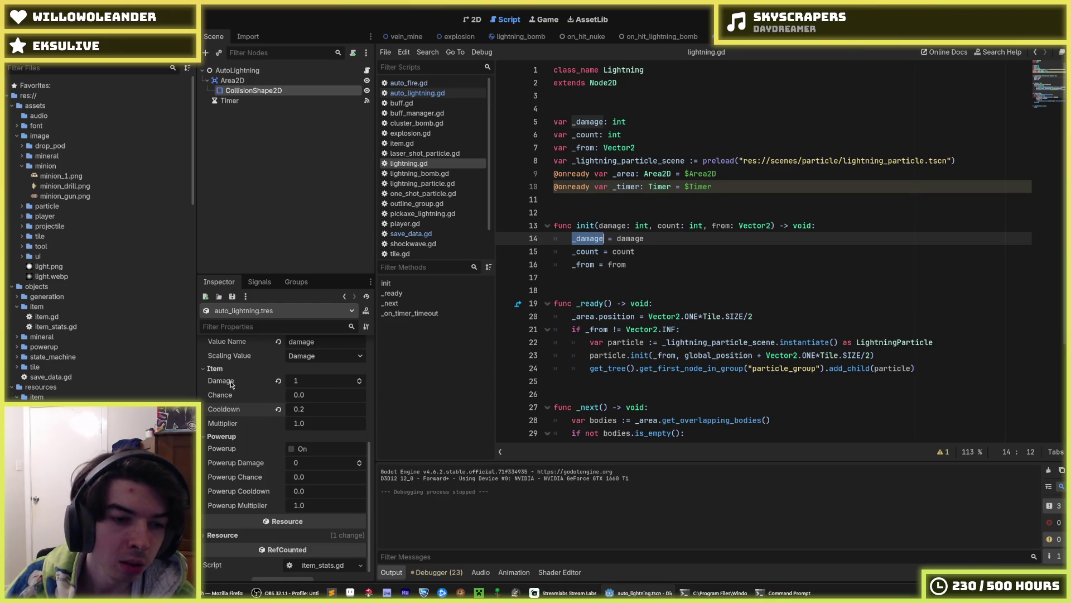
scroll(669, 321, "down", 3)
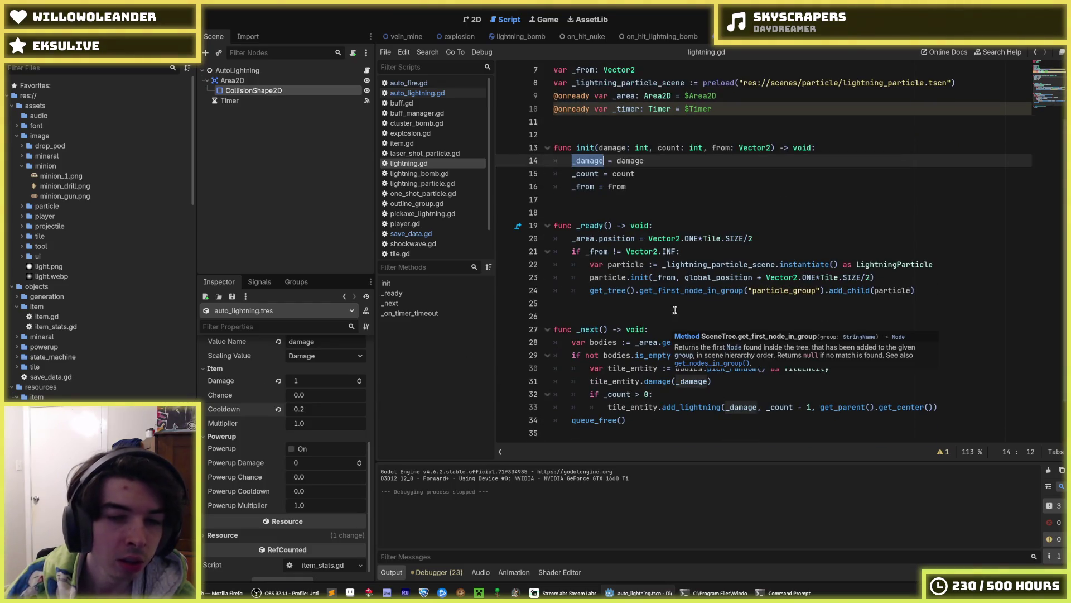
left_click(645, 162)
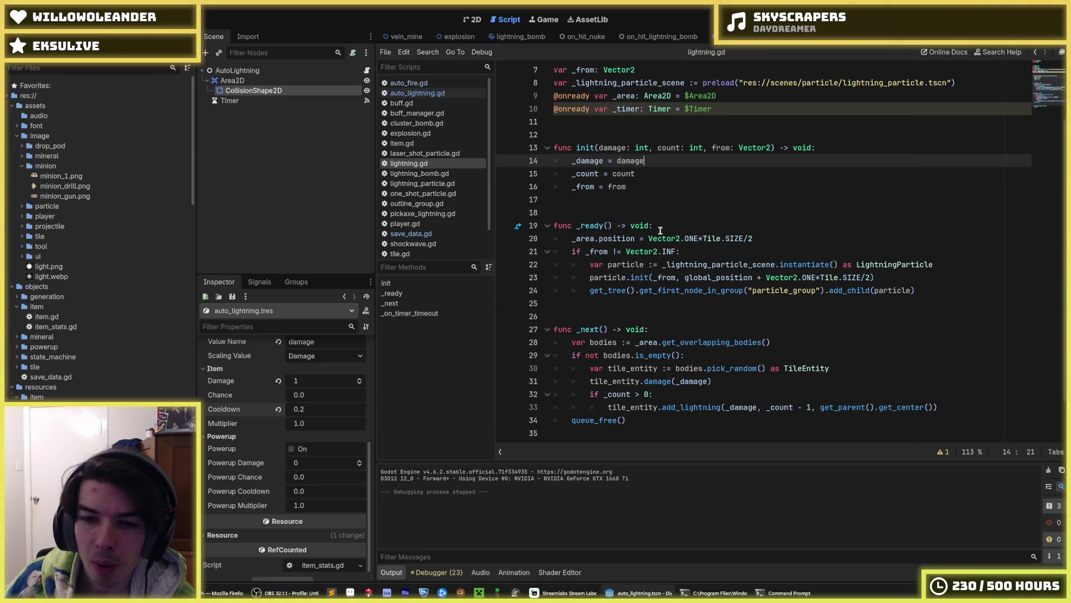
double_click(692, 381)
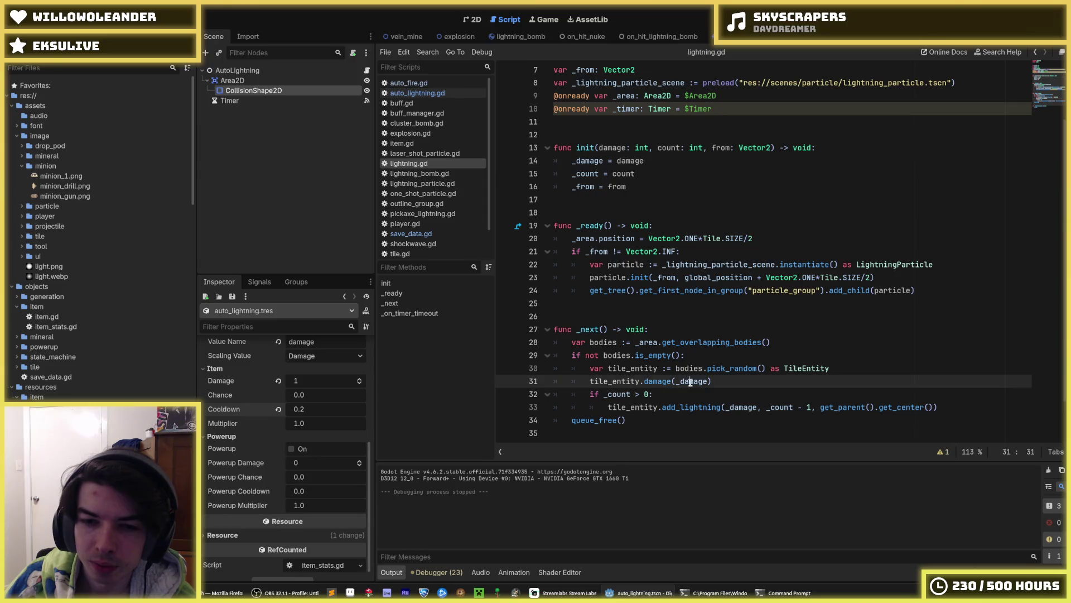
right_click(692, 382)
left_click(715, 441)
left_click(714, 381)
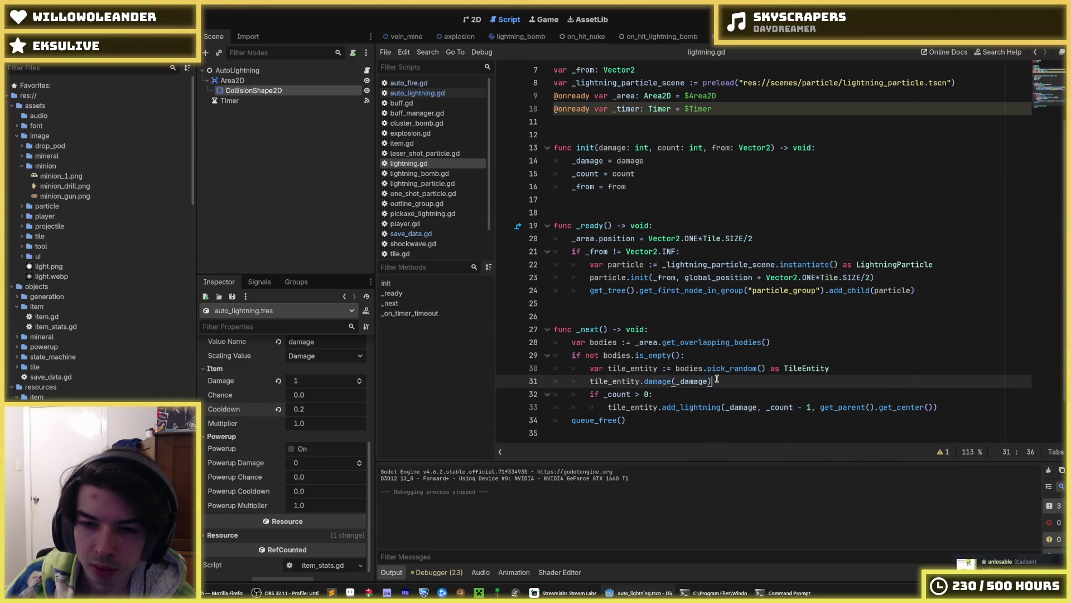
Highlight all uses of tile_entity in the _next function.
scroll(694, 345, "up", 2)
left_click(690, 305)
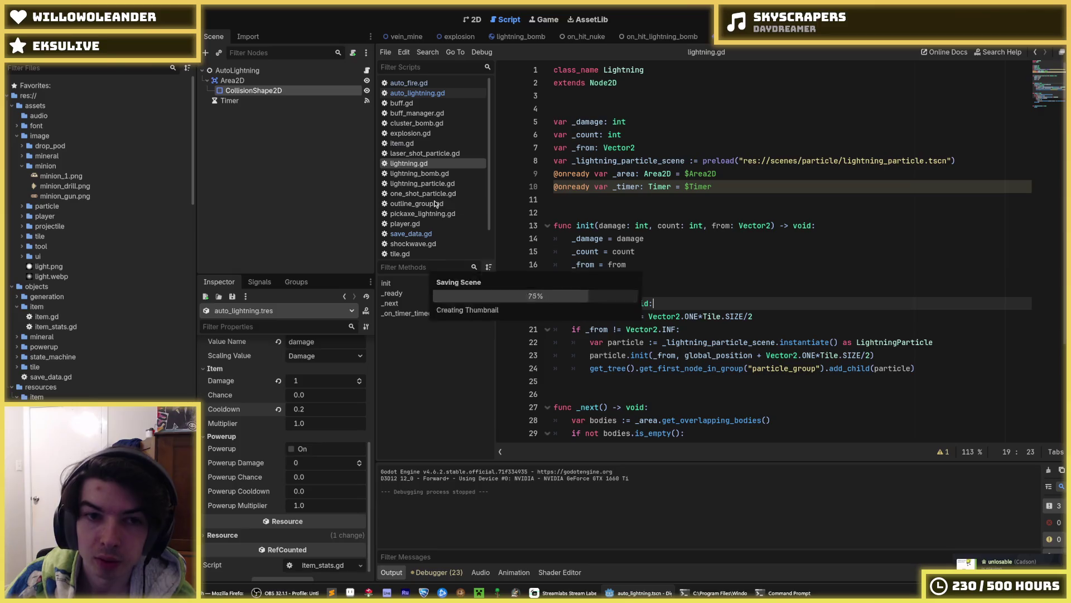
scroll(618, 302, "down", 4)
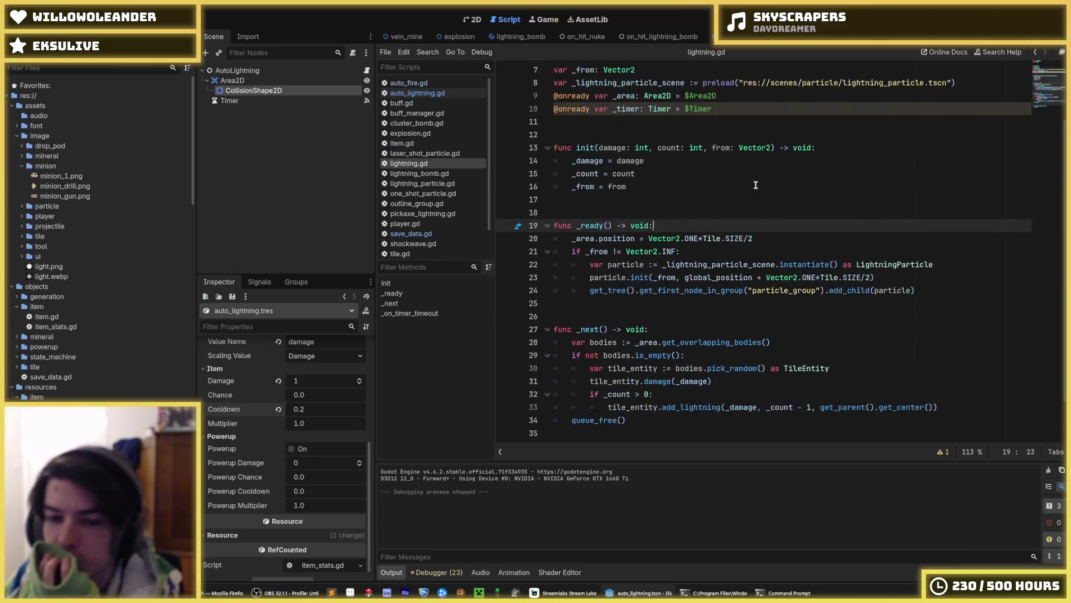
double_click(619, 329)
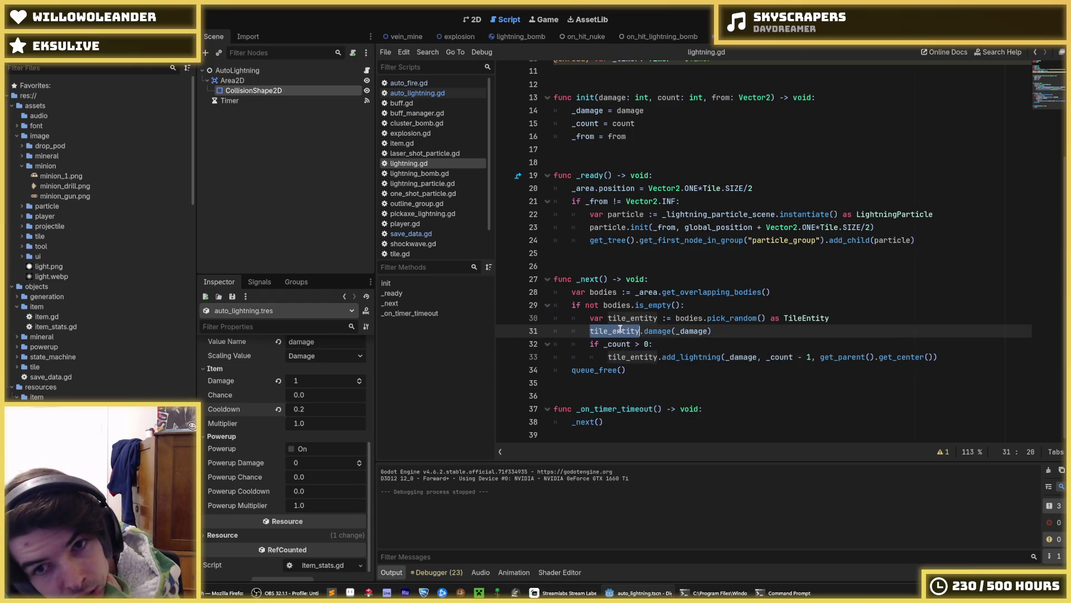
scroll(620, 330, "up", 1)
scroll(620, 330, "up", 3)
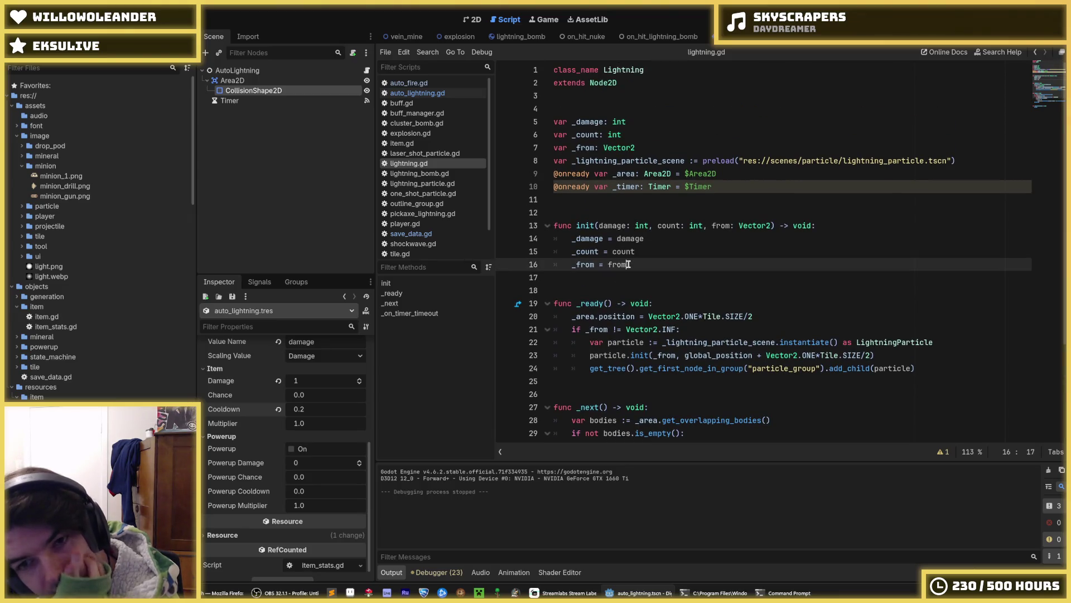
left_click(624, 276)
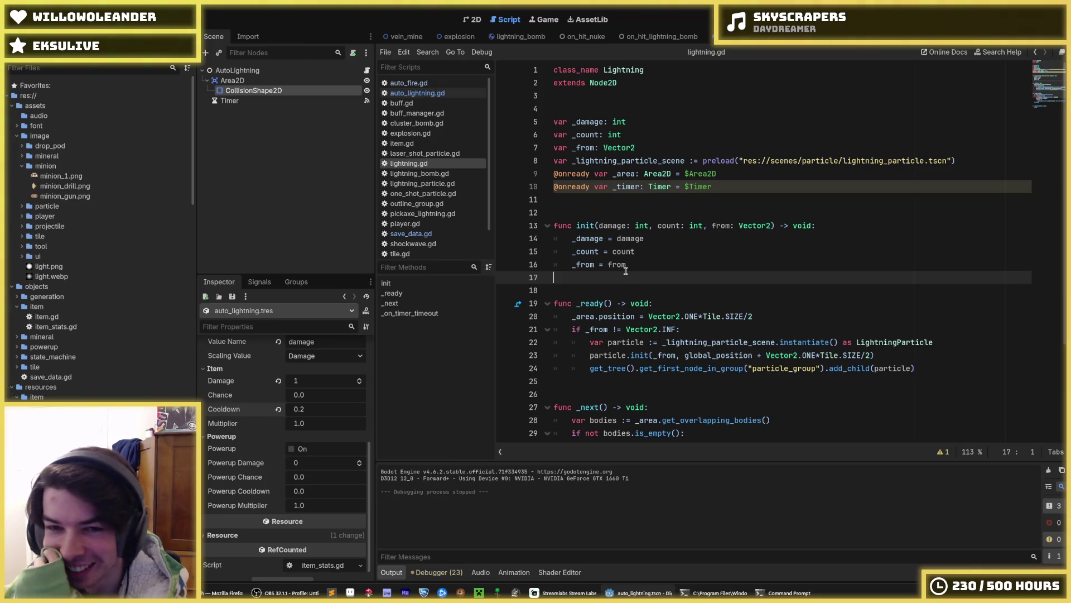
left_click(641, 262)
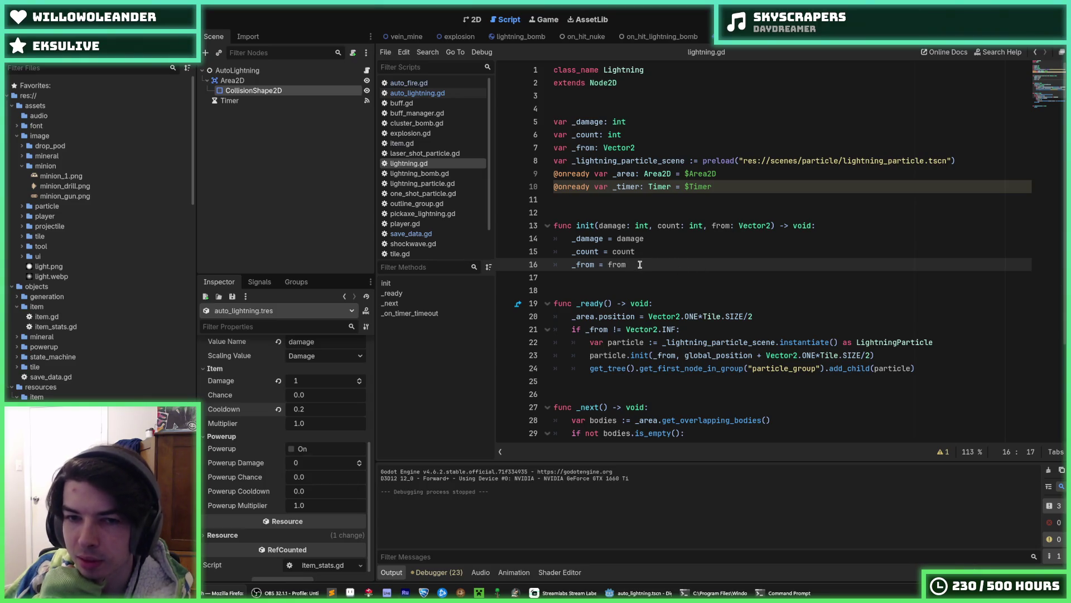
left_click(653, 247)
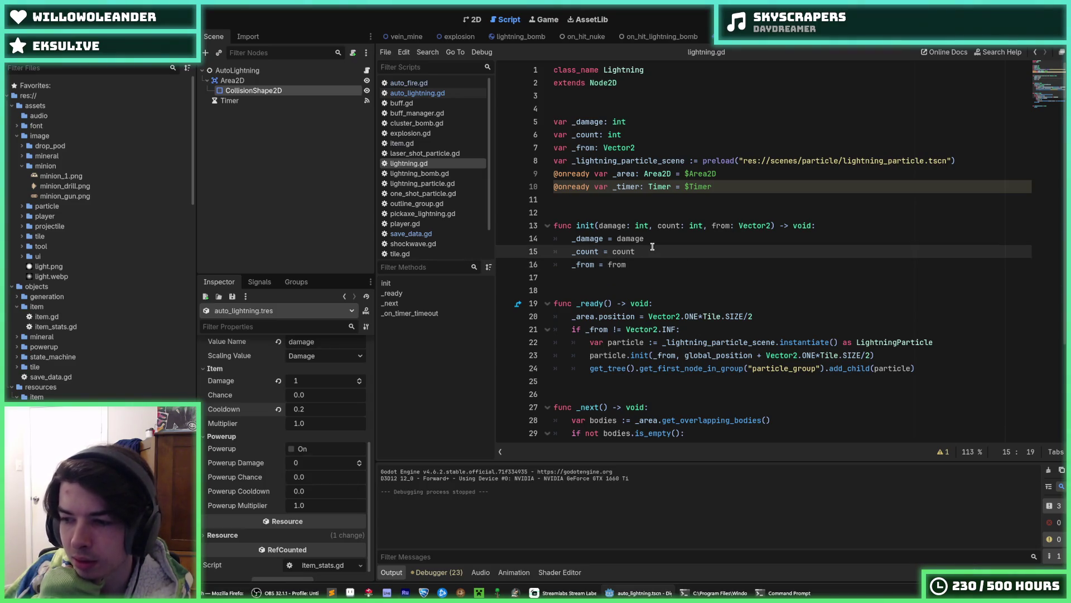
left_click(637, 262)
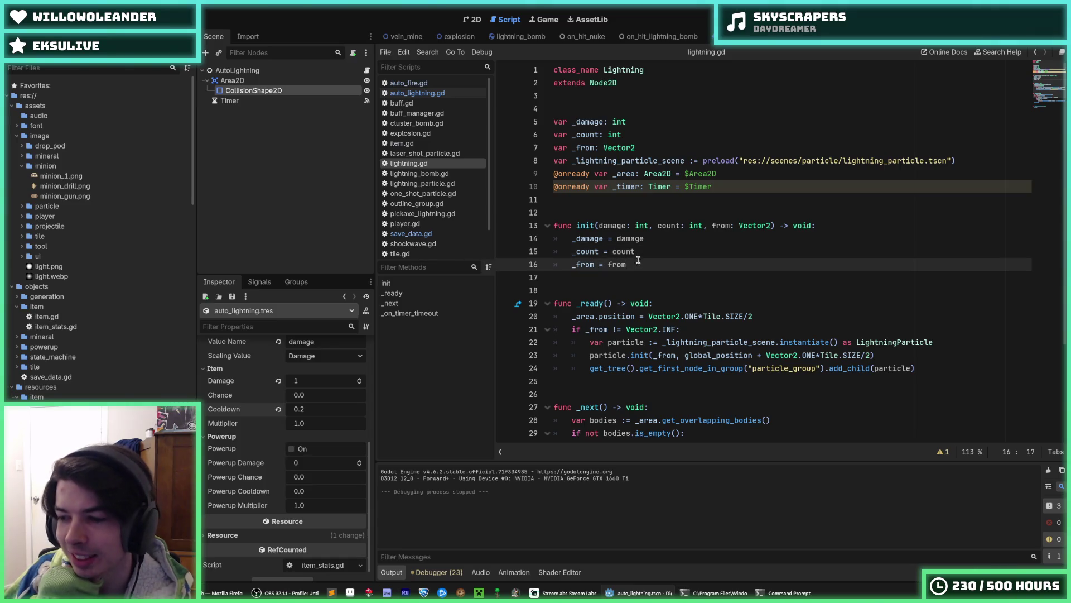
left_click(639, 251)
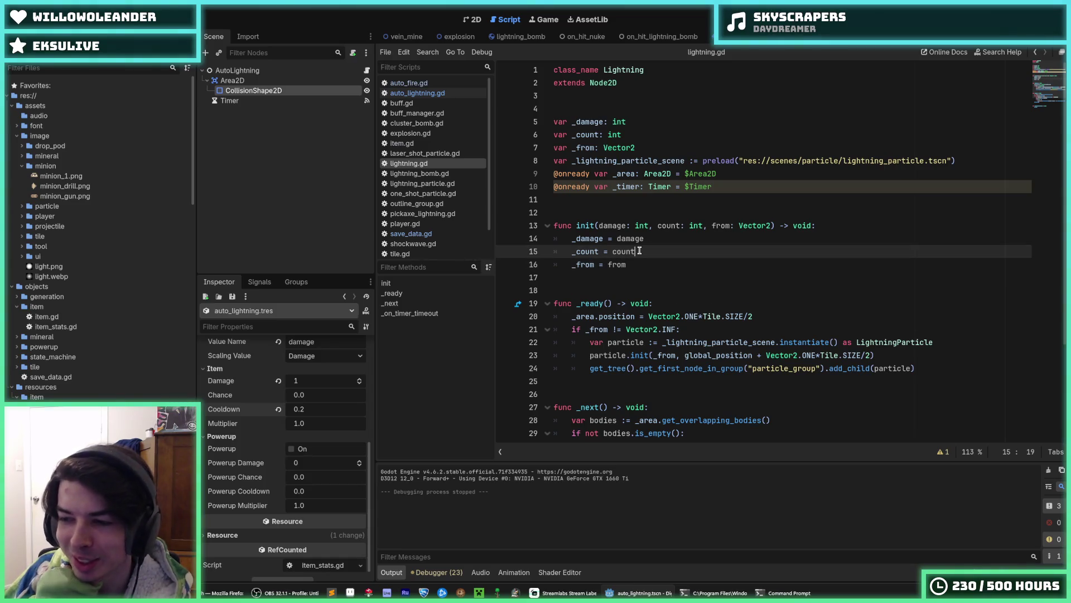
left_click(647, 239)
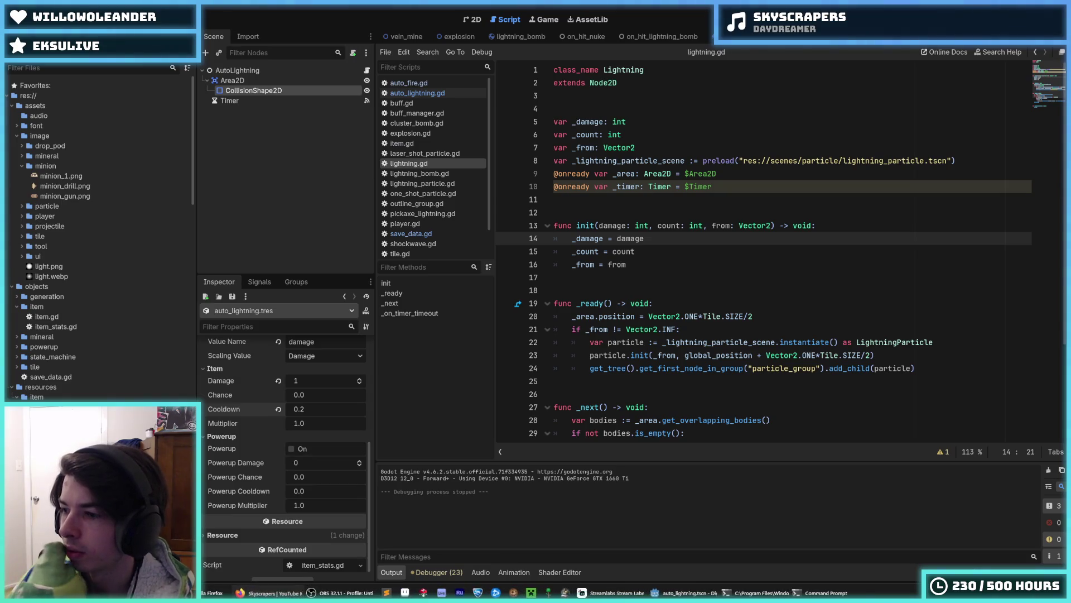
key("alt+Tab")
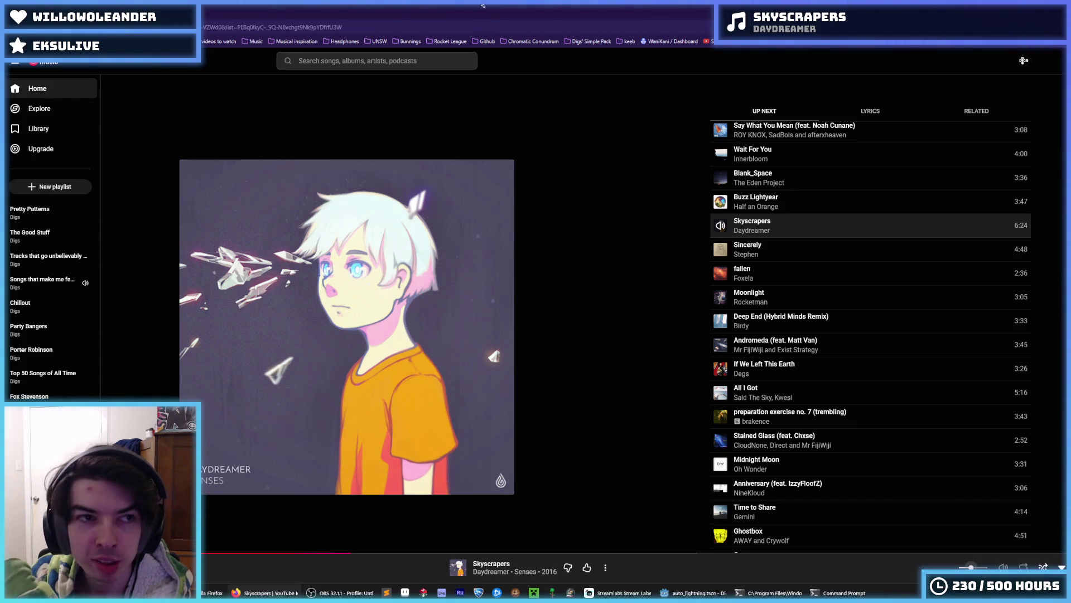
key("super+Down")
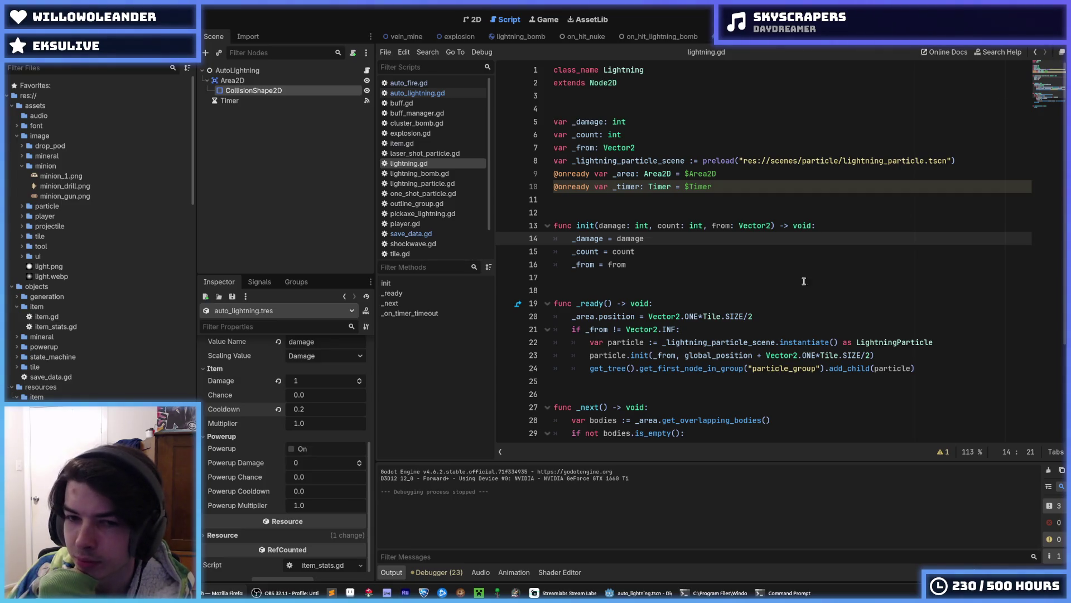
Check the _count and _damage assignments in init, then save lightning.gd.
left_click(667, 251)
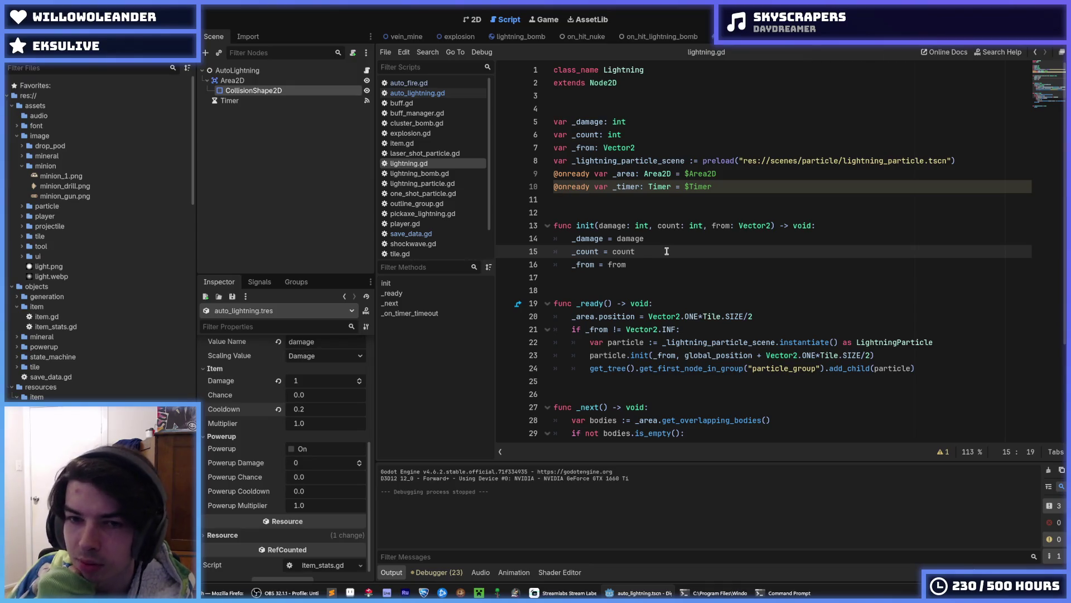
left_click(689, 238)
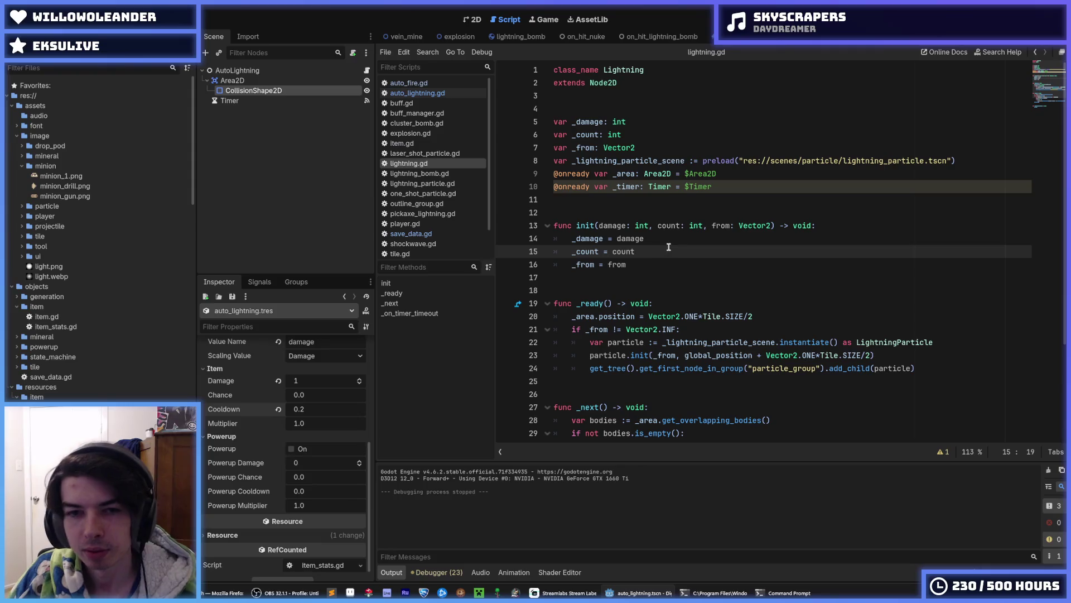
left_click(662, 240)
key("ctrl+s")
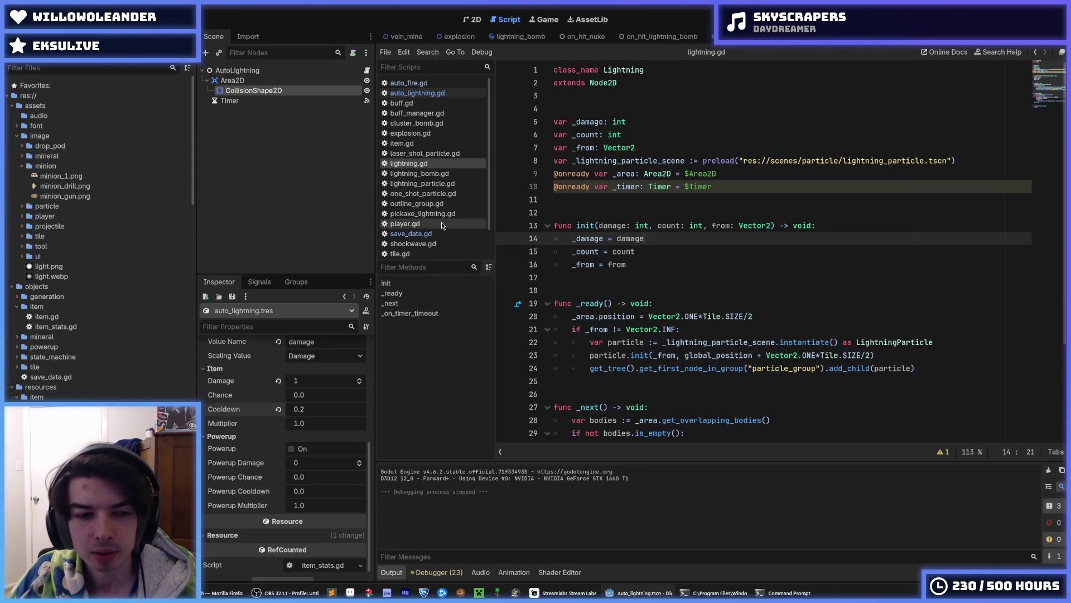
key("ctrl+s")
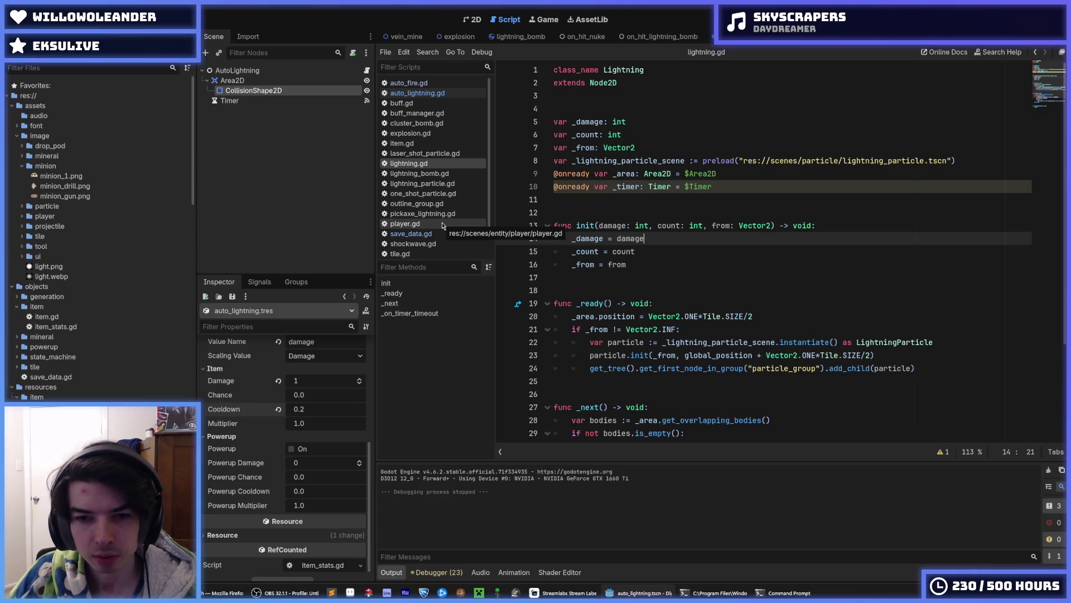
Read the area position setup, the tile damage call and the remaining-count check in _next.
scroll(444, 226, "down", 2)
scroll(703, 206, "down", 3)
left_click(692, 213)
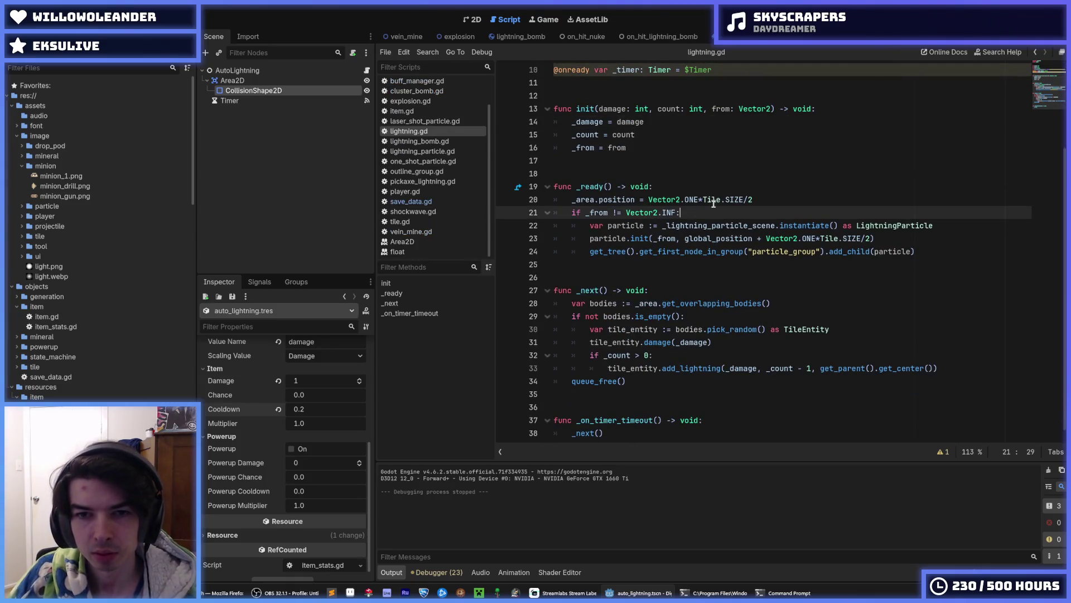
left_click(783, 199)
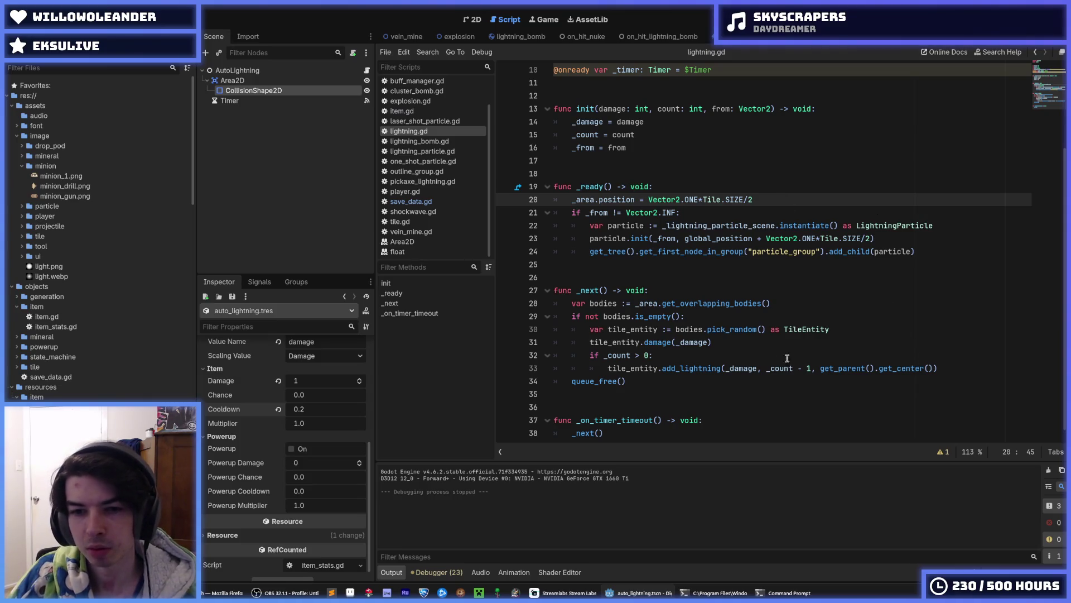
left_click(691, 343)
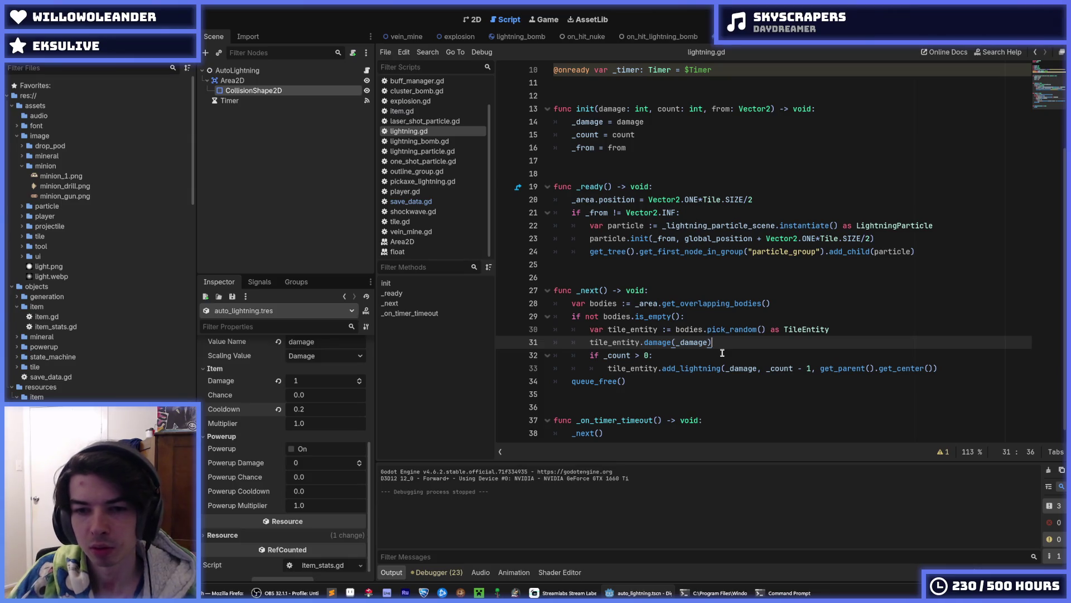
left_click(722, 353)
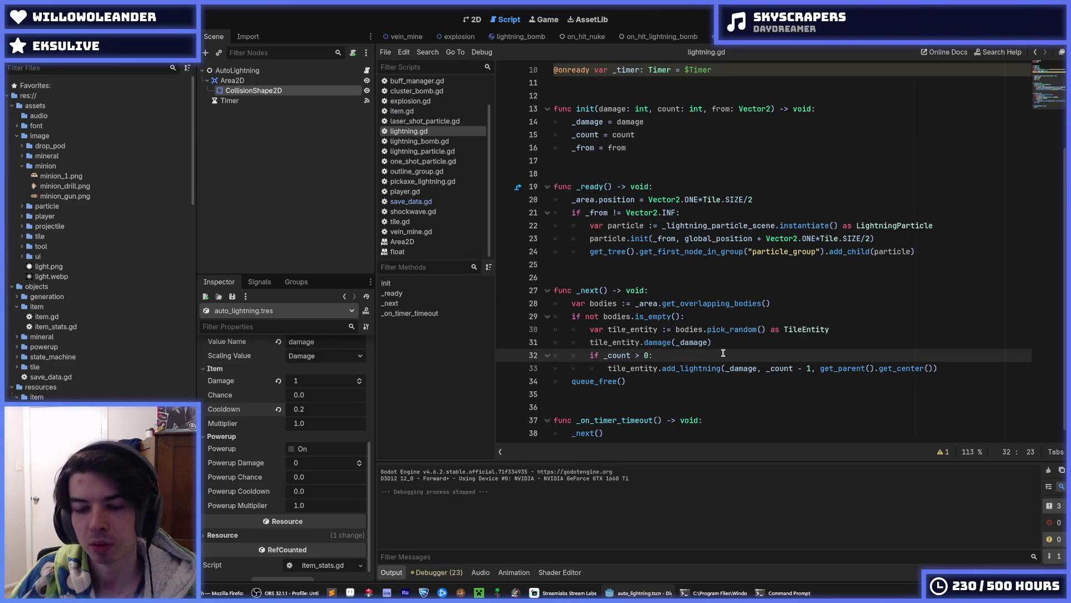
left_click(731, 347)
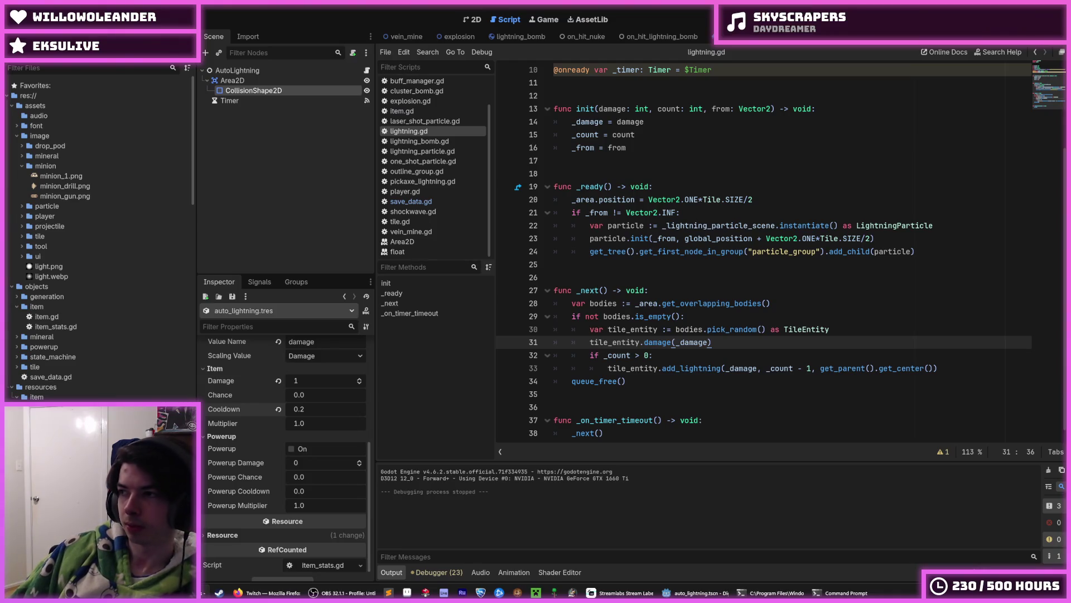
left_click(786, 314)
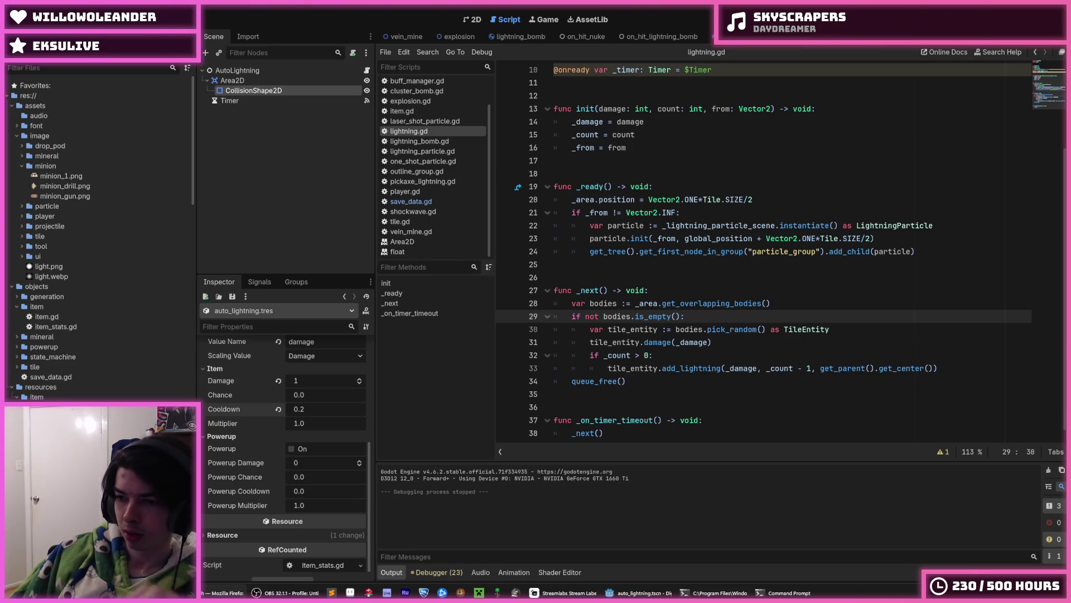
left_click(937, 251)
Review the particle spawning and instantiate lines in lightning.gd.
key("Up")
left_click(949, 222)
left_click(937, 233)
left_click(946, 222)
left_click(941, 235)
left_click(942, 225)
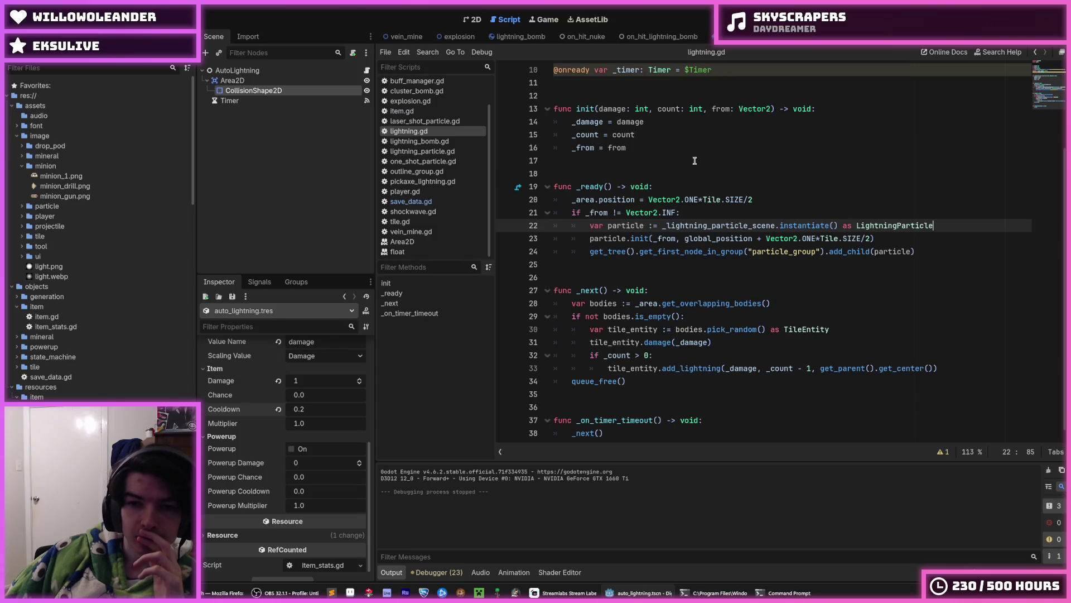
left_click(755, 262)
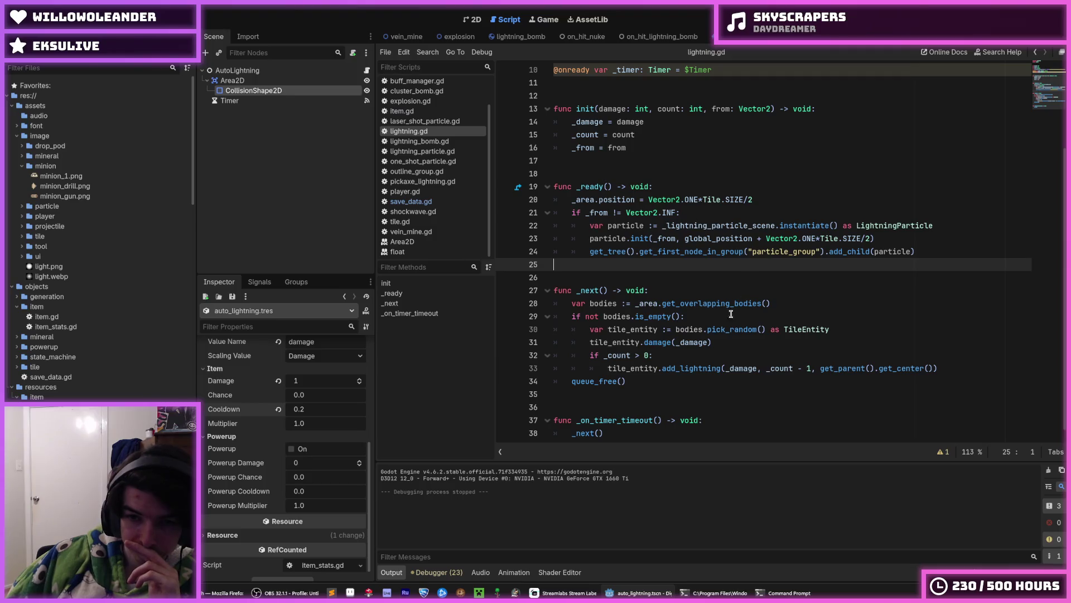
left_click(726, 341)
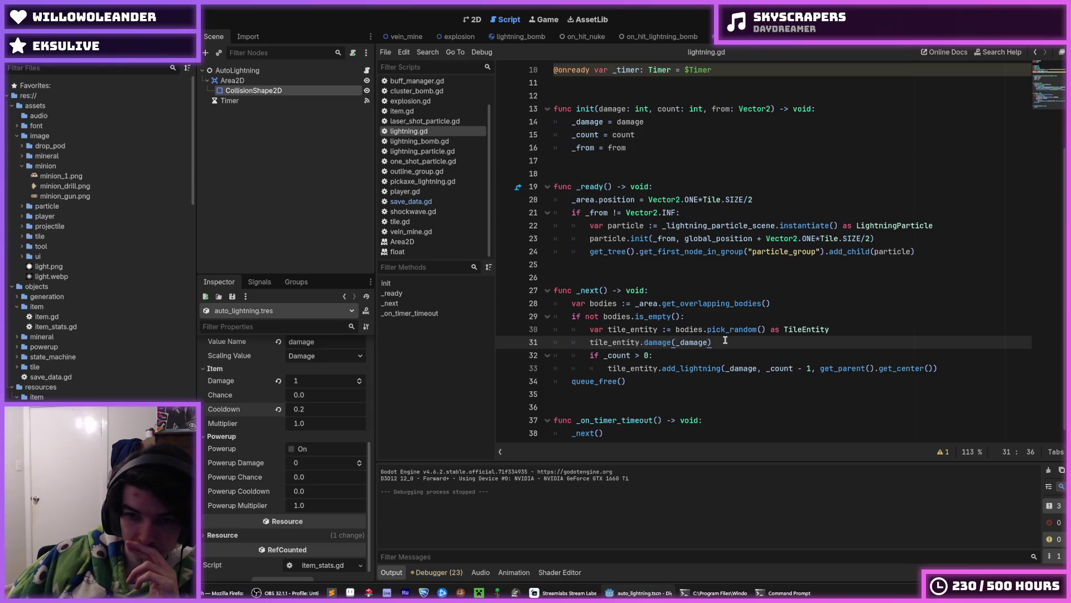
Copy the tile_entity.damage(_damage) call on line 31 and switch to save_data.gd.
mouse_move(725, 341)
left_mouse_down()
mouse_move(585, 342)
mouse_move(737, 344)
left_mouse_up()
left_click(586, 343)
left_click(736, 345)
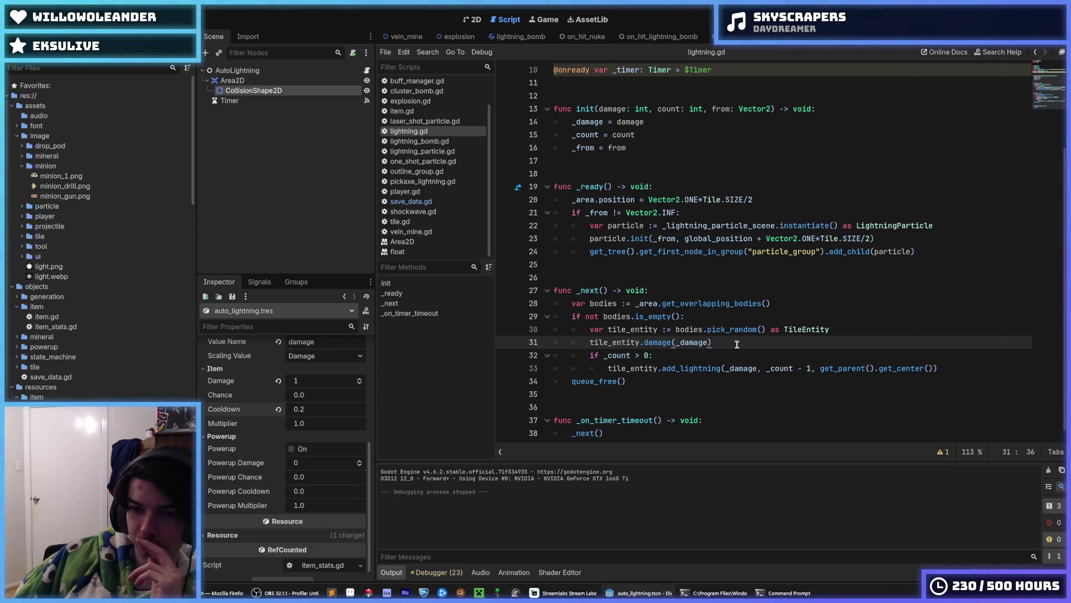
left_click_drag(736, 343, 590, 343)
right_click(590, 344)
left_click(626, 403)
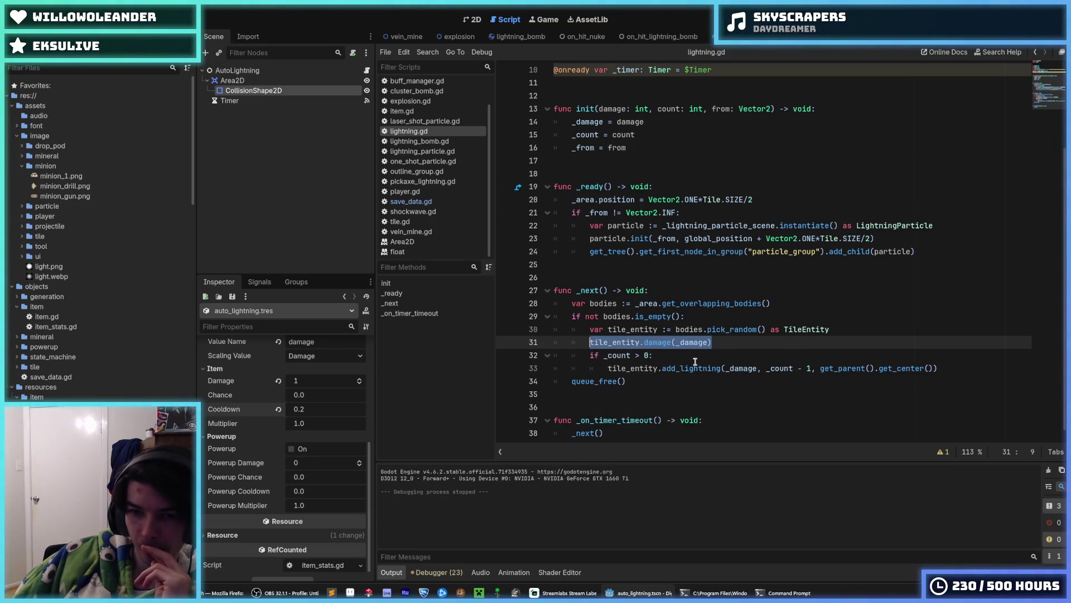
left_click(730, 343)
key("Down")
key("Up")
key("Down")
key("Up")
key("Down")
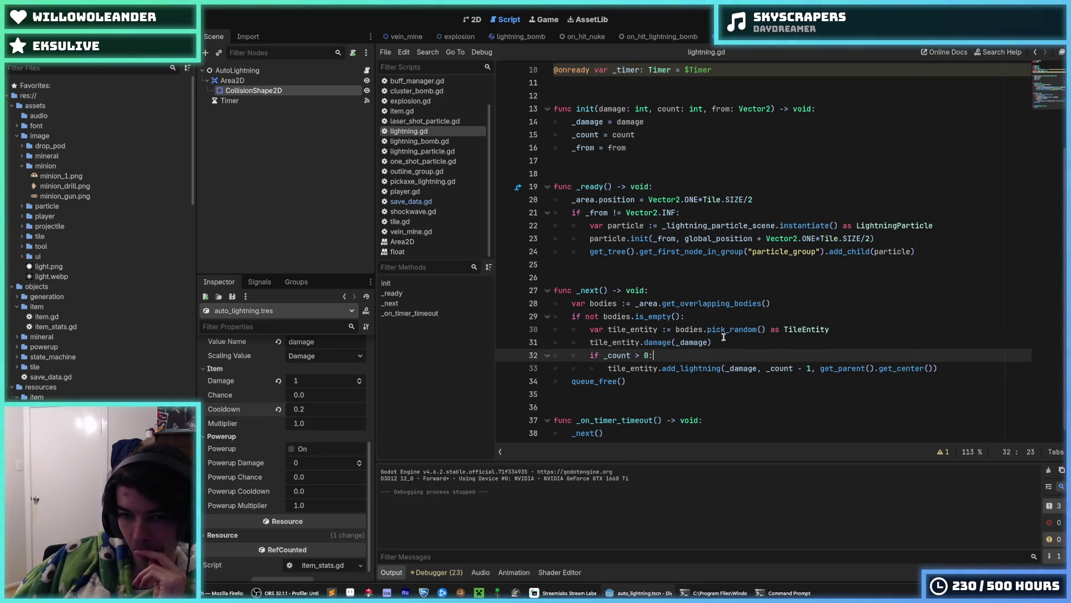
key("Up")
key("Down")
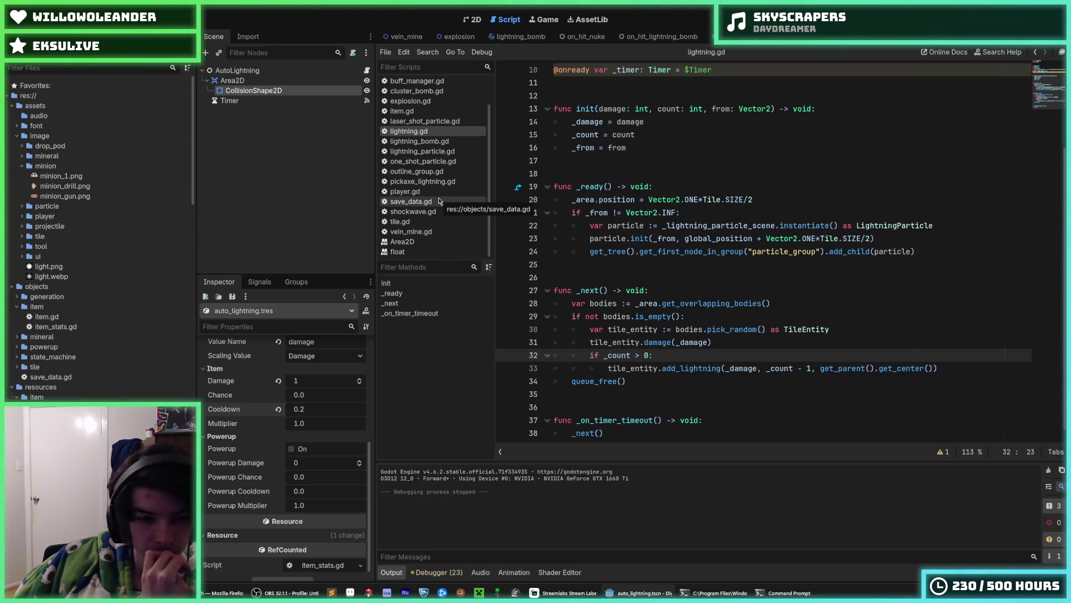
left_click(439, 201)
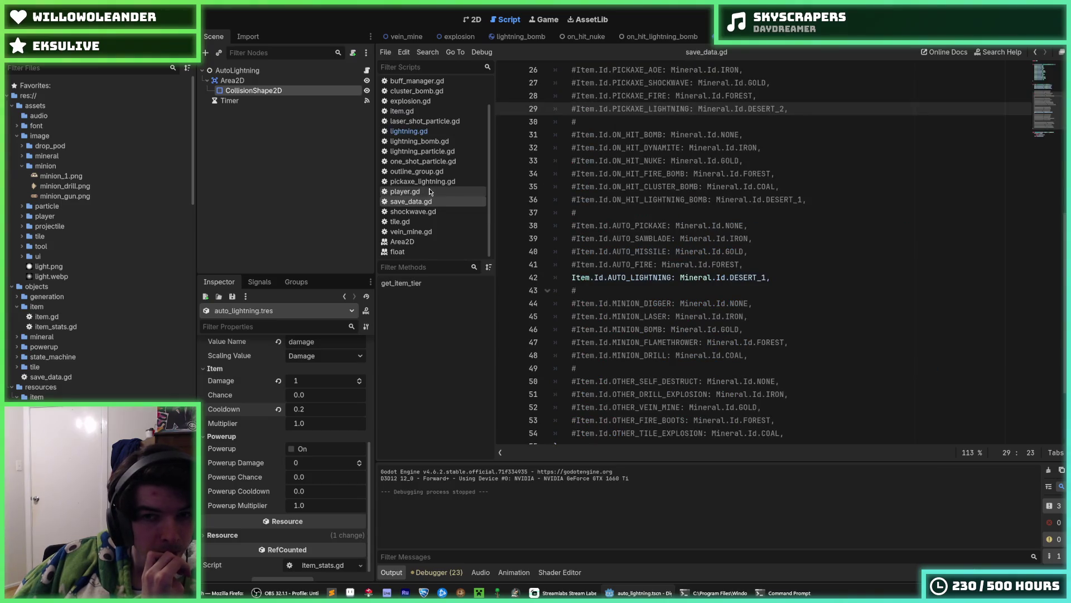
Browse player.gd's Die state, auto_lightning.gd's timer handler and pickaxe_lightning.gd.
left_click(430, 189)
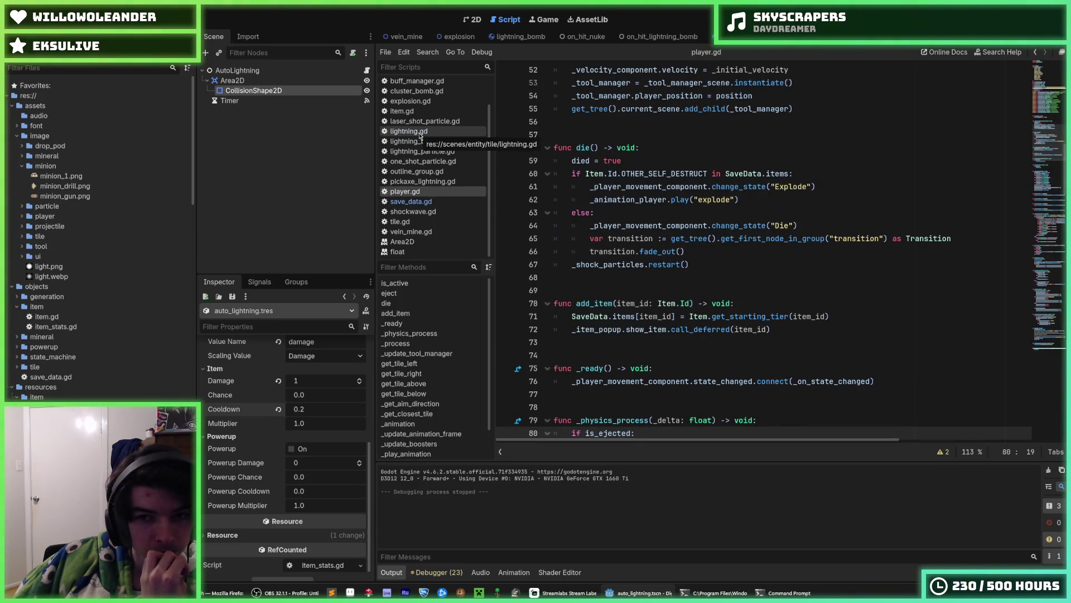
left_click(596, 225)
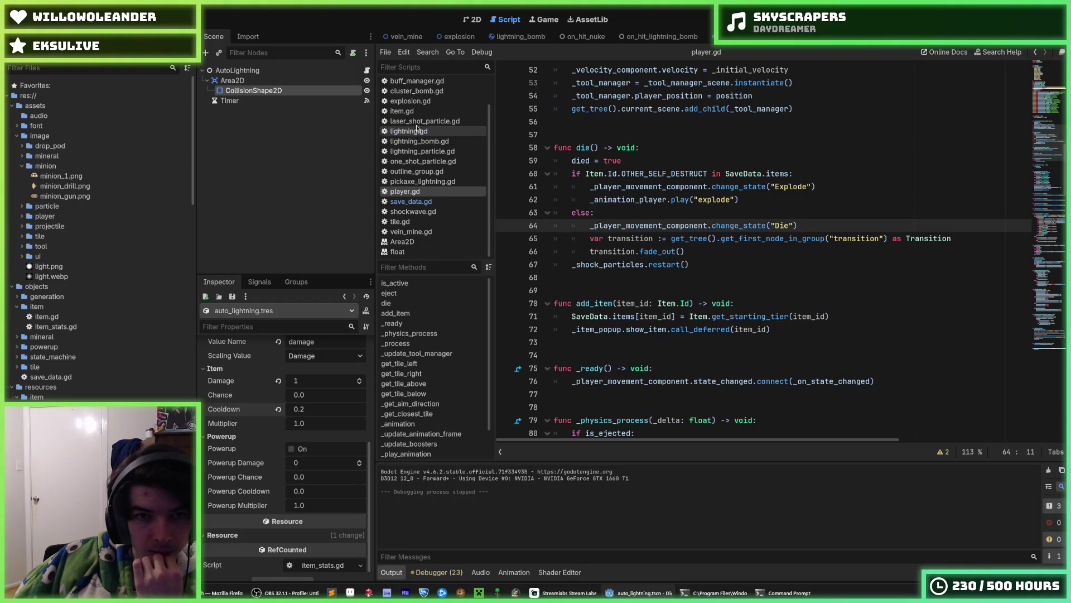
scroll(426, 159, "up", 2)
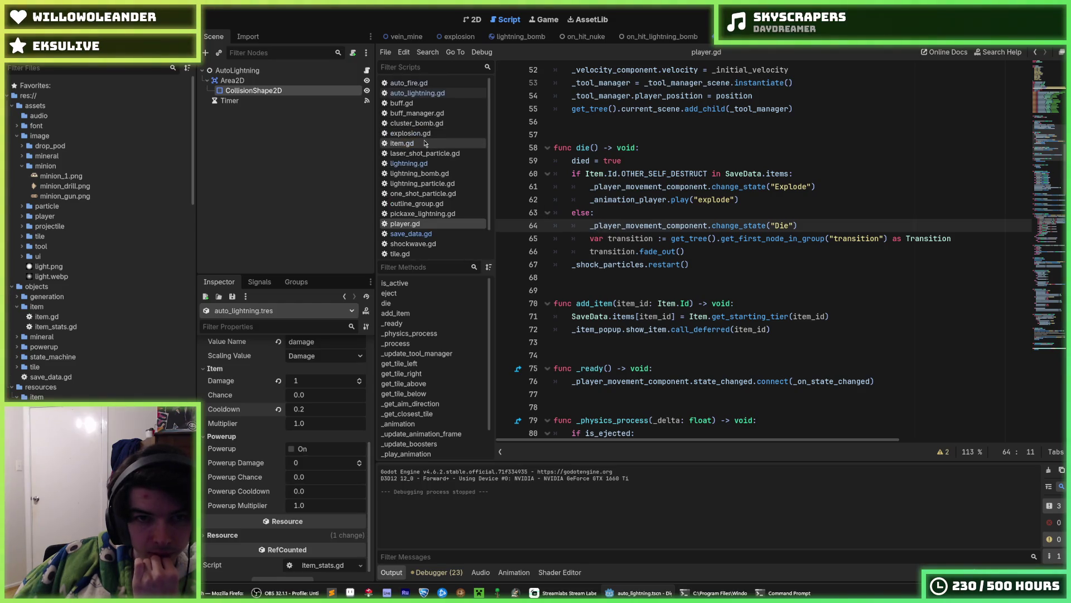
left_click(416, 93)
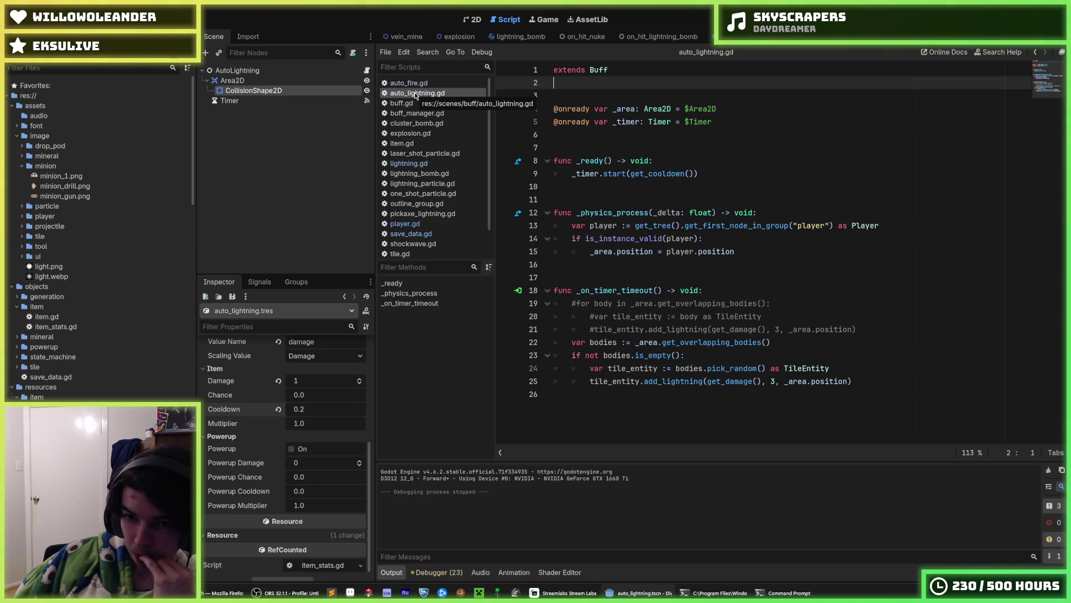
left_click(779, 317)
left_click(418, 224)
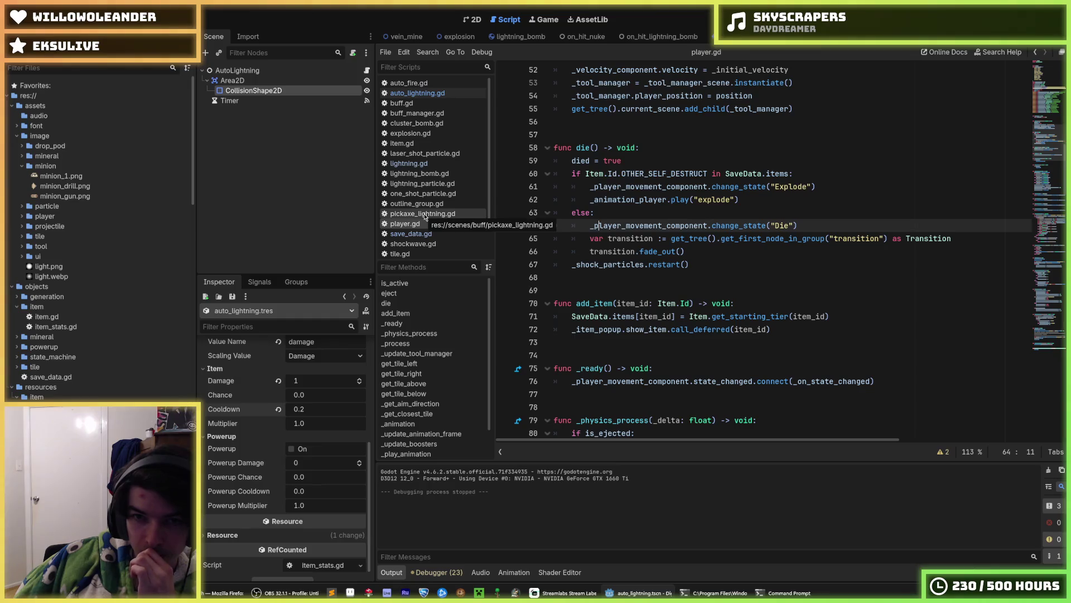
left_click(425, 215)
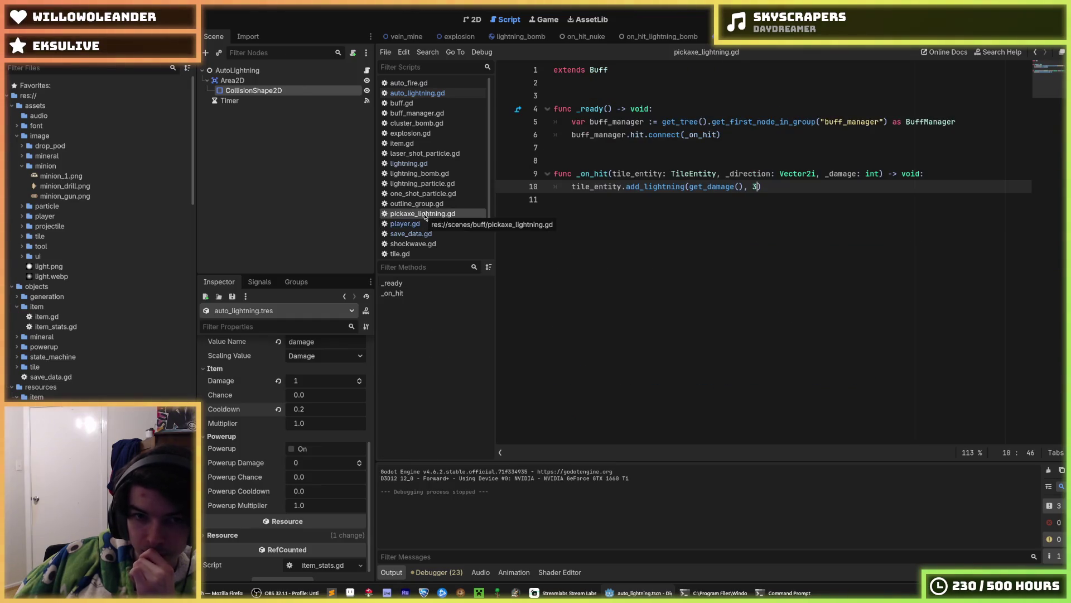
type(")")
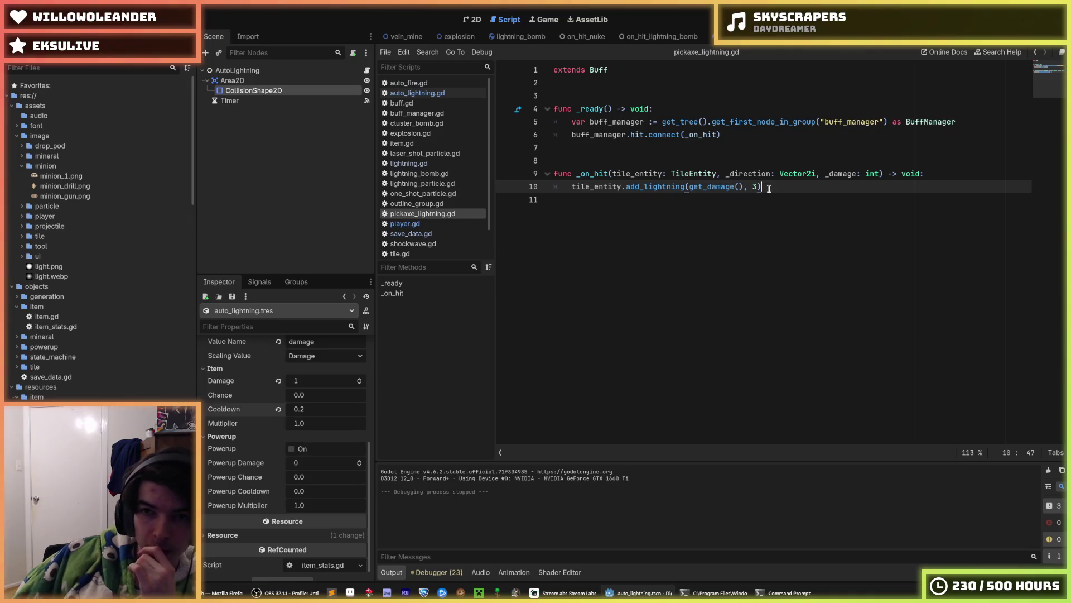
left_click(419, 165)
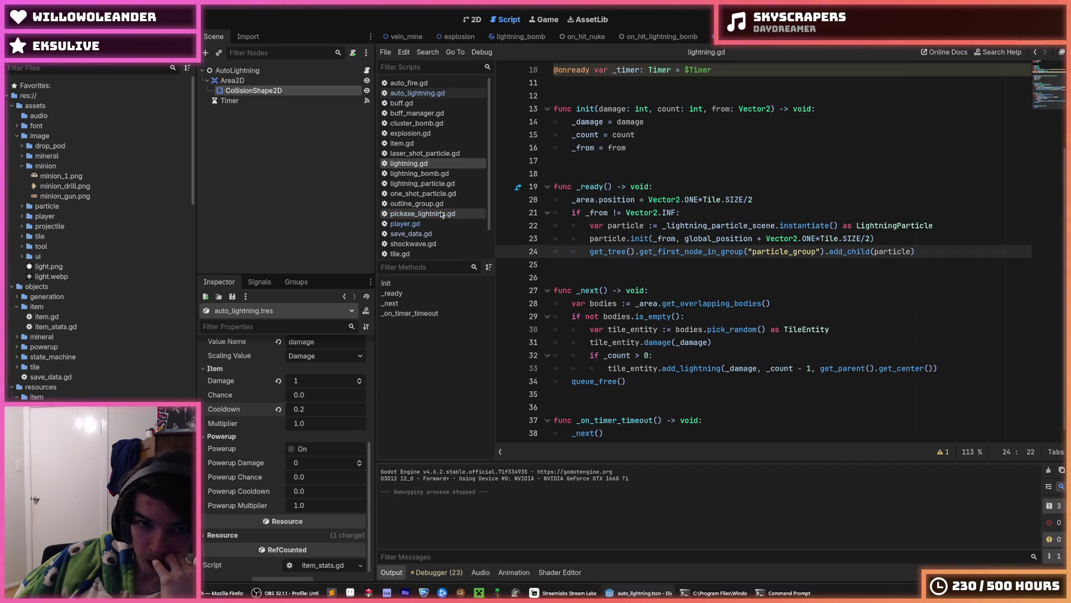
Compare the lightning instantiate and init lines in tile.gd's add_lightning.
left_click(420, 254)
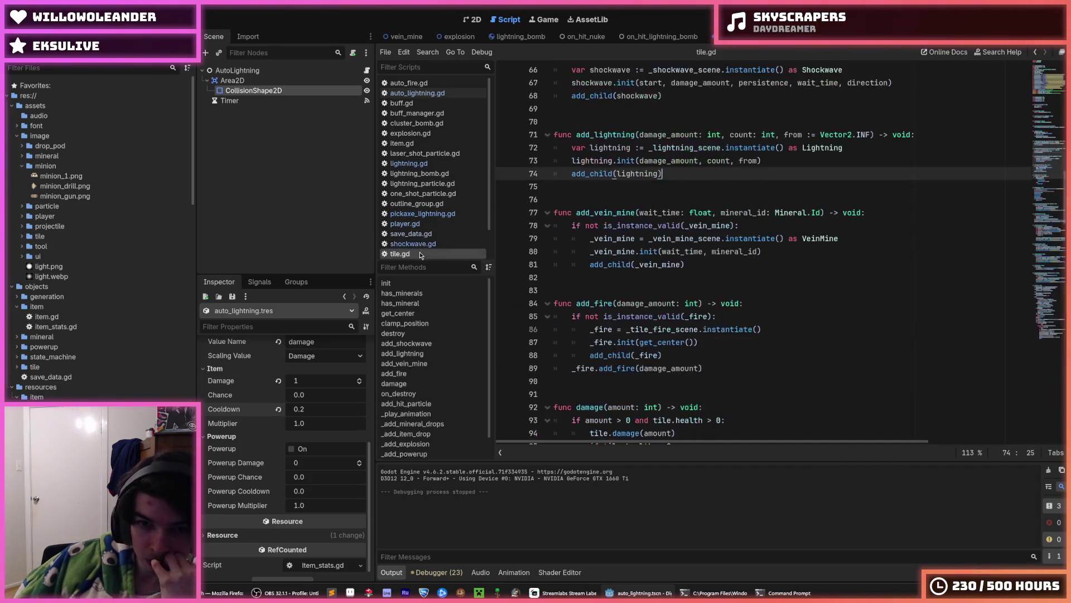
scroll(624, 239, "up", 2)
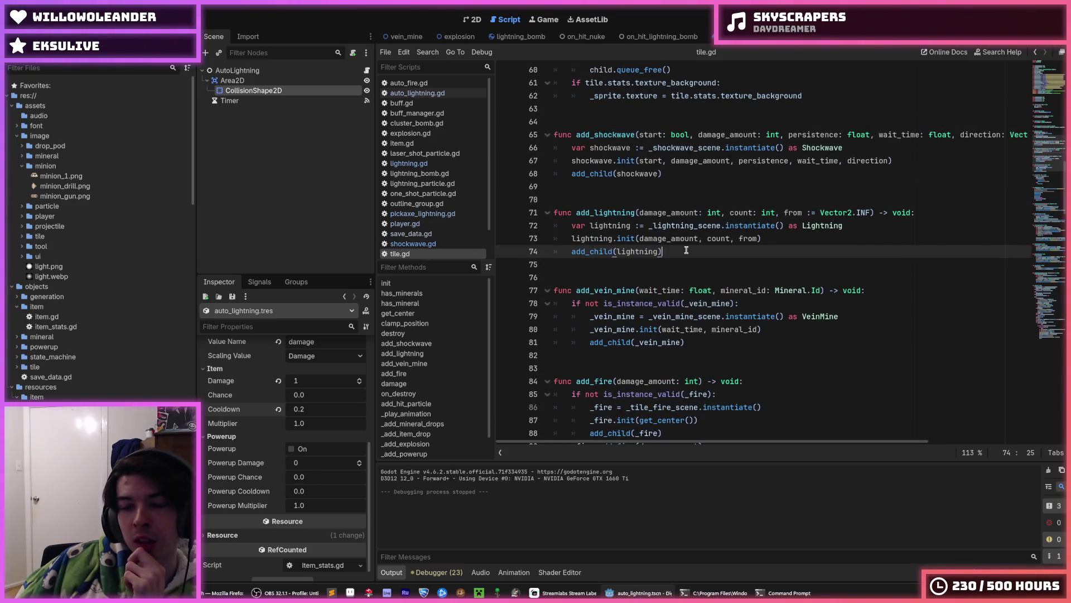
left_click(831, 237)
left_click(862, 226)
left_click(856, 237)
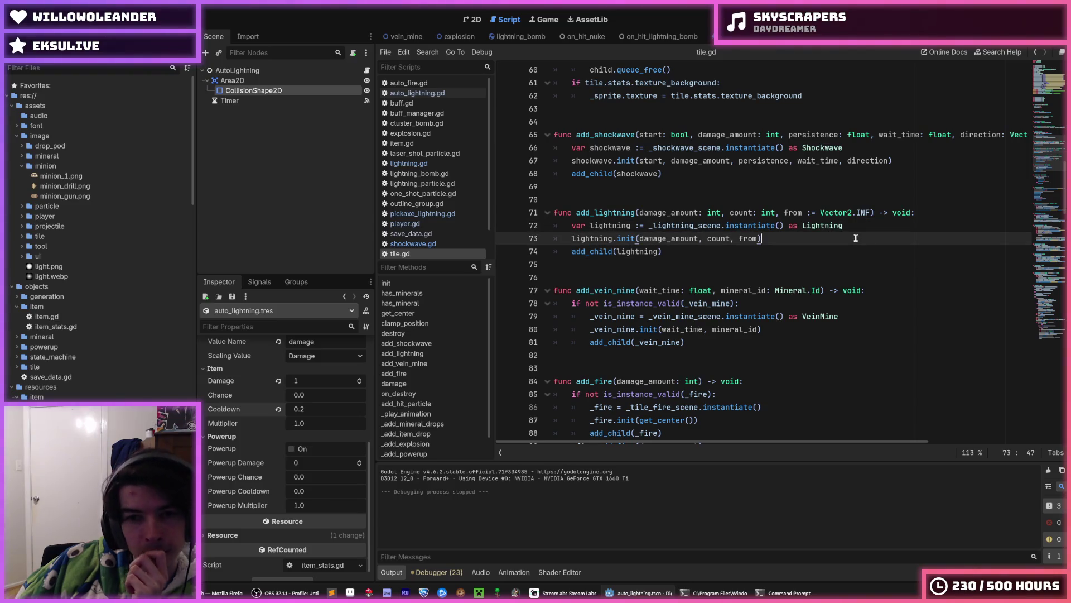
left_click(859, 227)
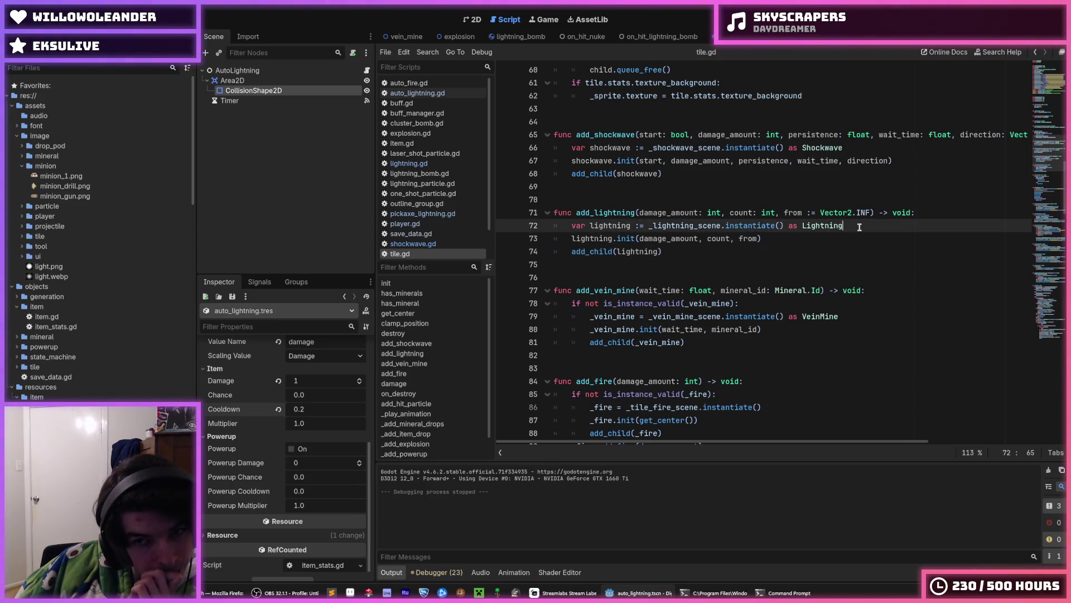
left_click(806, 234)
left_click(849, 226)
left_click(849, 233)
left_click(850, 224)
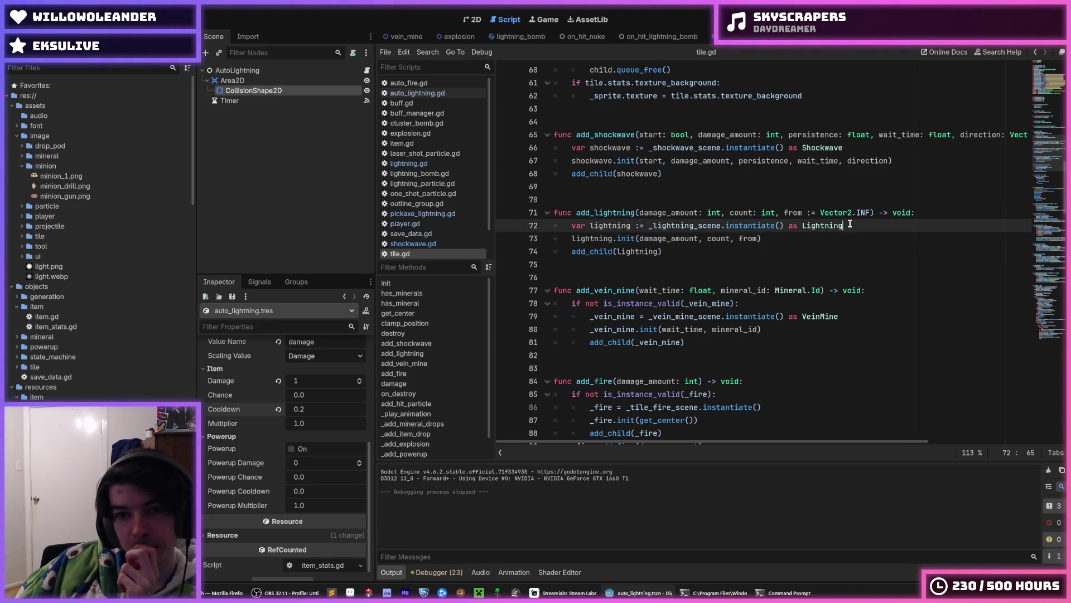
Go back through pickaxe_lightning.gd and player.gd to lightning.gd's tile damage line.
left_click(423, 214)
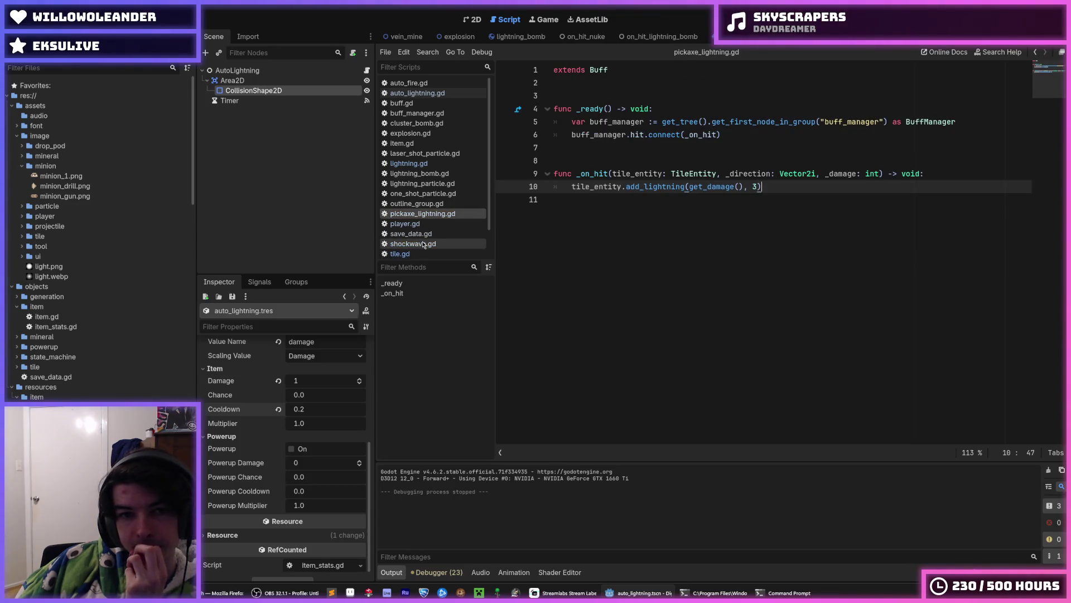
left_click(406, 224)
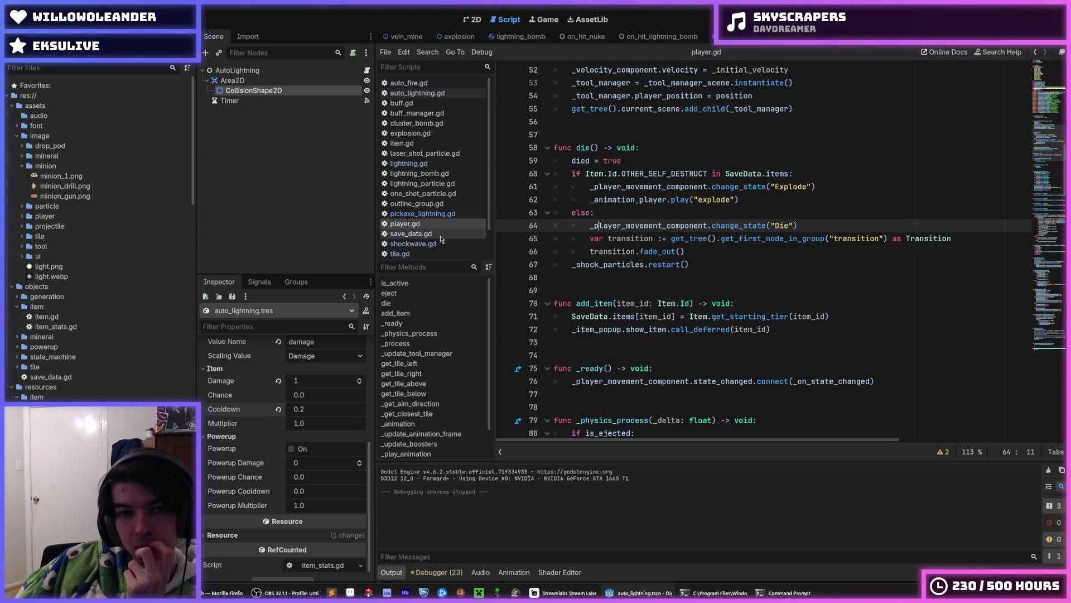
left_click(435, 215)
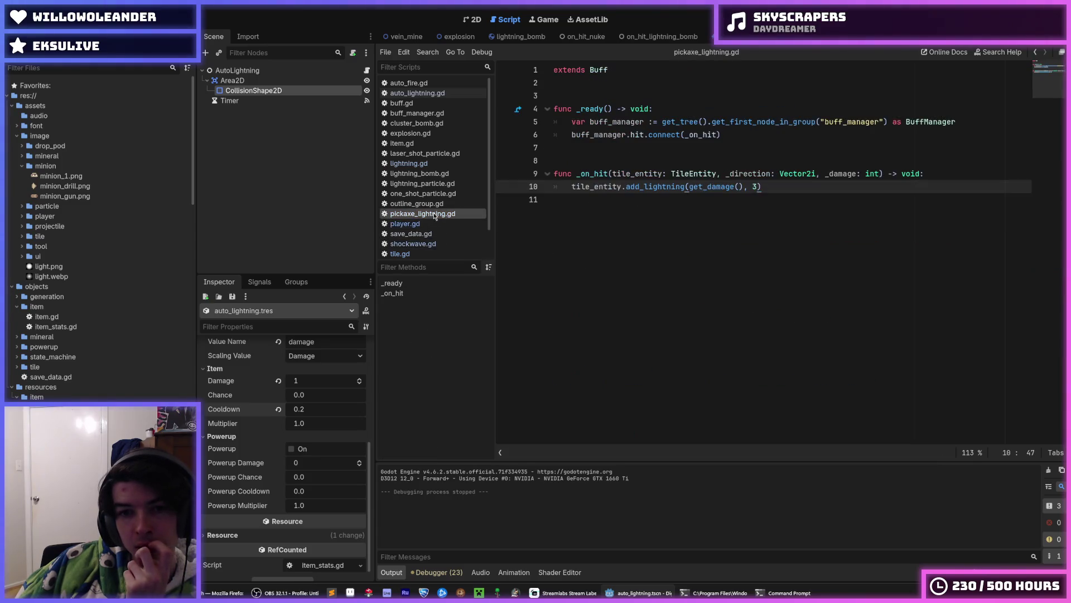
left_click(409, 163)
scroll(693, 262, "down", 1)
left_click_drag(716, 330, 590, 328)
left_click(590, 328)
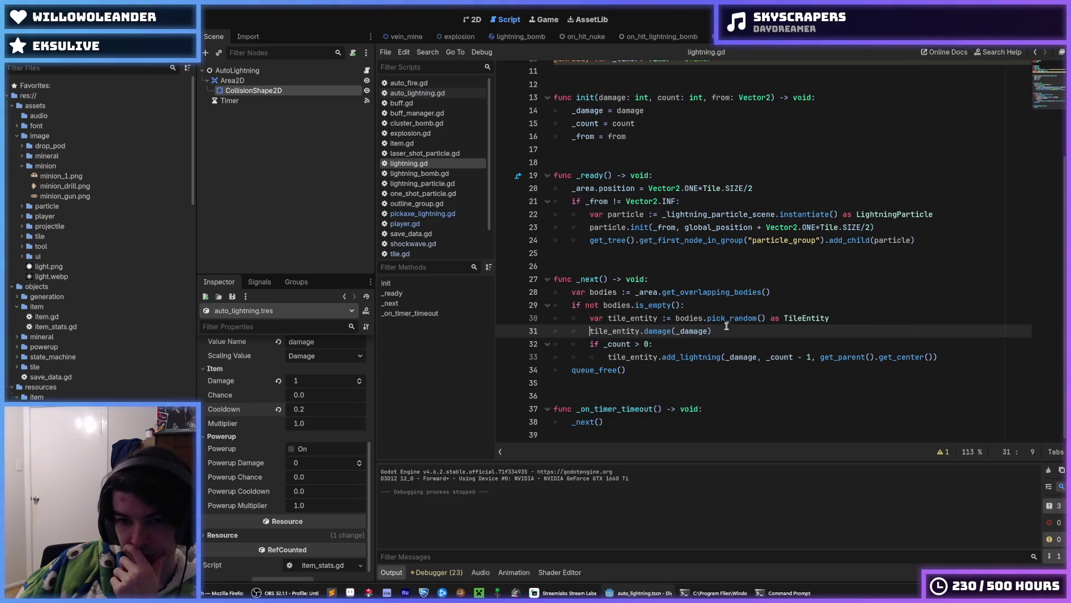
left_click_drag(727, 327, 585, 332)
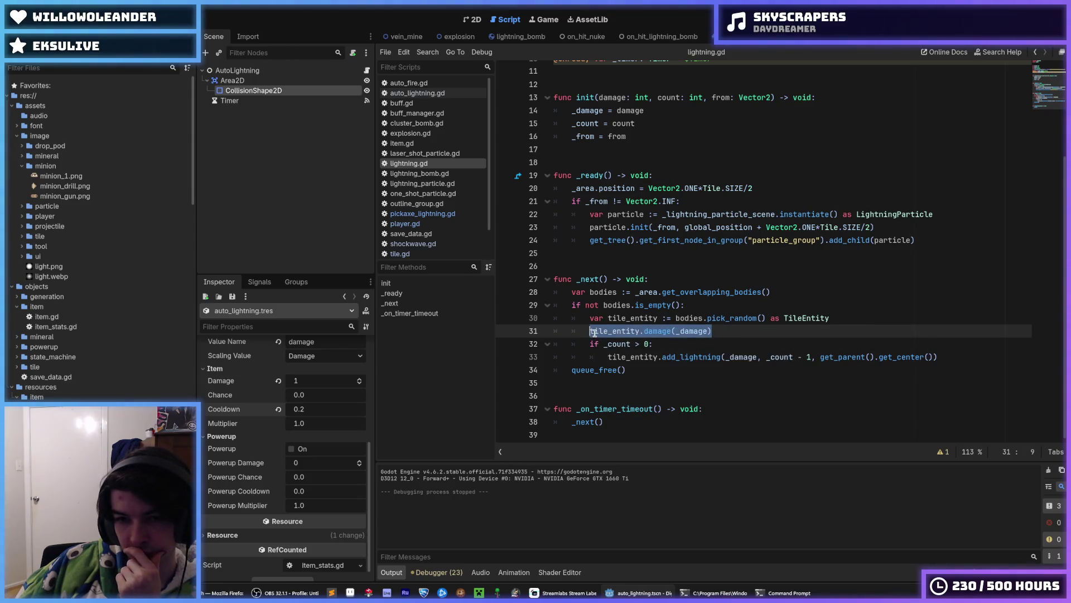
right_click(594, 333)
left_click(625, 363)
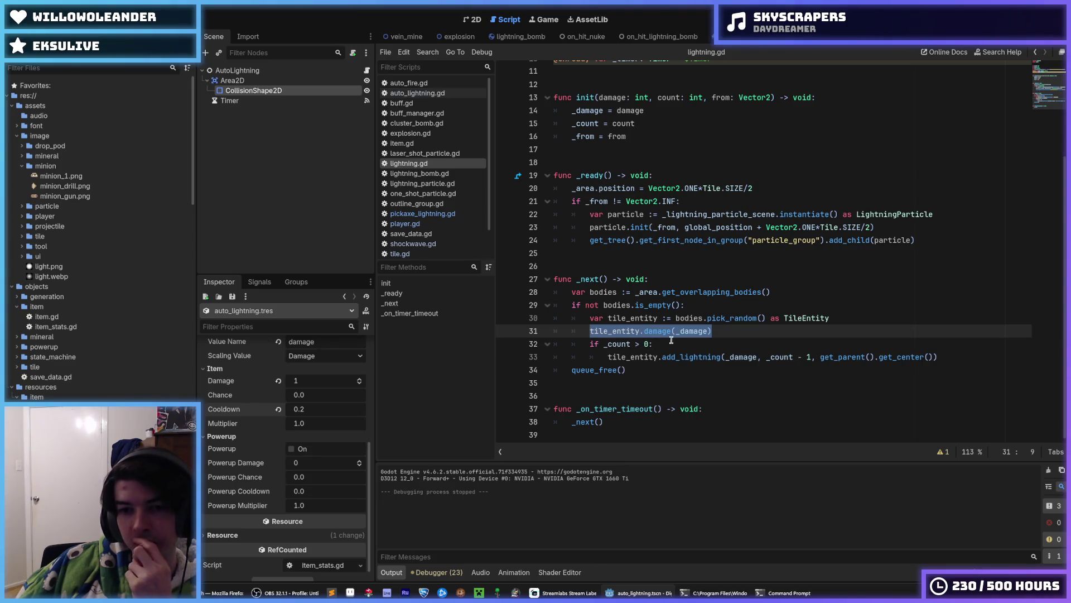
right_click(592, 333)
left_click(610, 388)
left_click(721, 333)
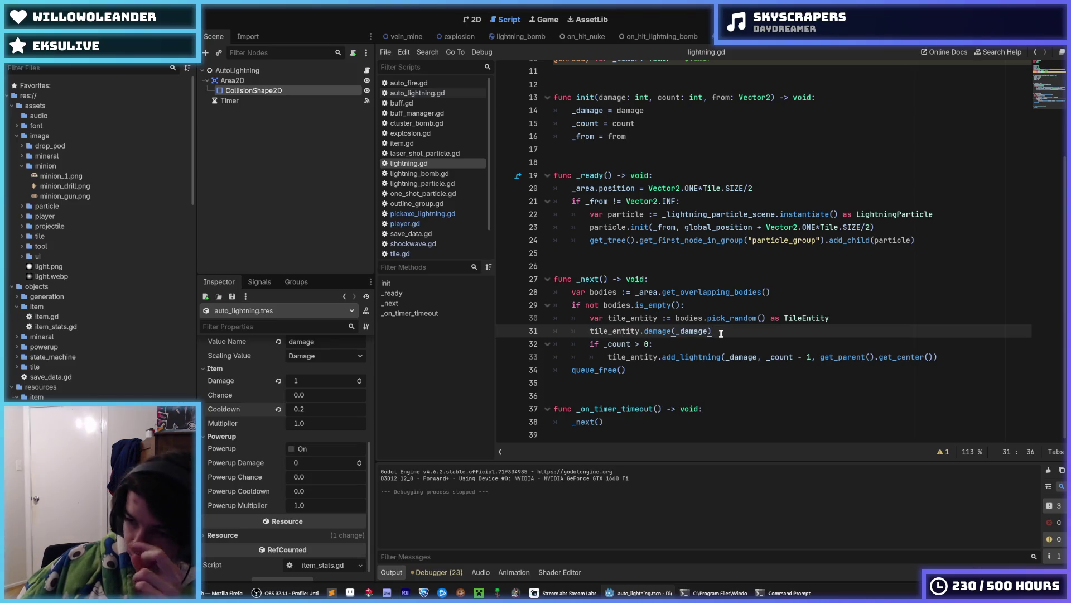
mouse_move(721, 333)
left_mouse_down()
mouse_move(590, 333)
mouse_move(721, 332)
left_mouse_up()
left_click(589, 333)
right_click(697, 325)
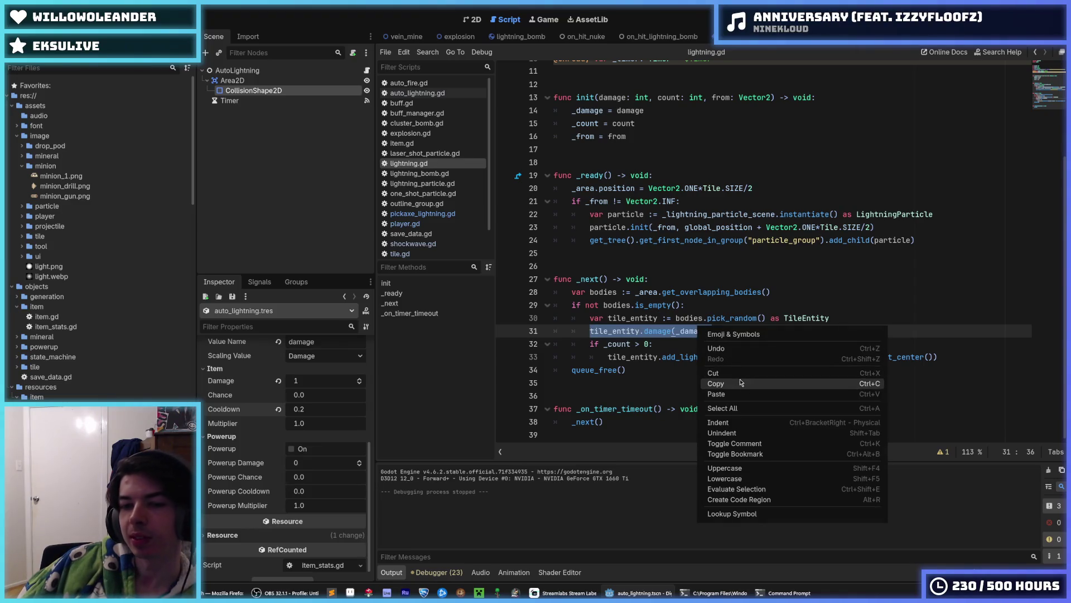
left_click(740, 379)
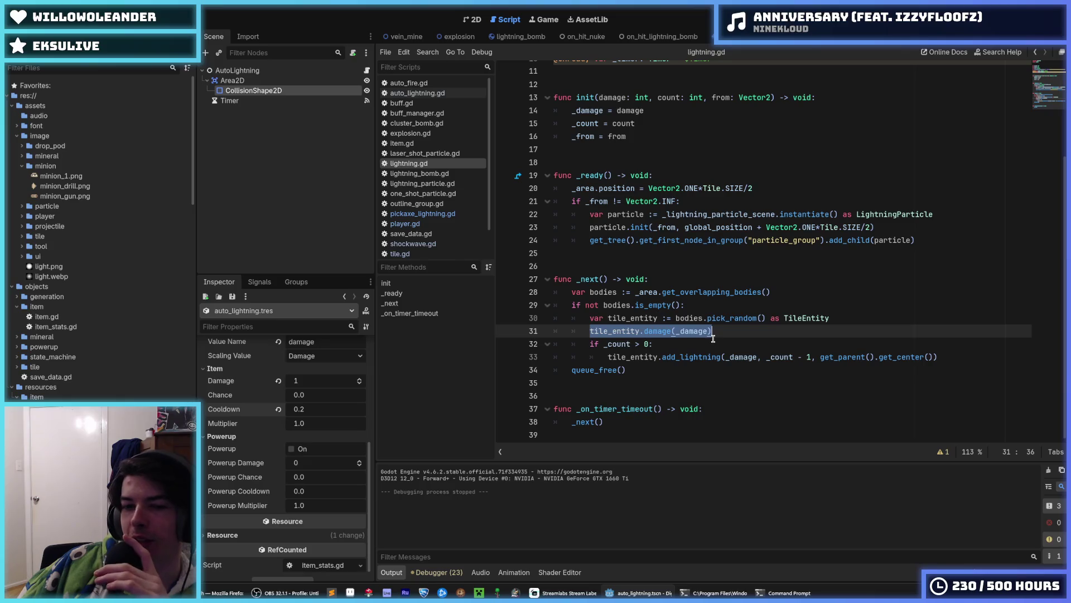
right_click(696, 344)
left_click(721, 381)
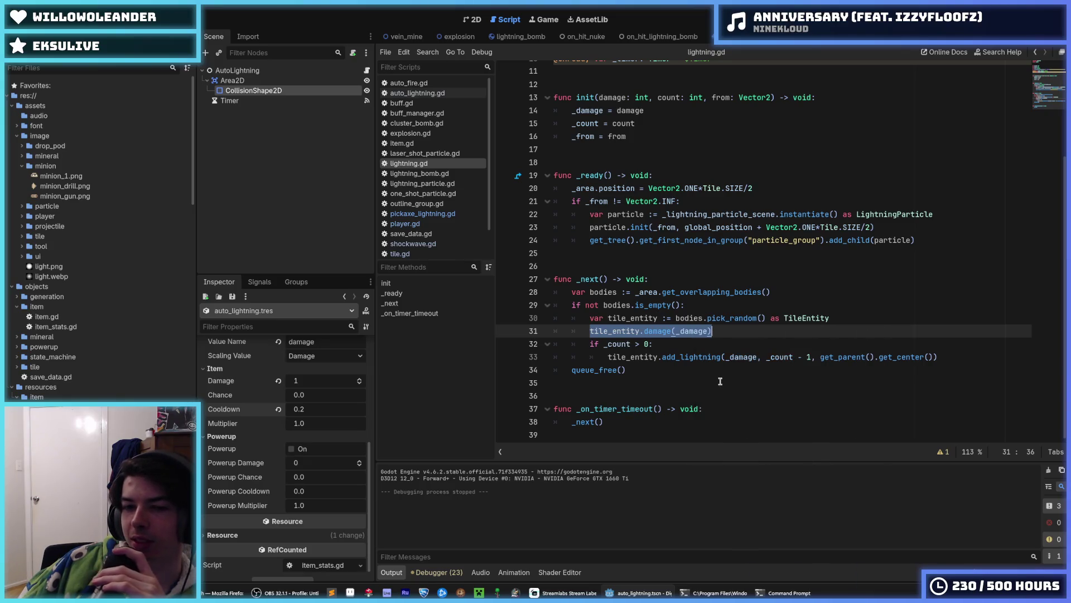
left_click(726, 332)
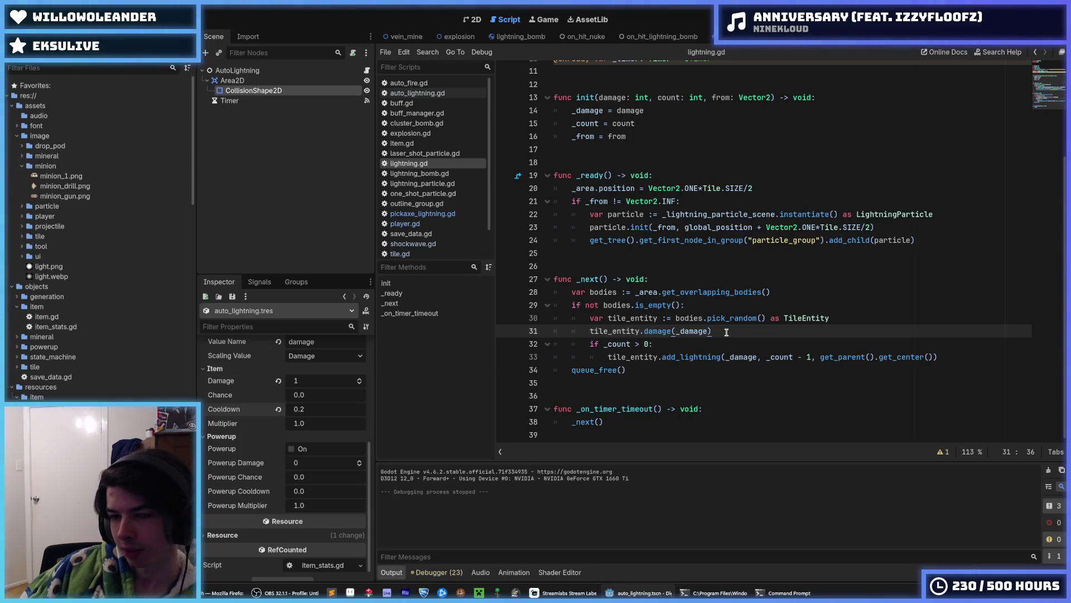
scroll(727, 332, "up", 1)
scroll(726, 332, "down", 1)
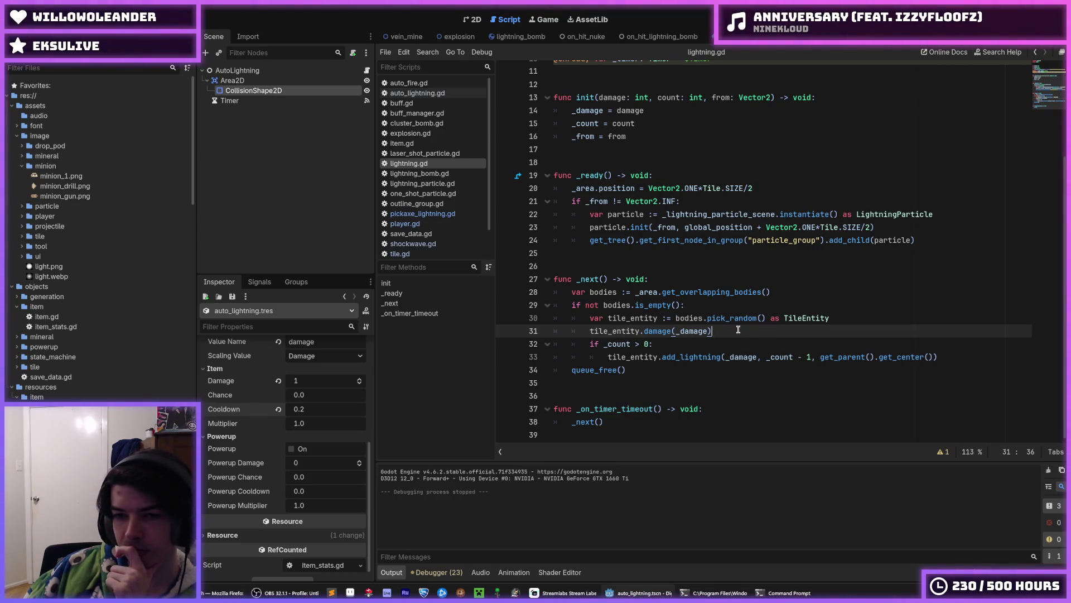
left_click(849, 318)
left_click(824, 331)
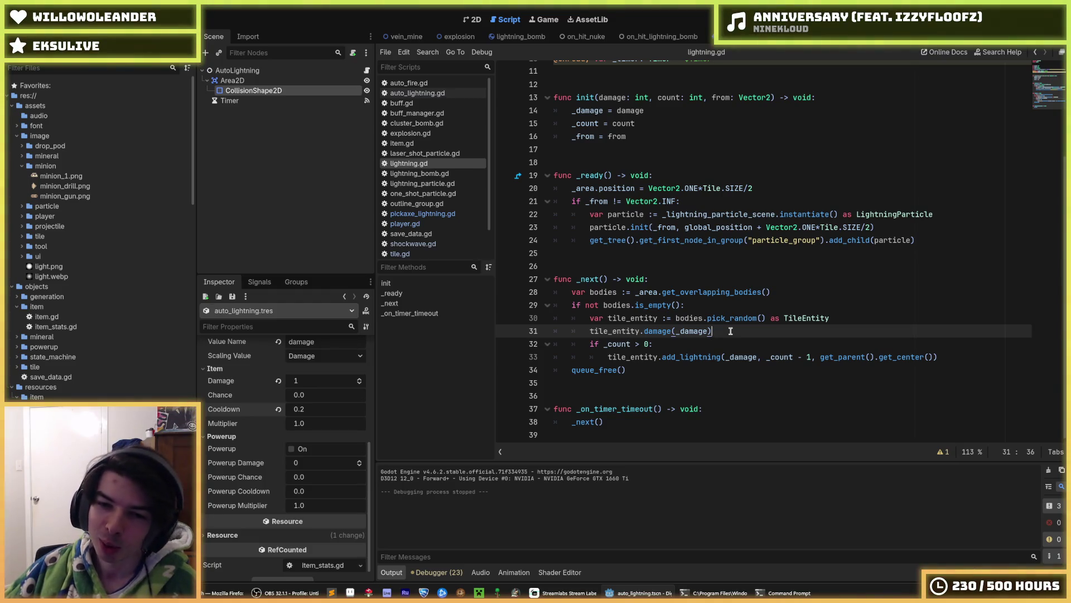
double_click(780, 360)
left_click(741, 344)
left_click_drag(721, 332, 583, 328)
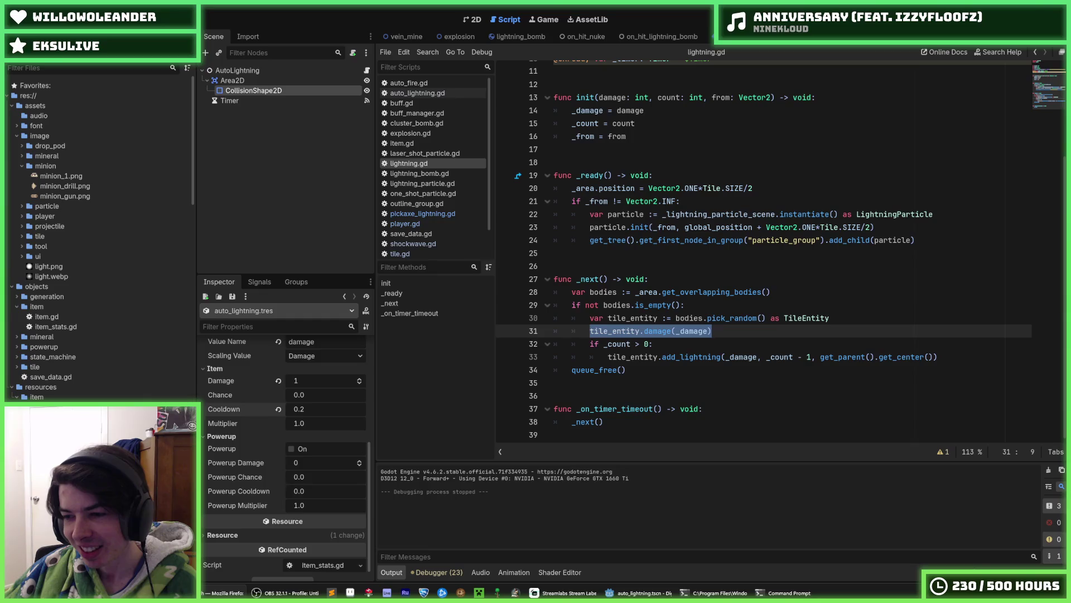
left_click(785, 330)
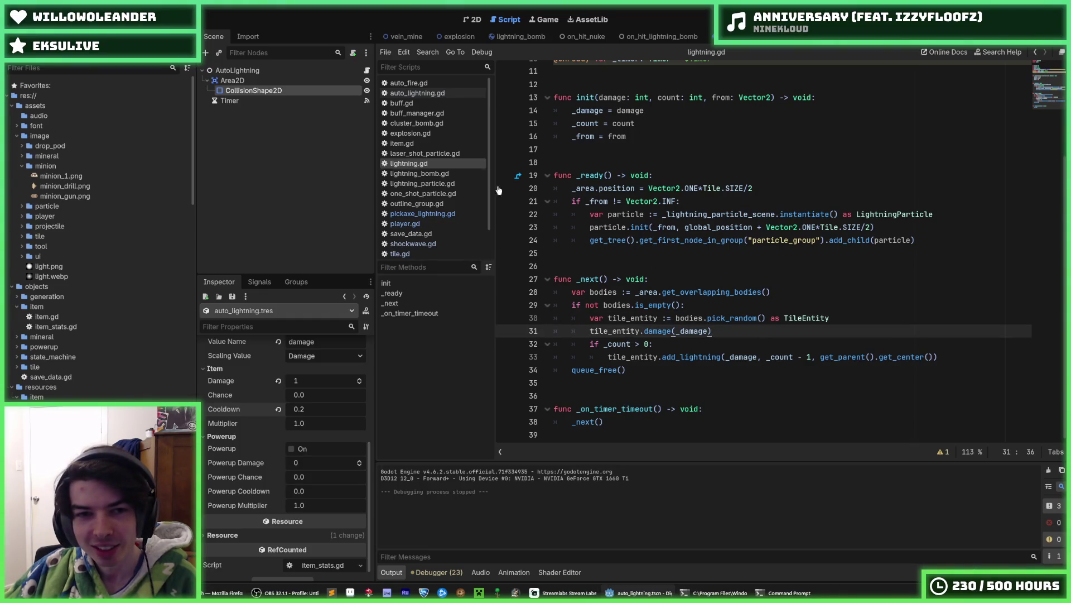
Save, run the game with F5 to watch chained lightning break dirt tiles, then stop with F8.
key("ctrl+s")
left_click(697, 149)
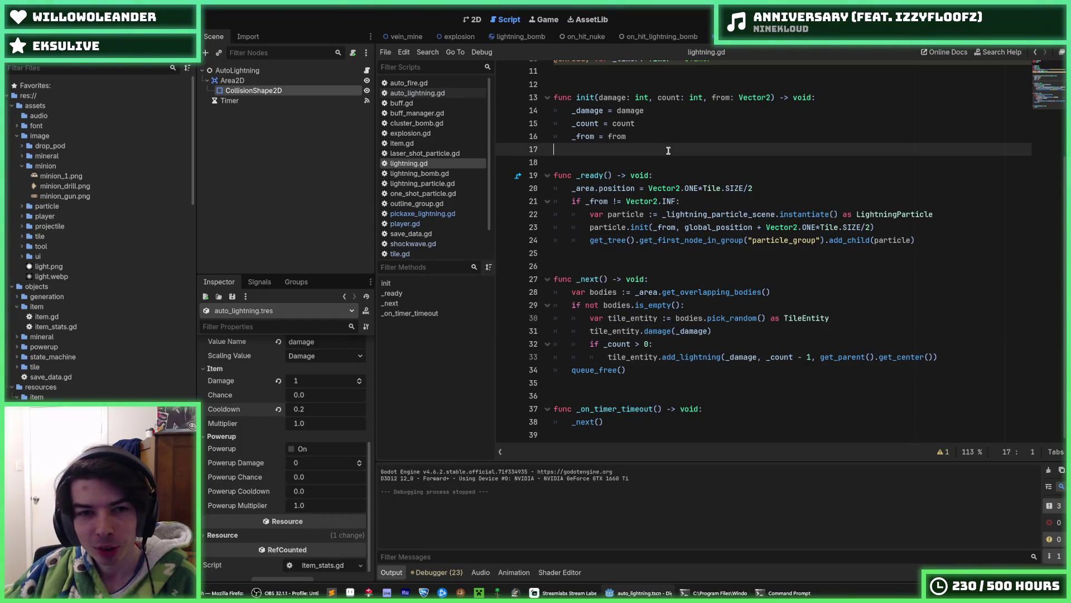
key("ctrl+s")
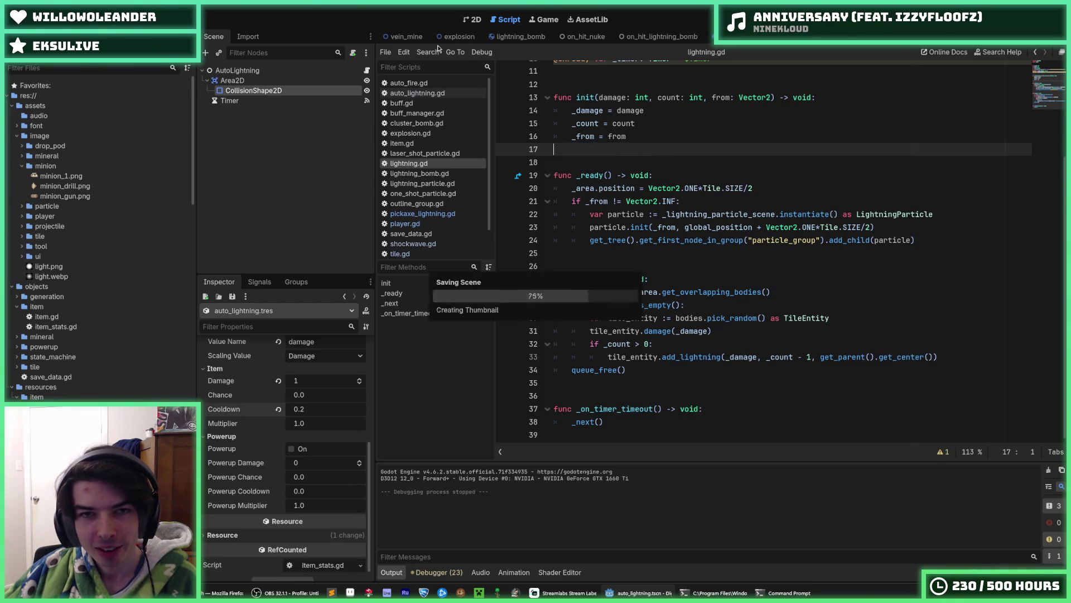
left_click(472, 19)
key("ctrl+s")
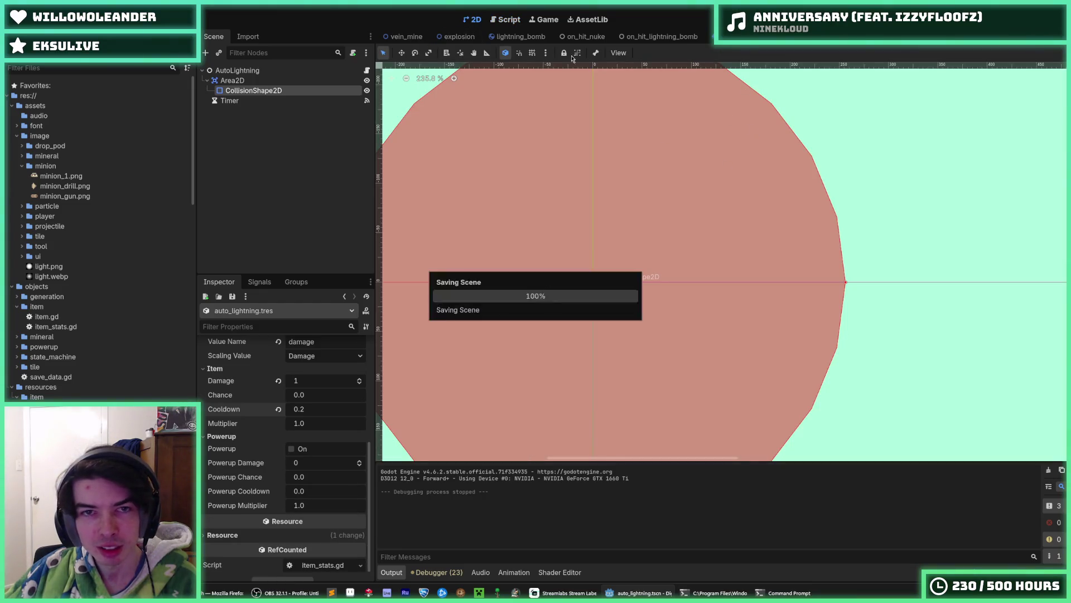
left_click(509, 20)
key("ctrl+s")
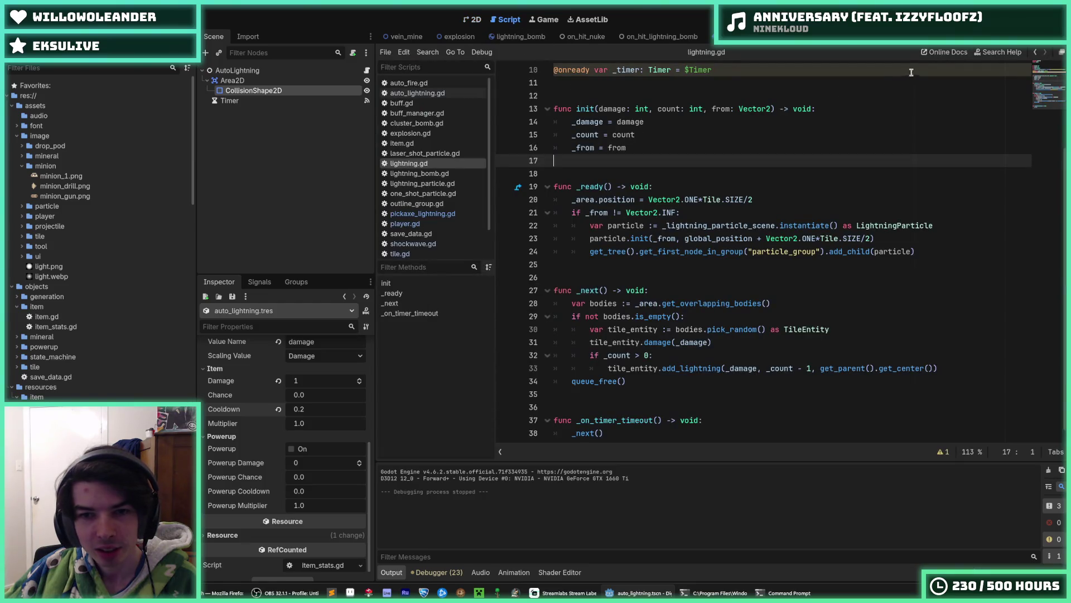
key("F5")
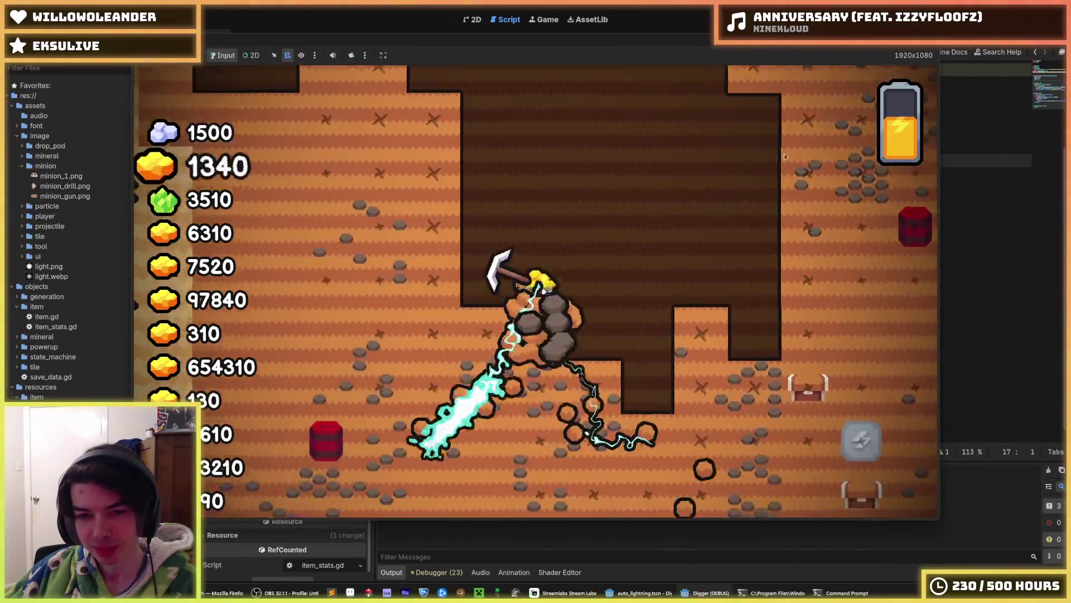
key("F8")
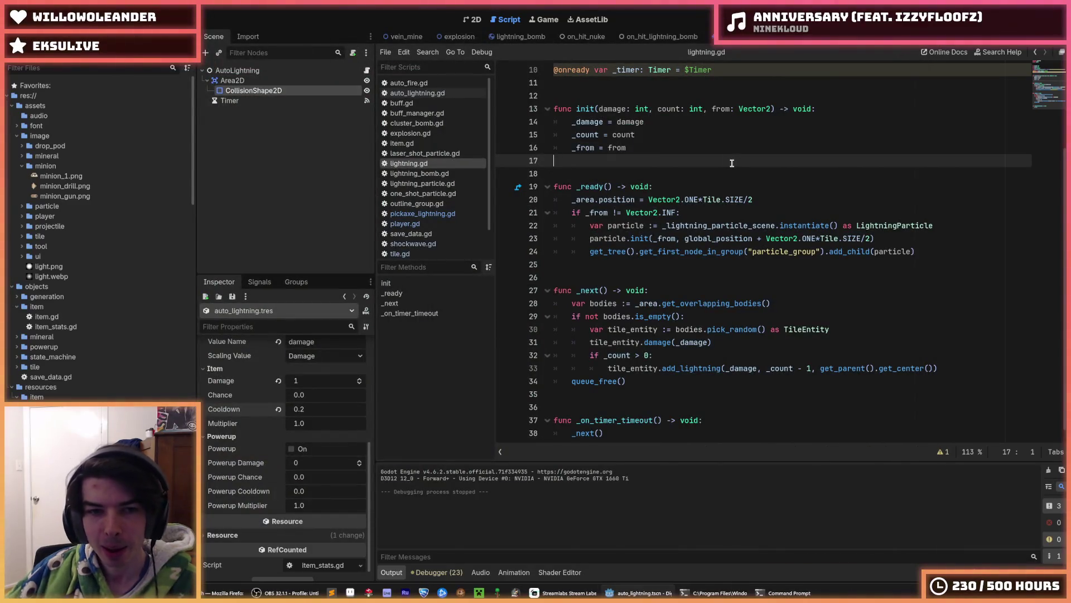
Save the scene and look through the shockwave.gd script.
key("ctrl+s")
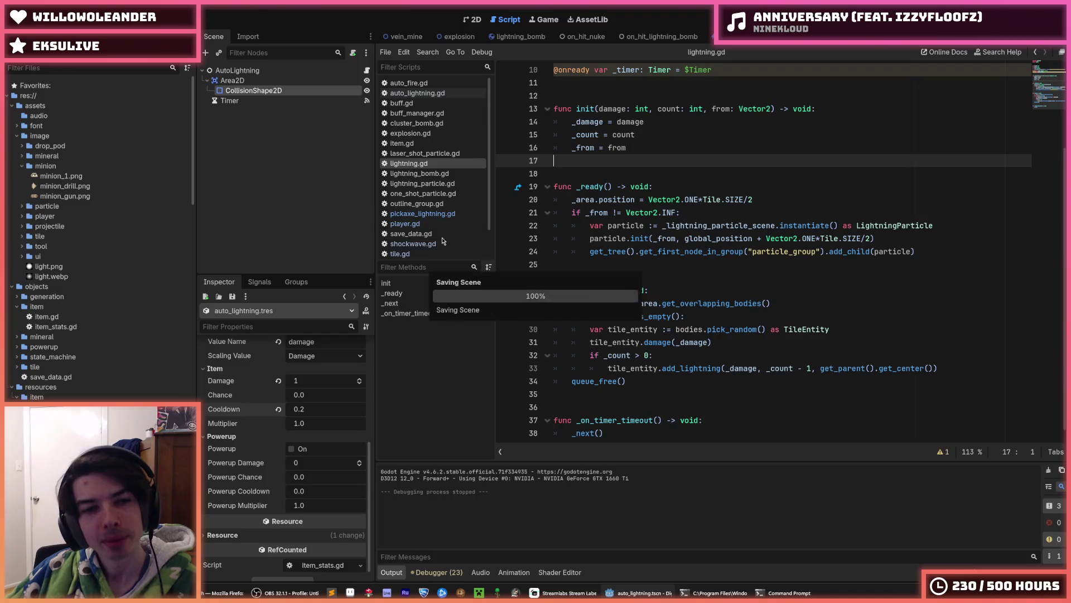
left_click(444, 243)
scroll(618, 240, "down", 3)
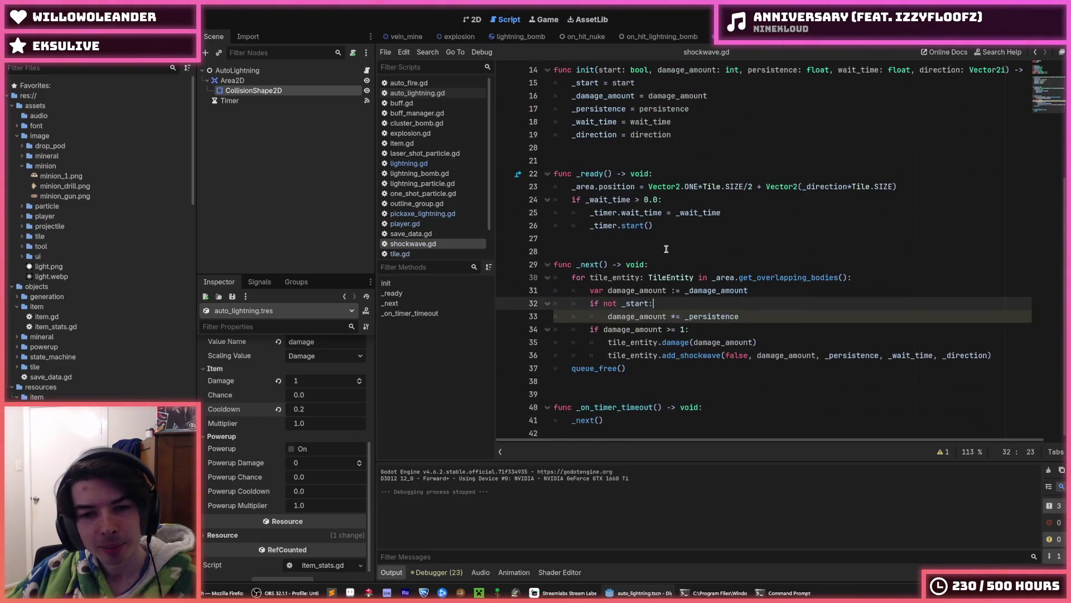
left_click(670, 229)
scroll(426, 192, "down", 2)
scroll(427, 192, "up", 1)
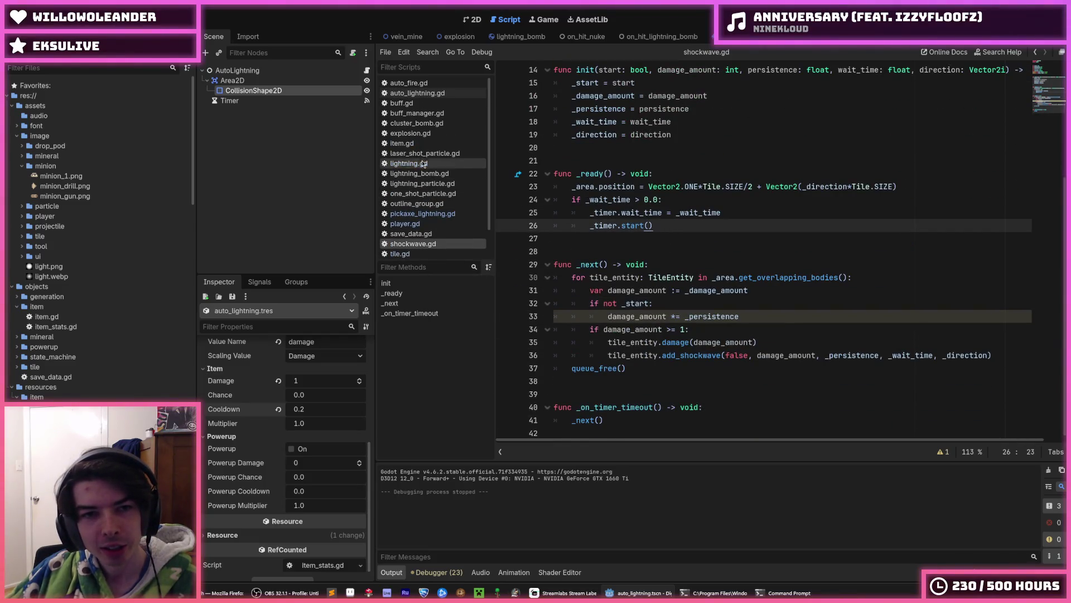
In save_data.gd, comment out AUTO_LIGHTNING, uncomment ON_HIT_LIGHTNING_BOMB, and save.
left_click(424, 233)
left_click(676, 275)
key("ctrl+k")
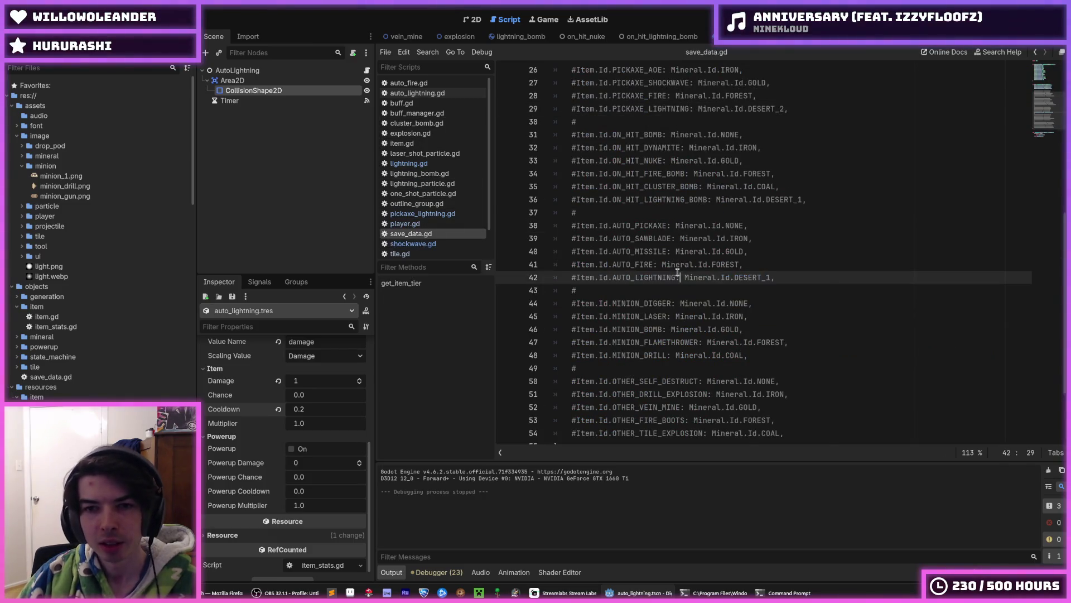
key("Up")
key("Up")
key("Up")
key("Up")
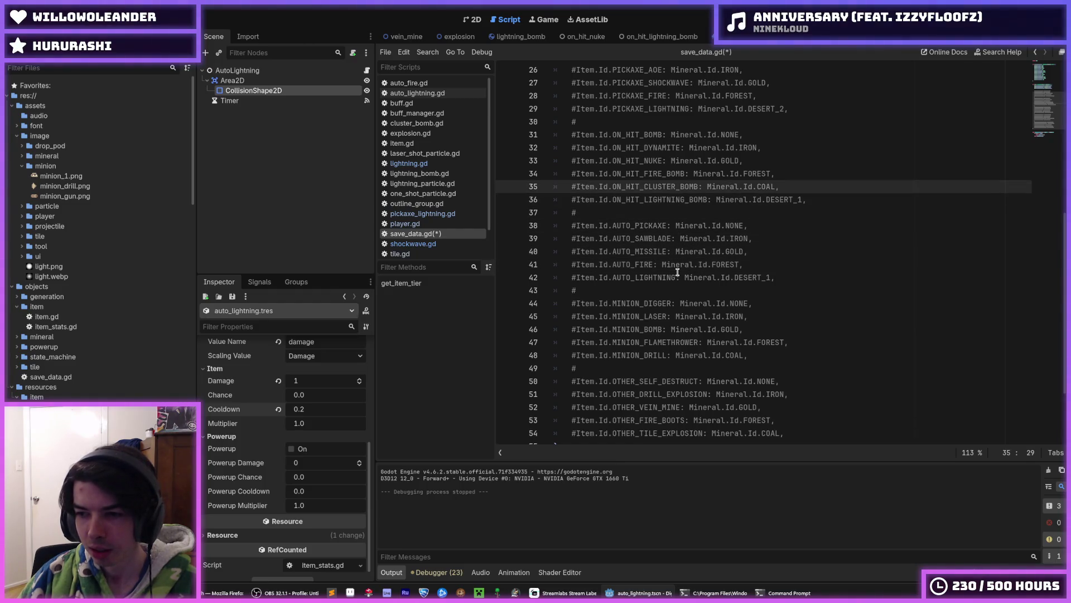
key("Down")
key("ctrl+k")
key("ctrl+s")
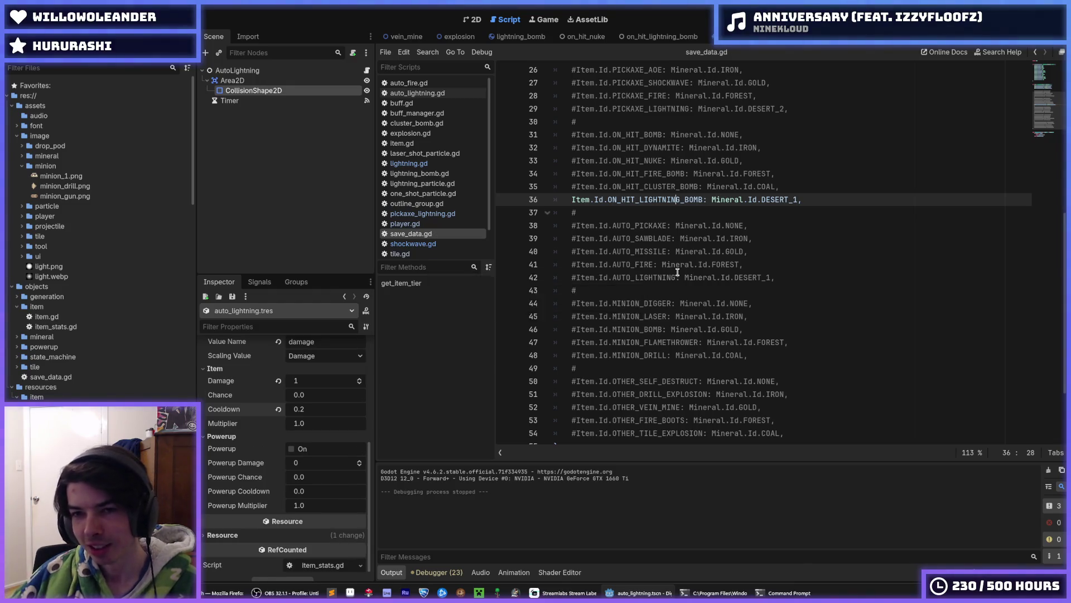
key("ctrl+s")
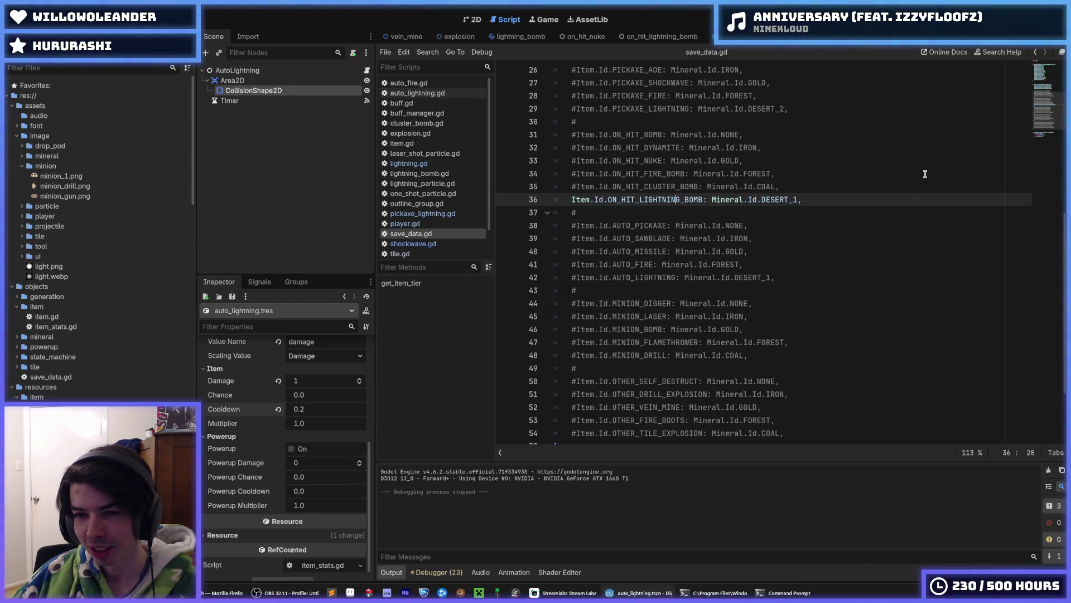
key("ctrl+s")
Launch the game with F5 to test the lightning bomb.
left_click(835, 167)
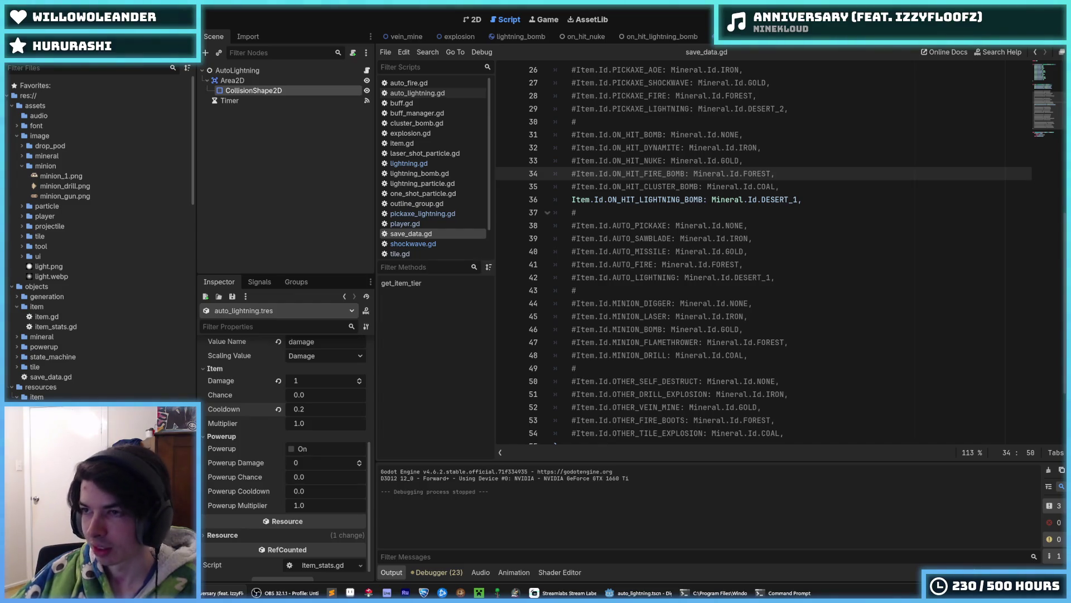
left_click(751, 209)
key("F5")
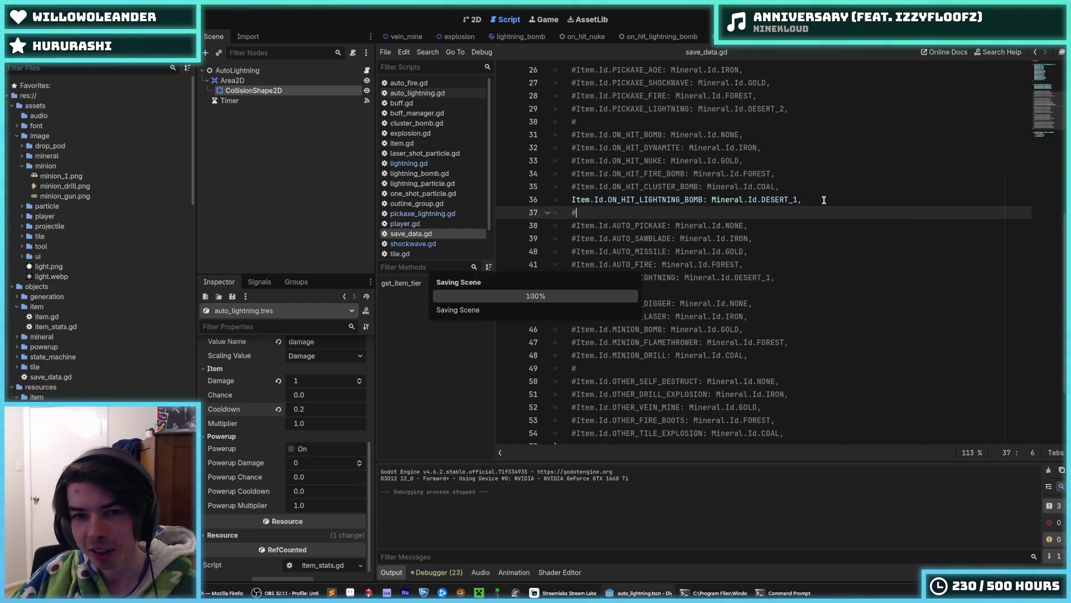
left_click(826, 199)
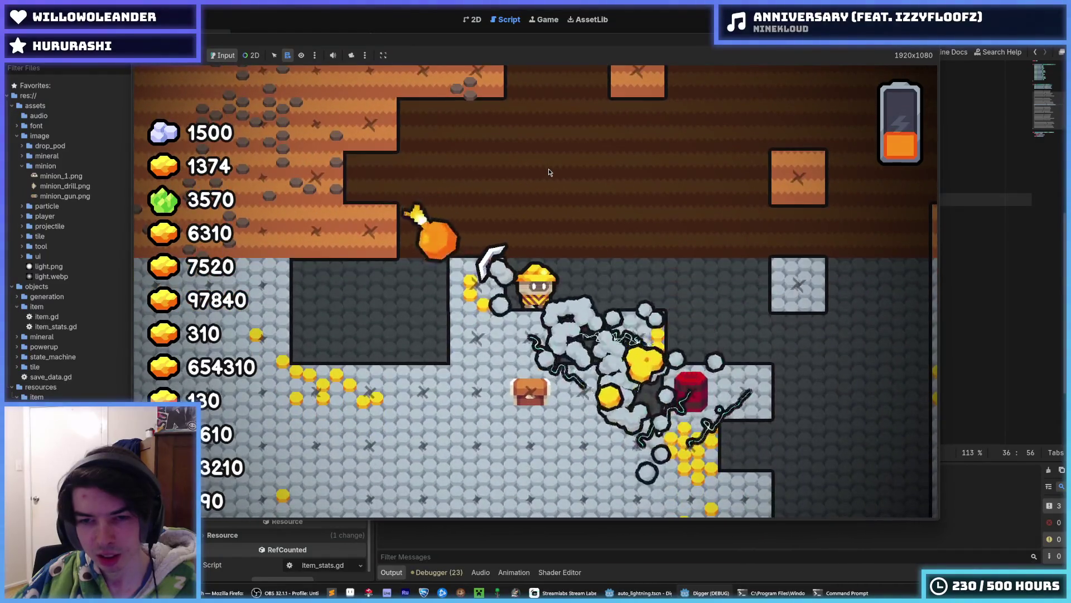
Stop the lightning bomb test run with F8 after watching bolts chain through tiles.
key("F8")
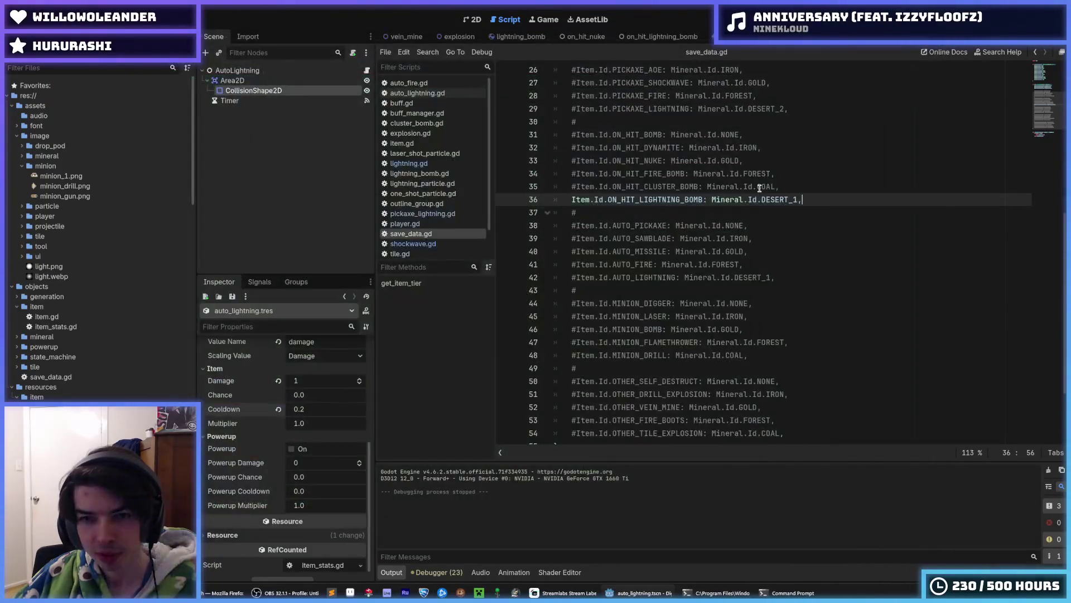
Comment out the ON_HIT_LIGHTNING_BOMB entry on line 36 of save_data.gd and save.
key("ctrl+k")
key("Up")
key("Up")
key("Up")
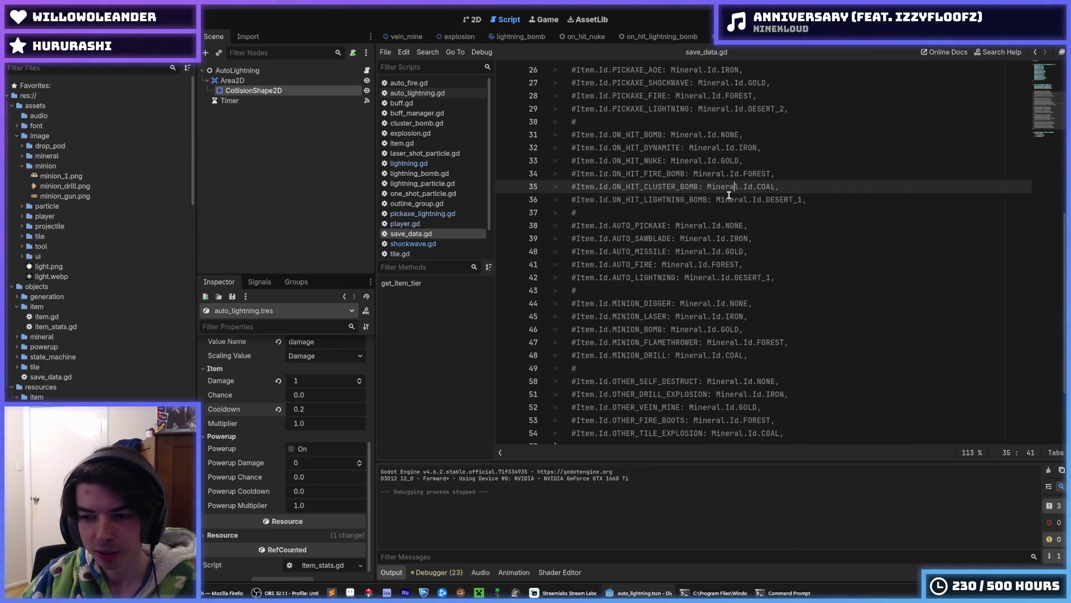
key("Up")
key("Up")
key("Up")
scroll(747, 186, "down", 2)
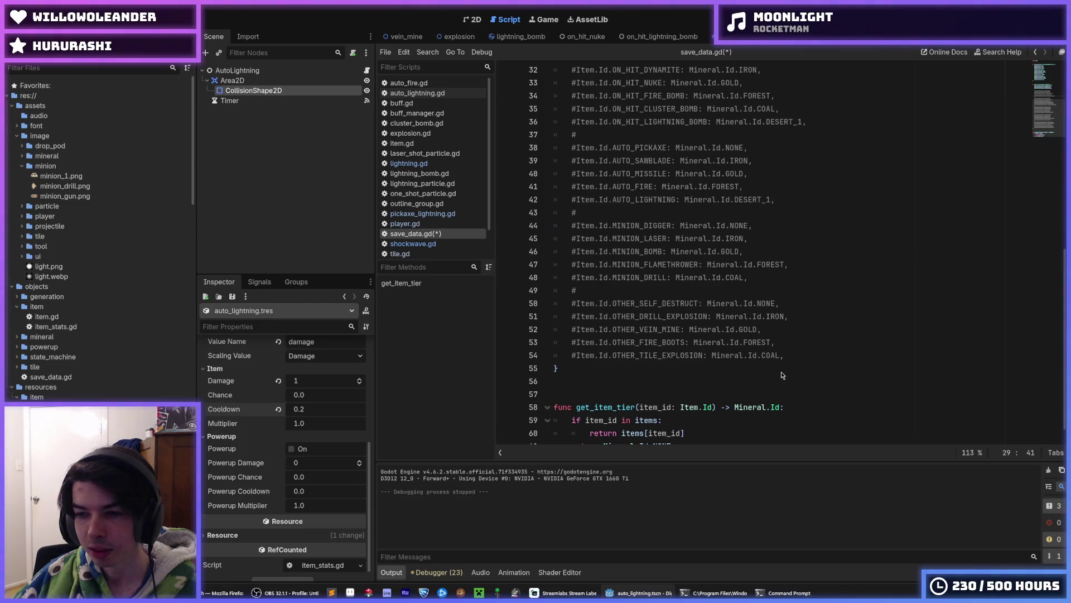
scroll(701, 358, "up", 5)
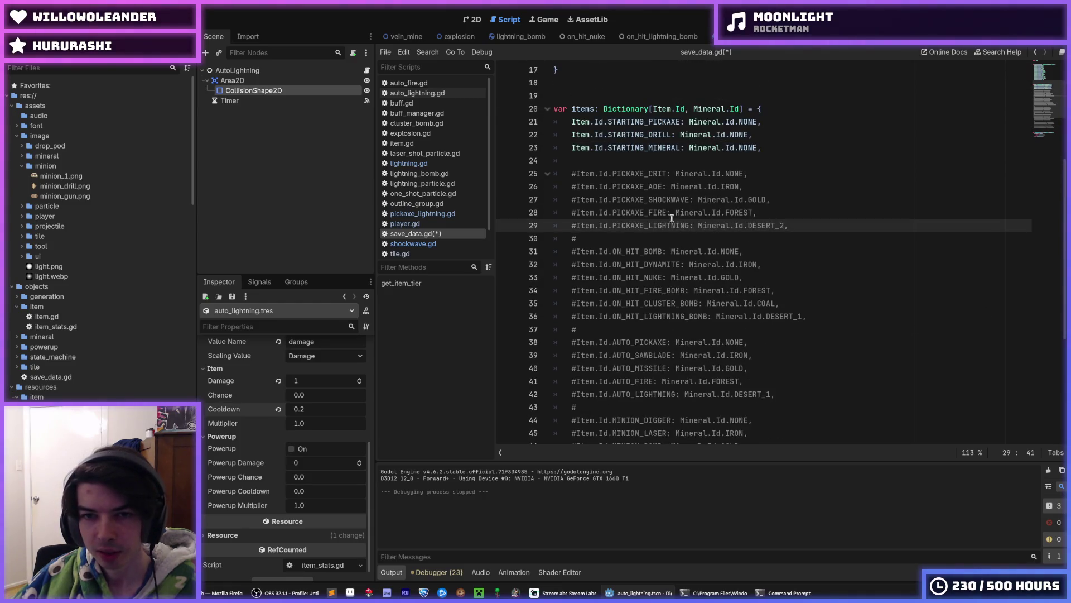
left_click(684, 314)
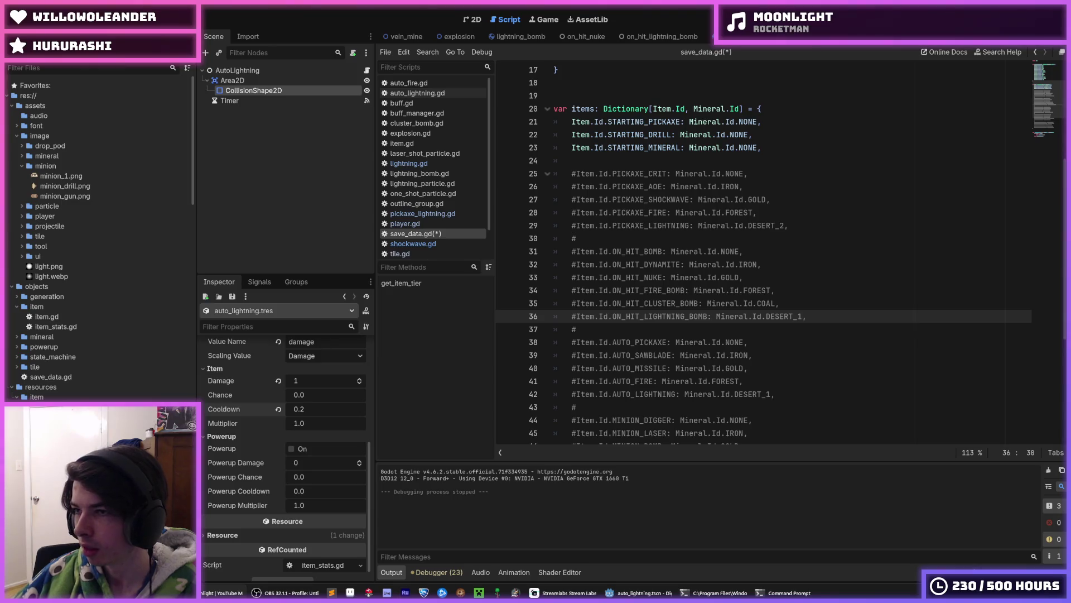
left_click(783, 236)
key("ctrl+s")
scroll(742, 272, "down", 2)
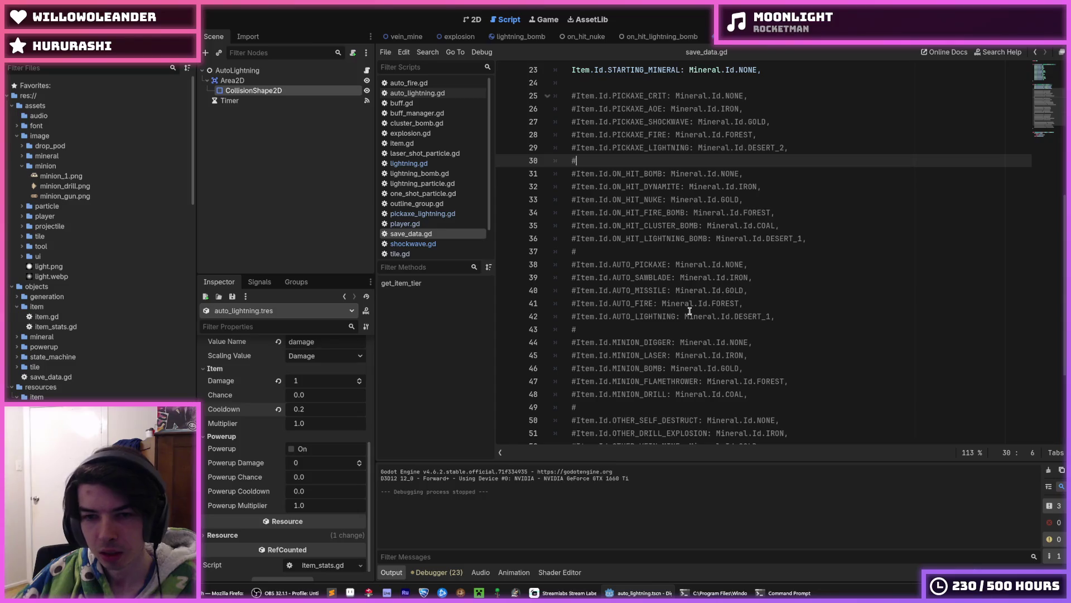
left_click(682, 316)
key("ctrl+s")
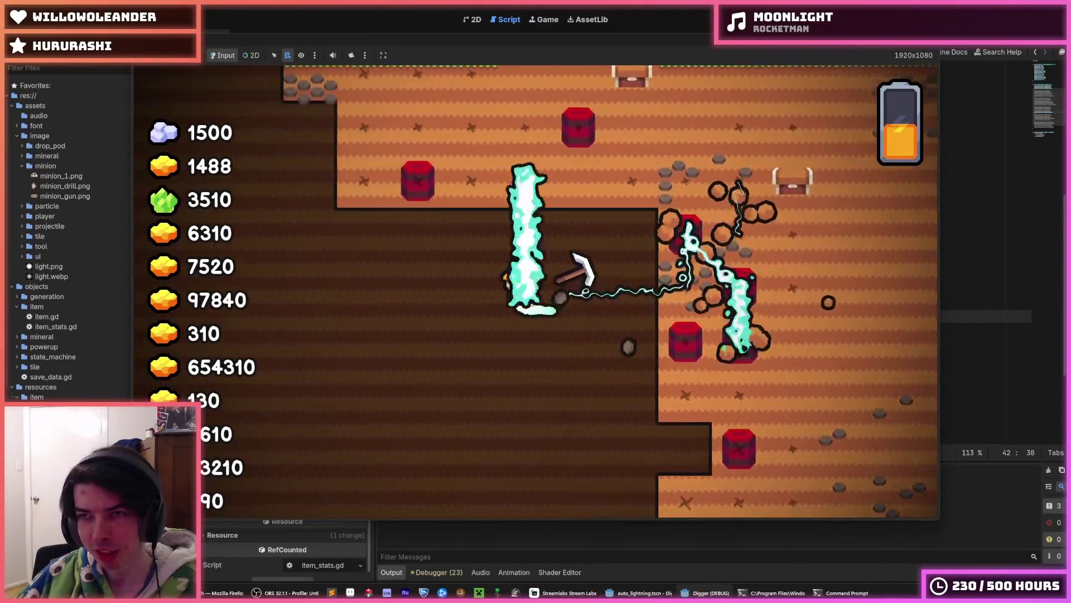
Stop the AUTO_LIGHTNING test run with F8, save save_data.gd, and return to lightning.gd.
key("F8")
left_click(744, 251)
key("ctrl+s")
left_click(798, 317)
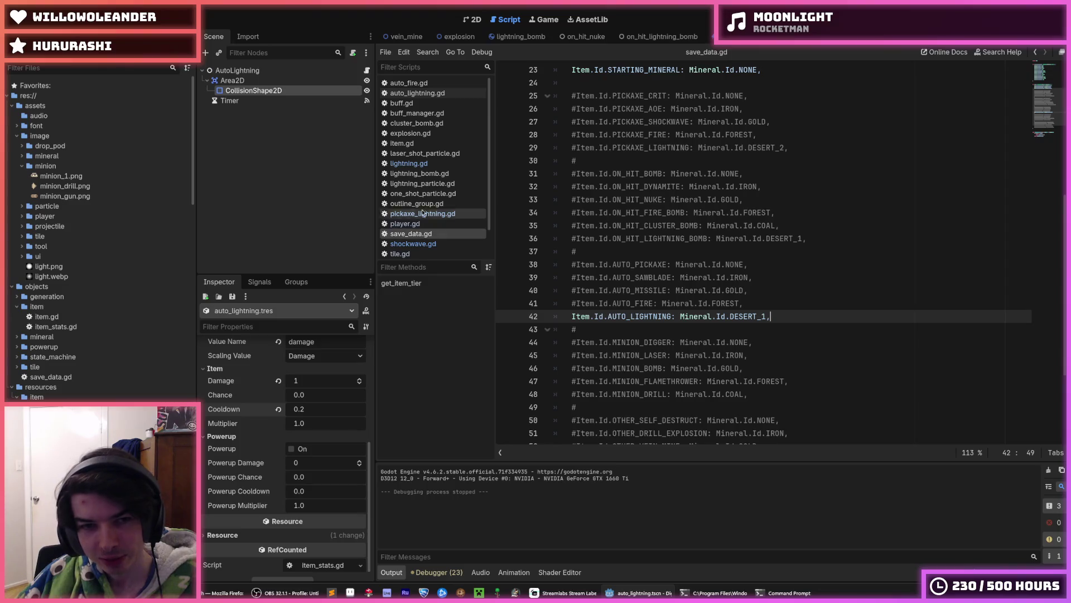
left_click(429, 164)
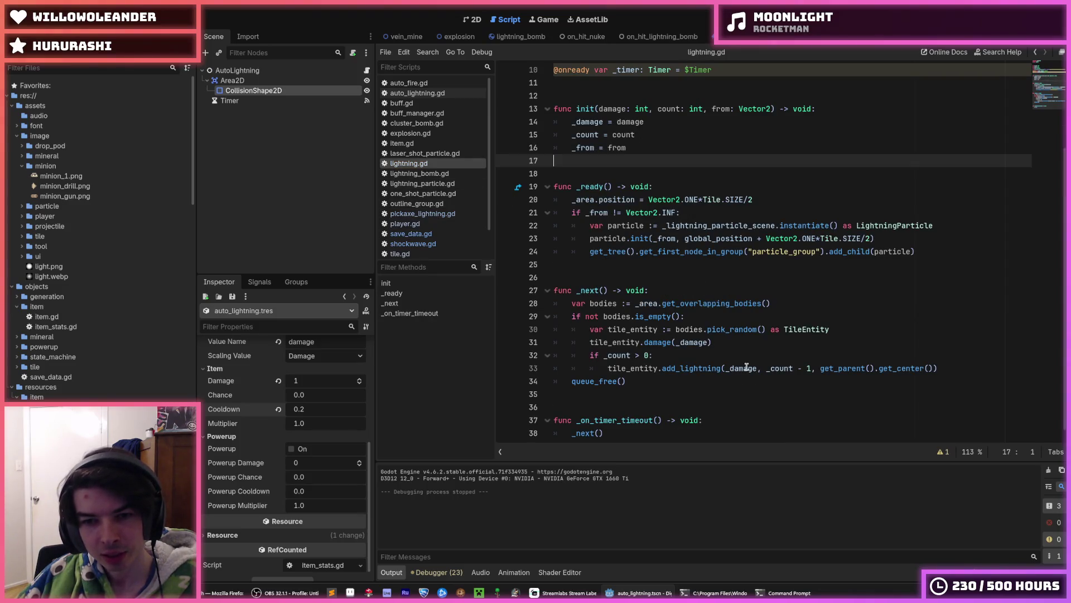
Remove the tile_entity.damage(_damage) and 'if _count > 0:' lines, unindent add_lightning, and save.
left_click(729, 342)
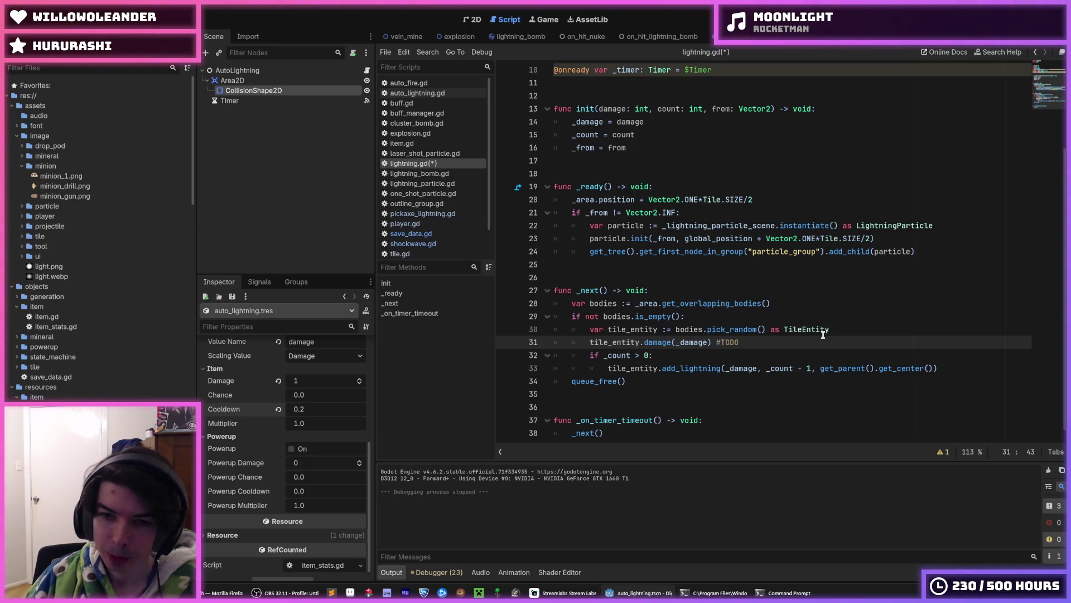
type("tile_entity.damage(_damage)")
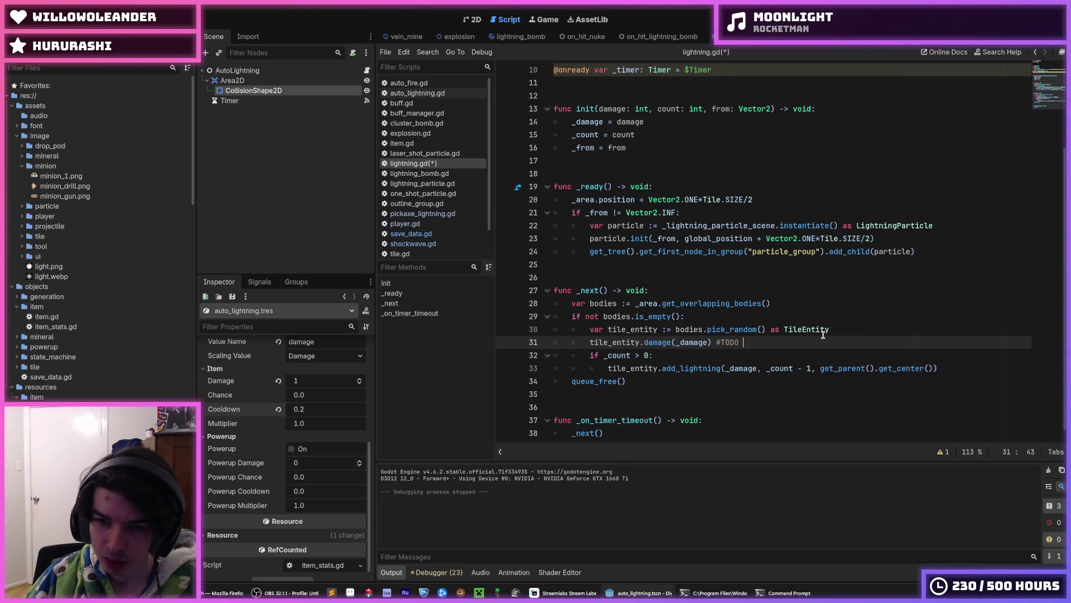
key("shift+Home")
key("shift+Home")
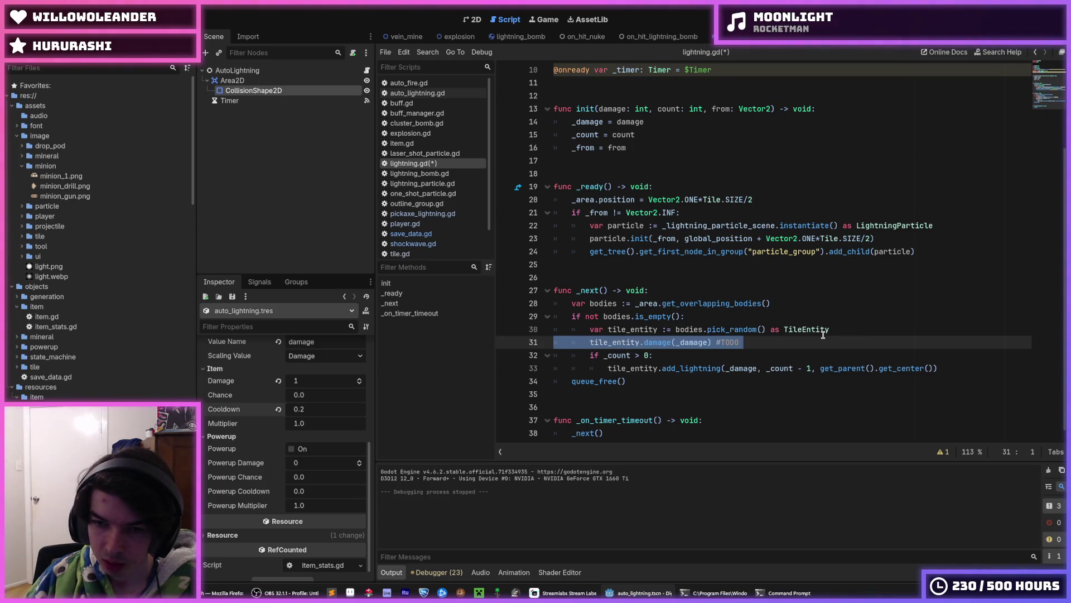
key("BackSpace")
key("Delete")
key("End")
key("shift+Home")
key("shift+Home")
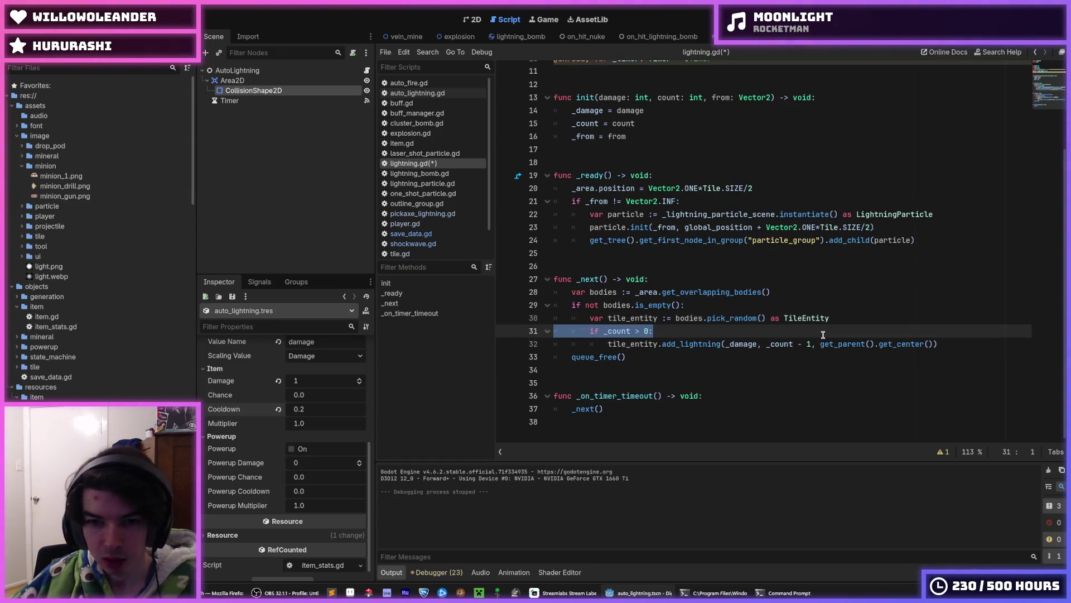
key("BackSpace")
key("Delete")
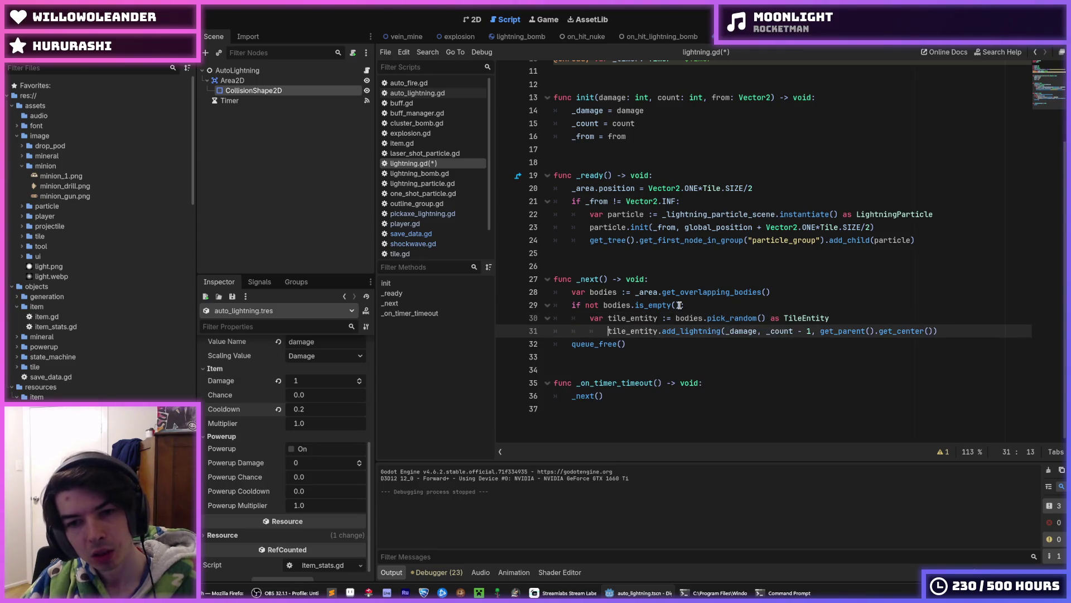
key("BackSpace")
key("ctrl+s")
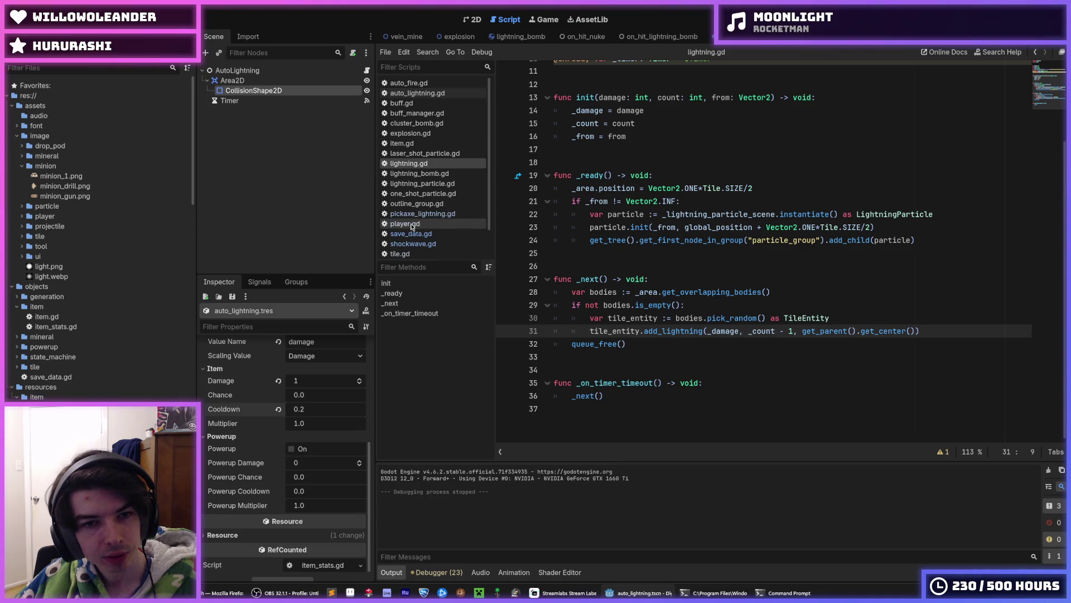
In tile.gd, wrap add_lightning's bolt-spawning lines under an 'if _count > 0:' check.
left_click(399, 253)
scroll(701, 270, "down", 3)
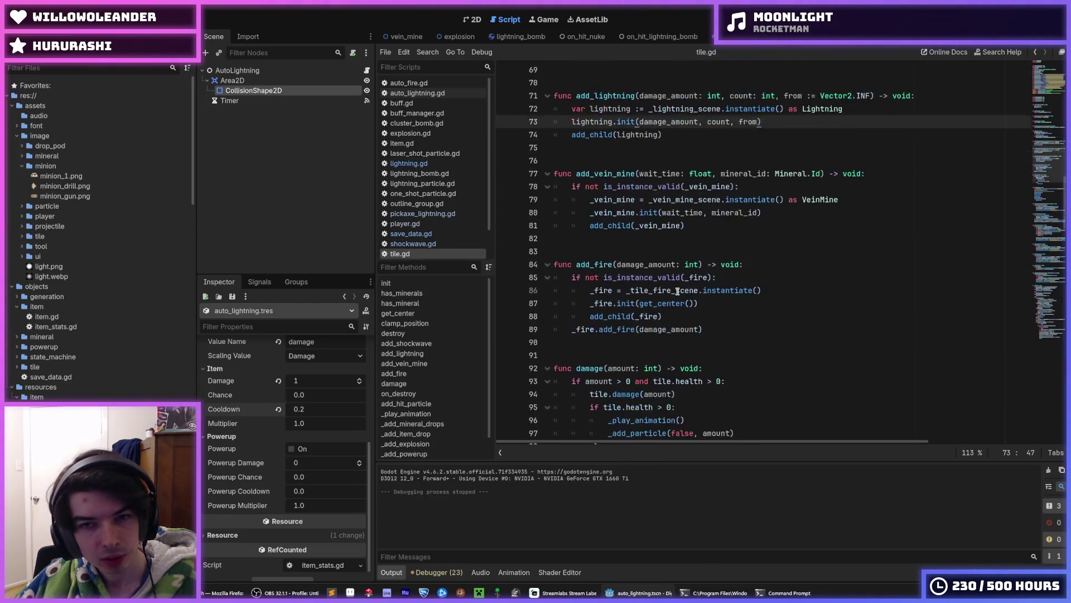
scroll(701, 270, "up", 4)
left_click(936, 251)
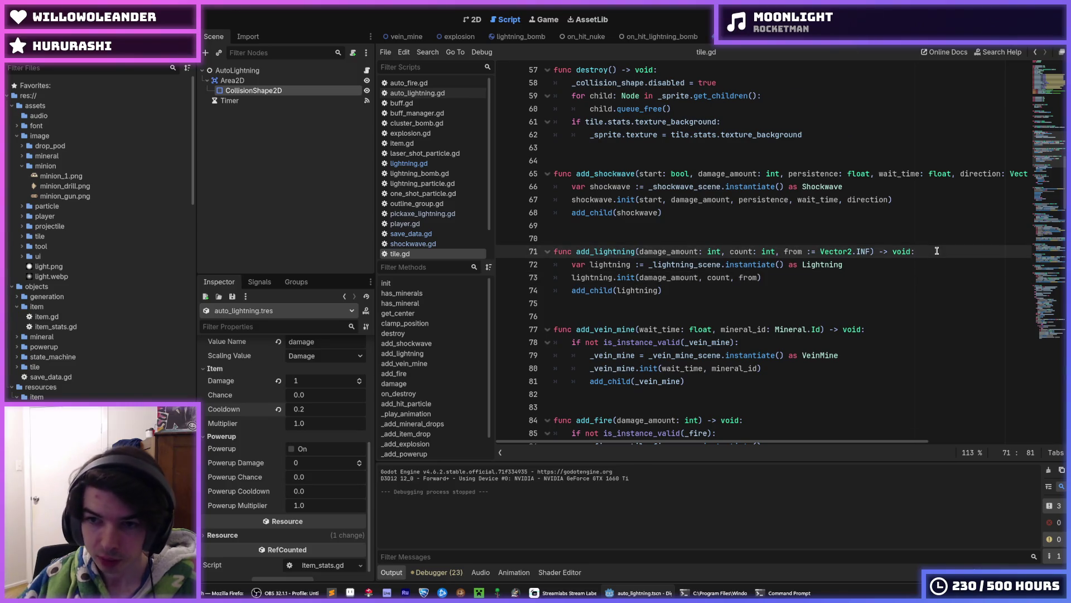
key("Return")
type("if _count > 0:")
key("shift+Down")
key("shift+Down")
key("shift+Down")
key("Tab")
key("Up")
key("Up")
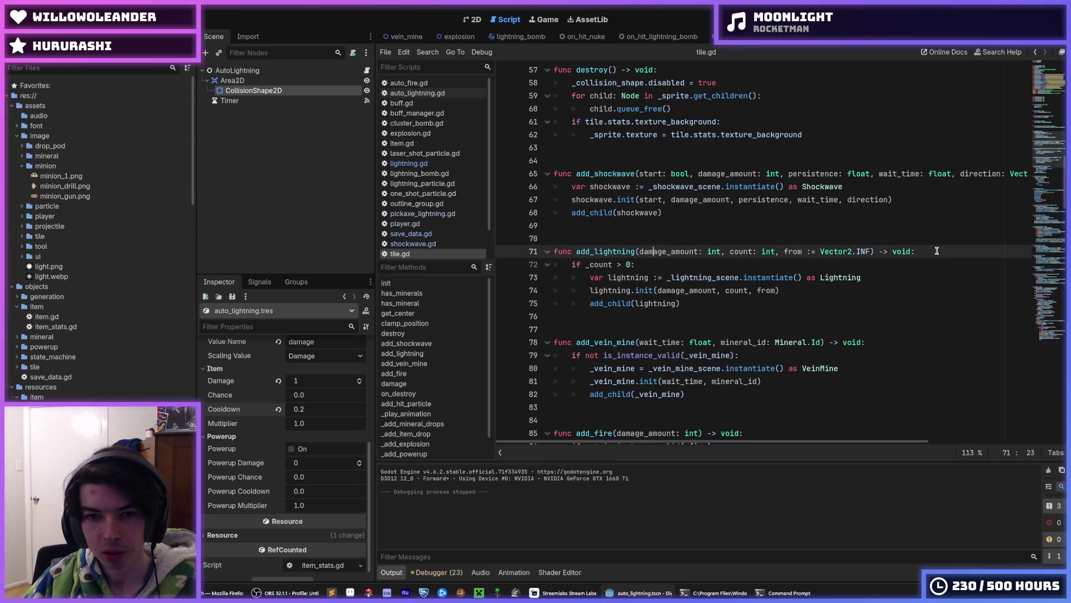
Fix the mistyped damage identifier on line 72 and add an 'if from' check above the damage call.
left_click(937, 251)
key("Return")
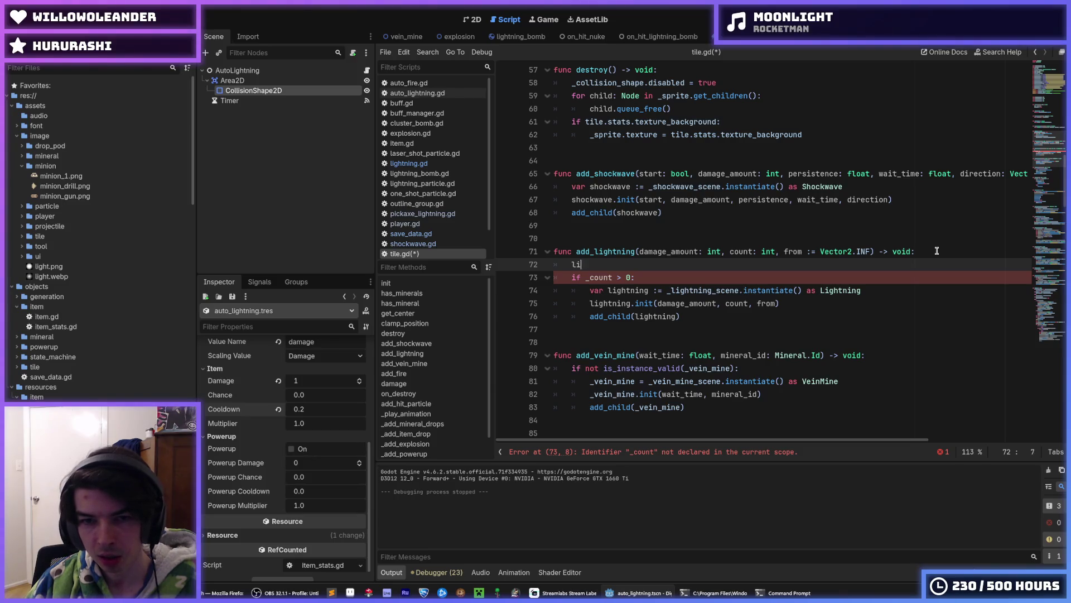
key("BackSpace")
key("BackSpace")
key("BackSpace")
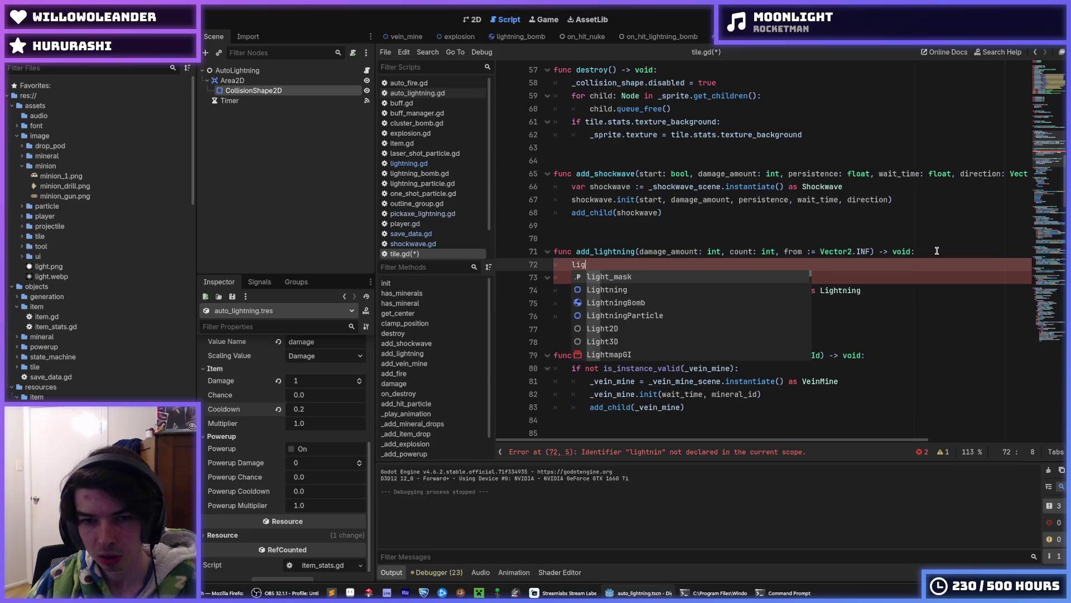
type("damage(dama")
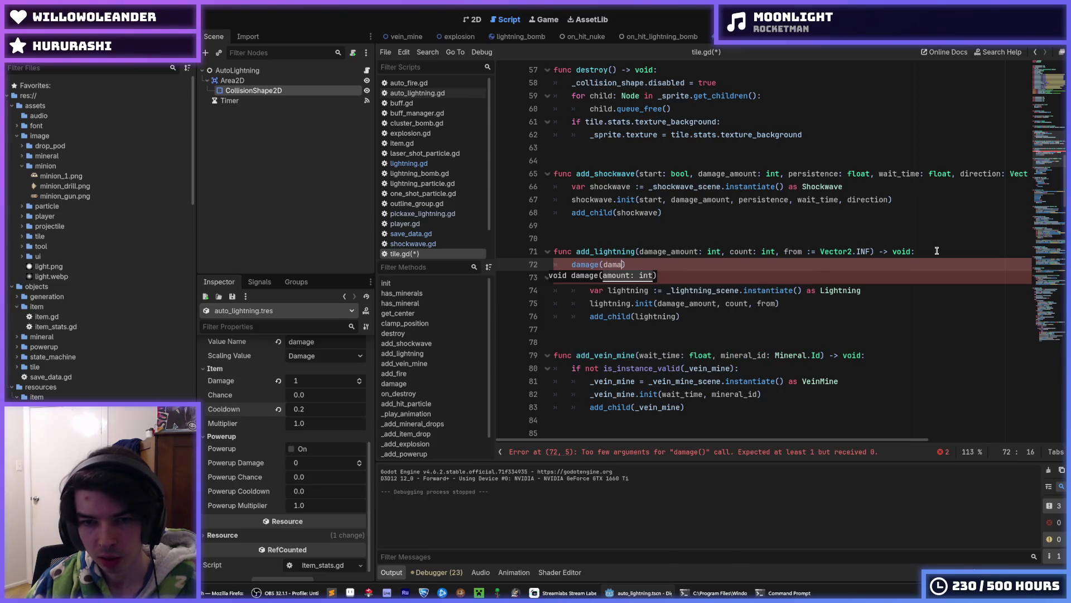
type(")")
left_click(937, 251)
key("Return")
type("if from != Vector2.:")
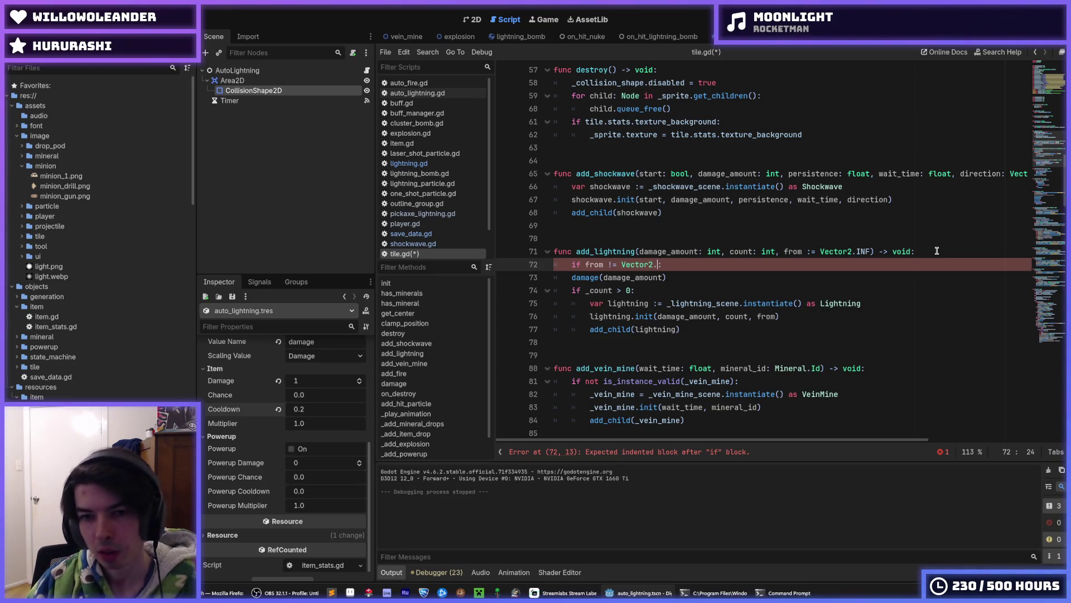
Indent the damage call under the from check, save tile.gd, and run the project with F5.
key("Down")
key("Home")
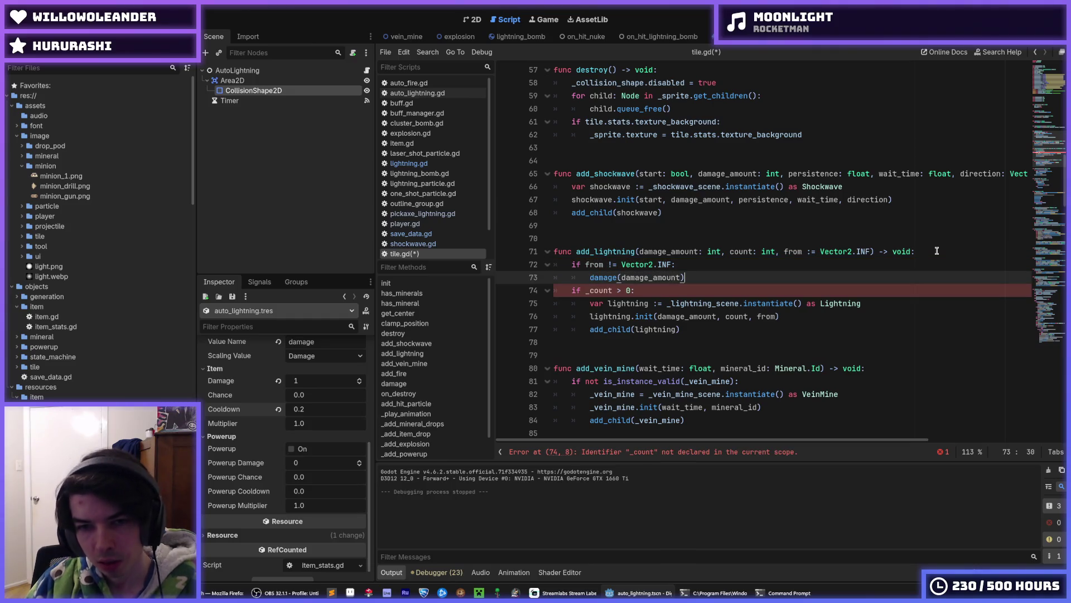
key("Down")
key("End")
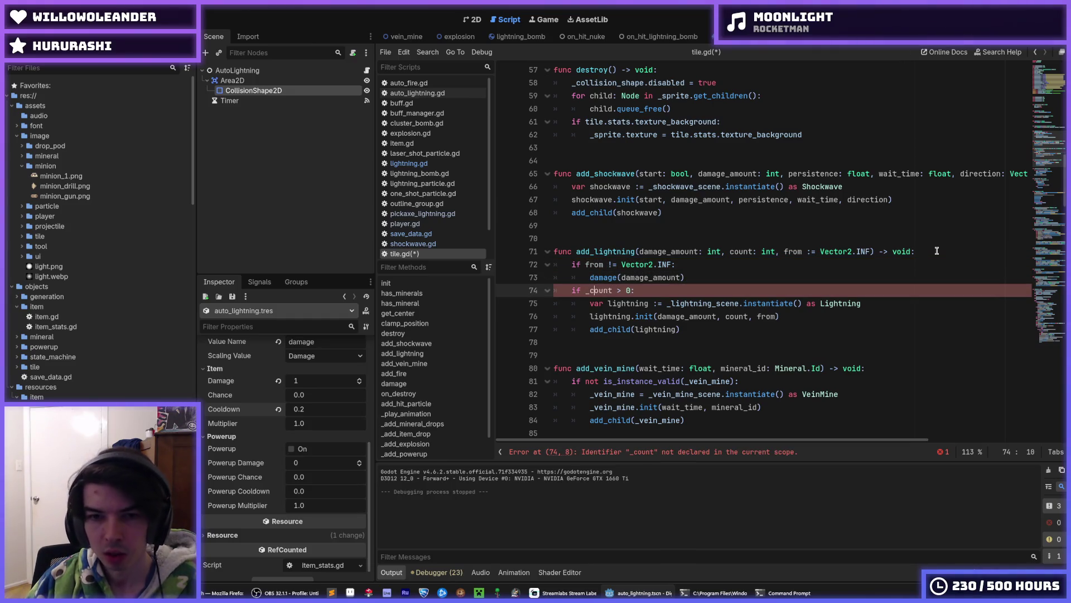
key("ctrl+s")
key("Up")
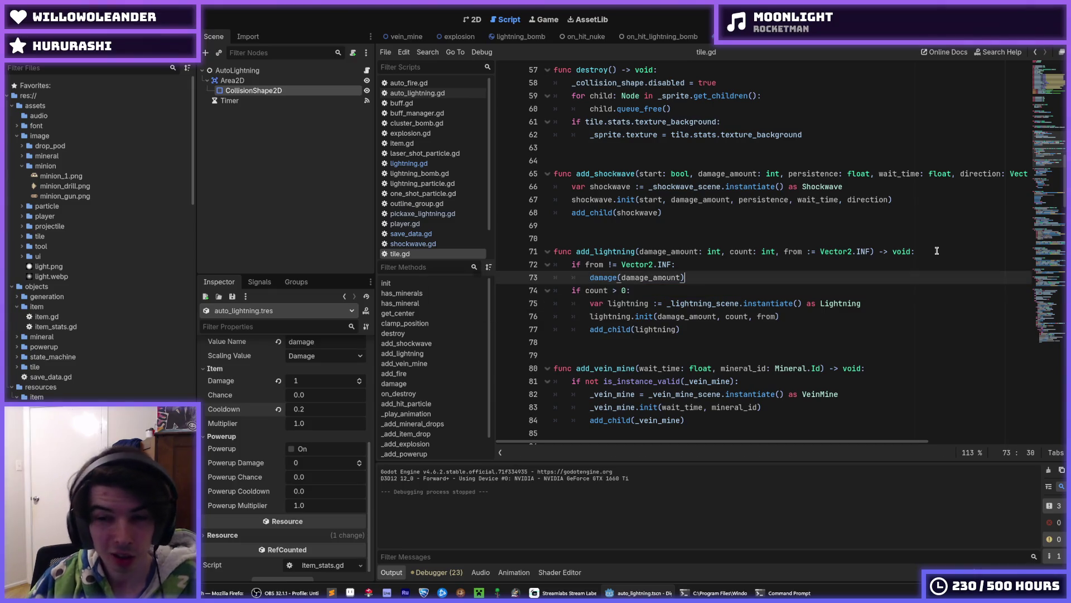
key("F5")
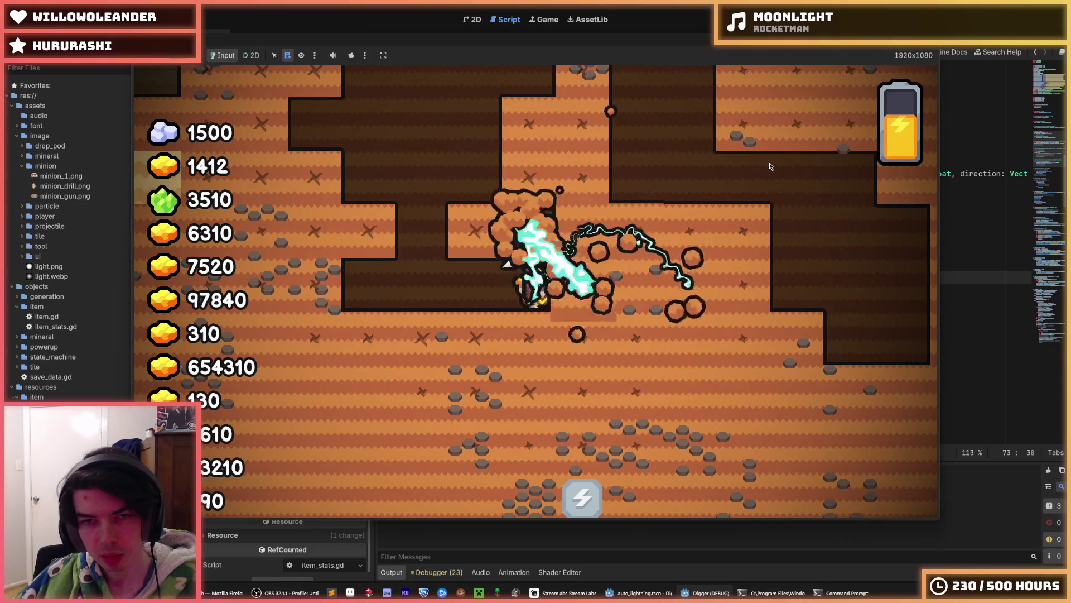
Dig left, right and down through the dirt, then back up toward the grassy surface, watching lightning chain.
key("a")
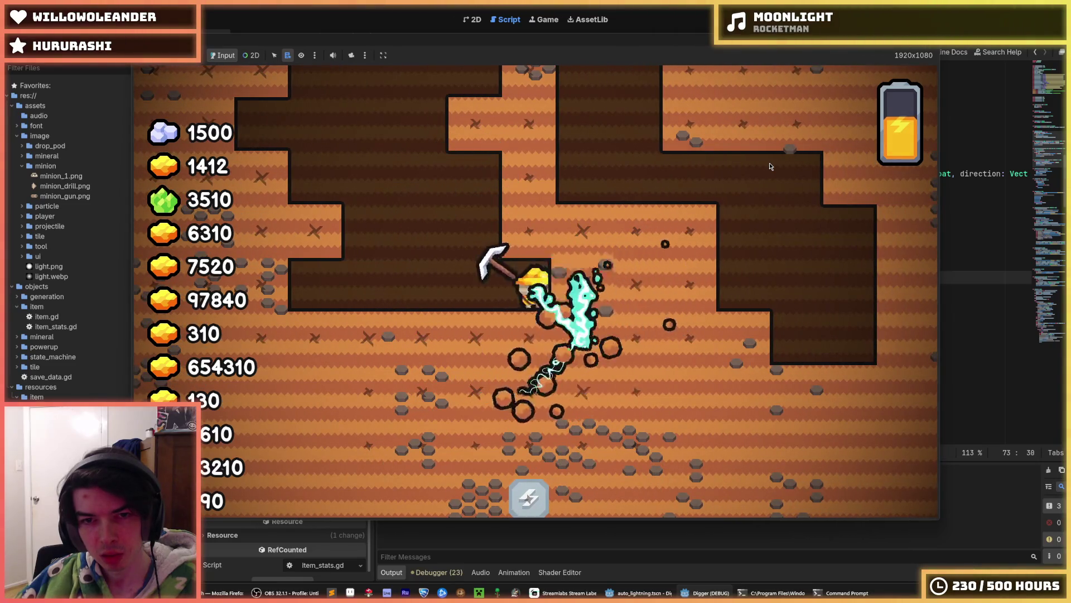
key("d")
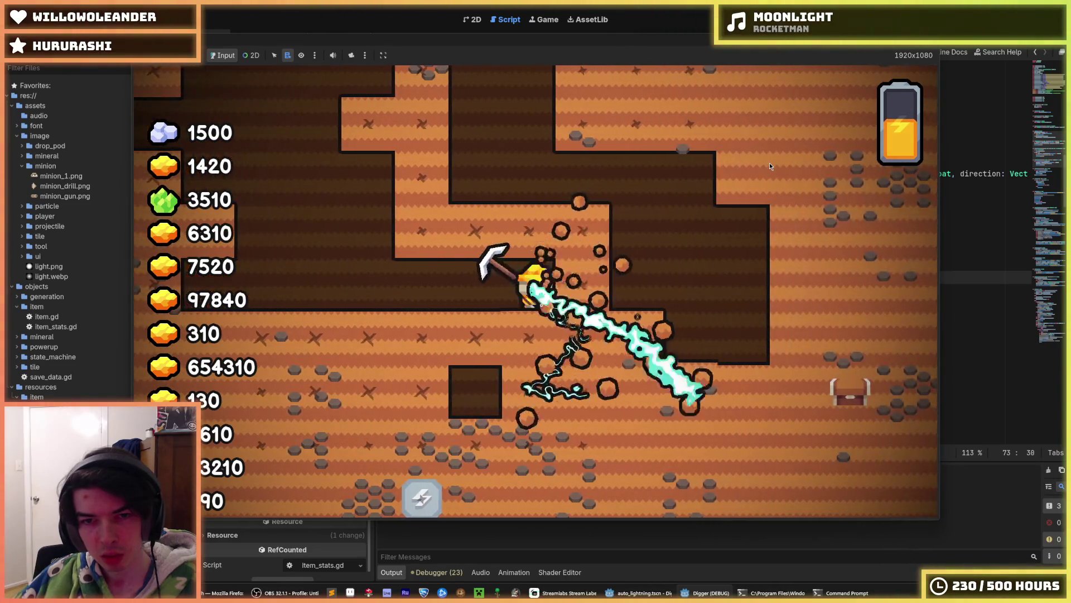
key("s")
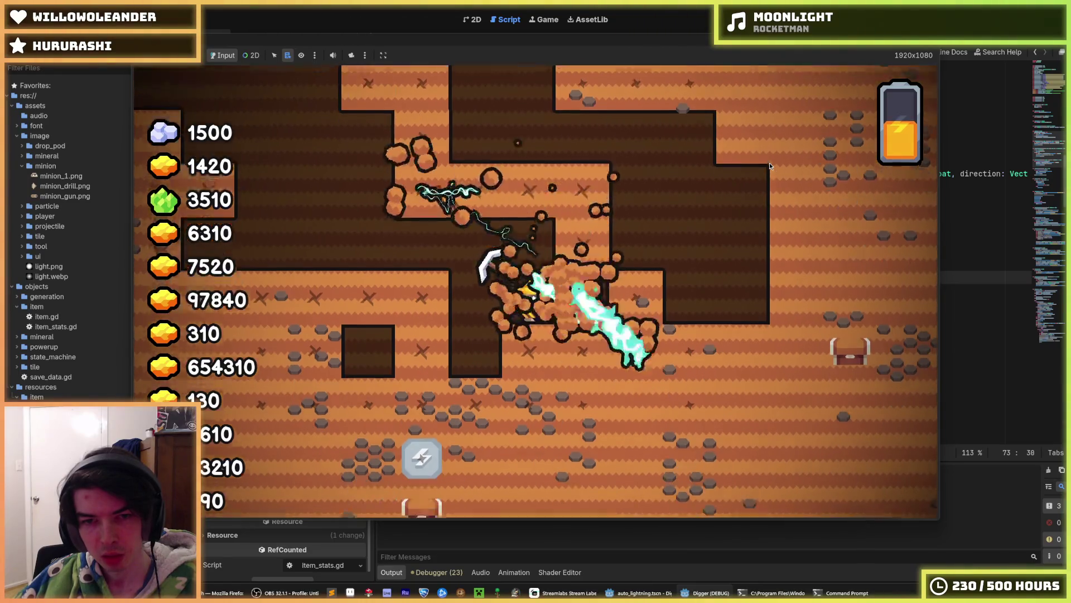
key("s")
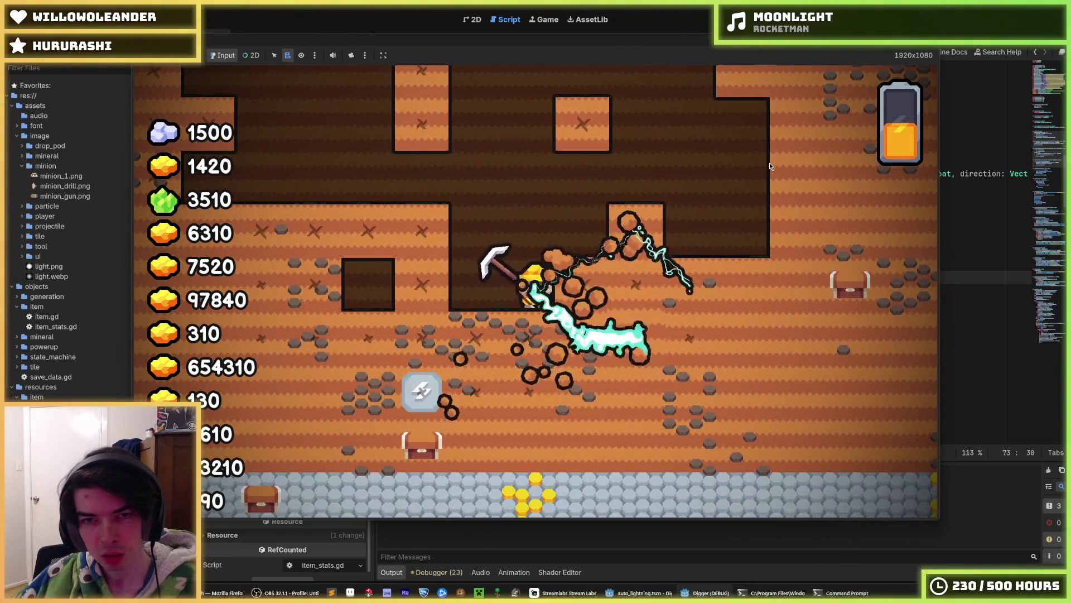
key("s")
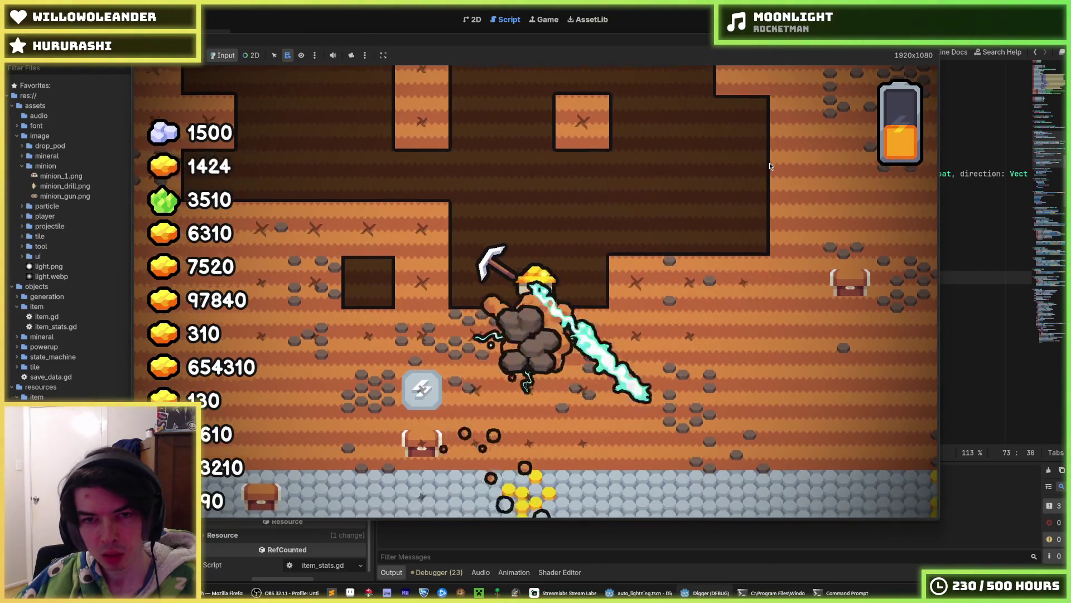
key("w")
key("a")
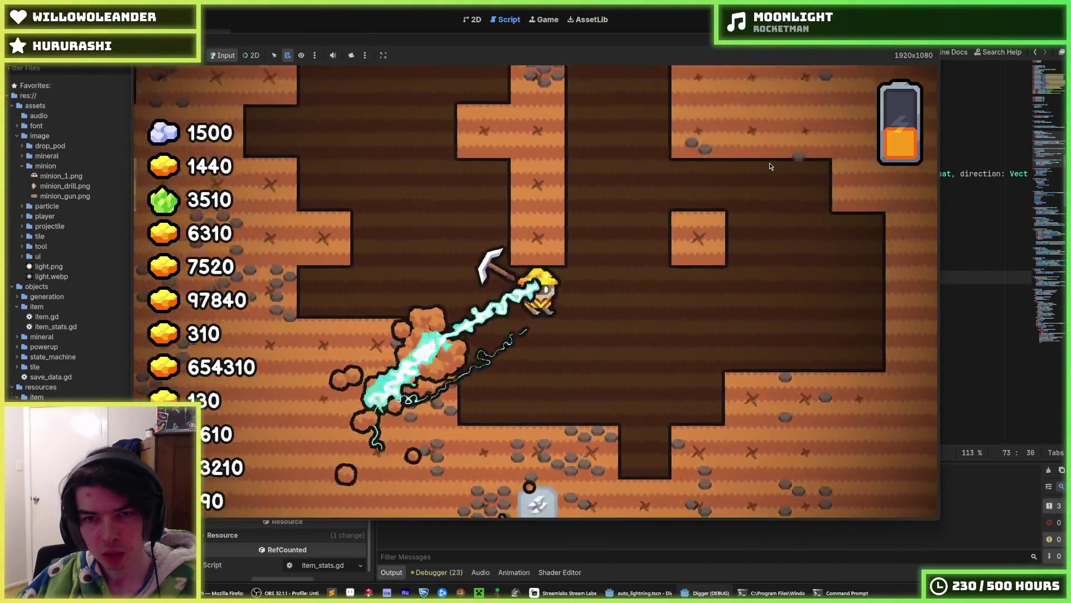
key("w")
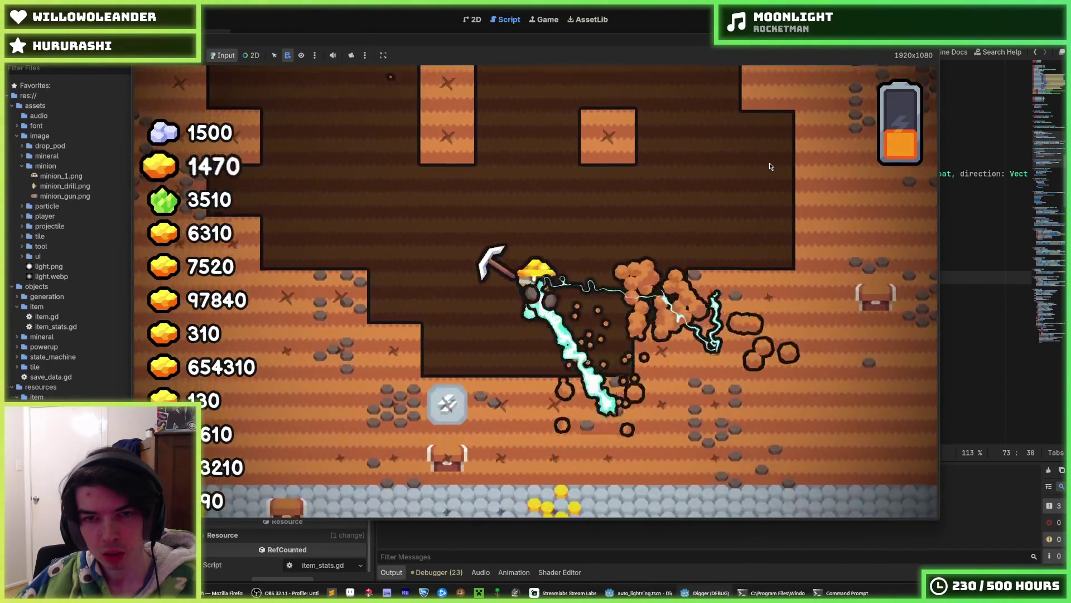
key("d")
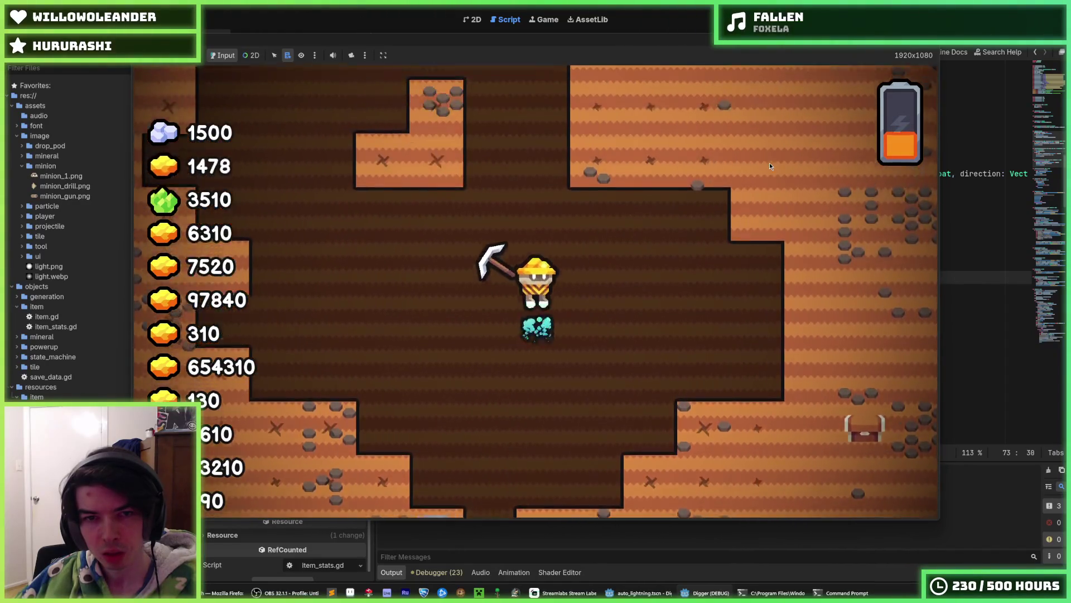
key("w")
key("a")
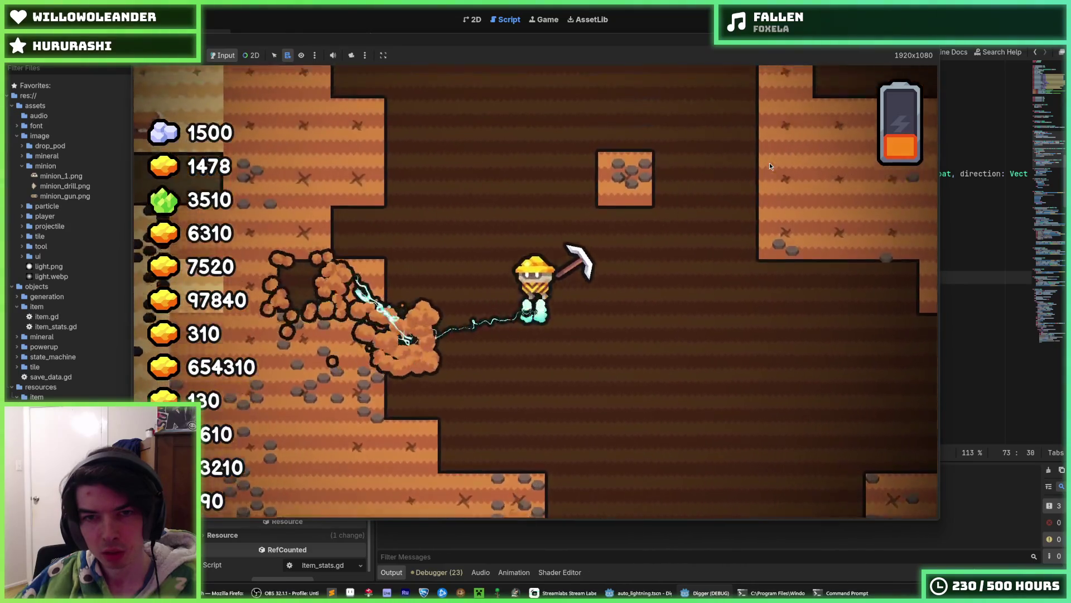
key("d")
key("w")
key("a")
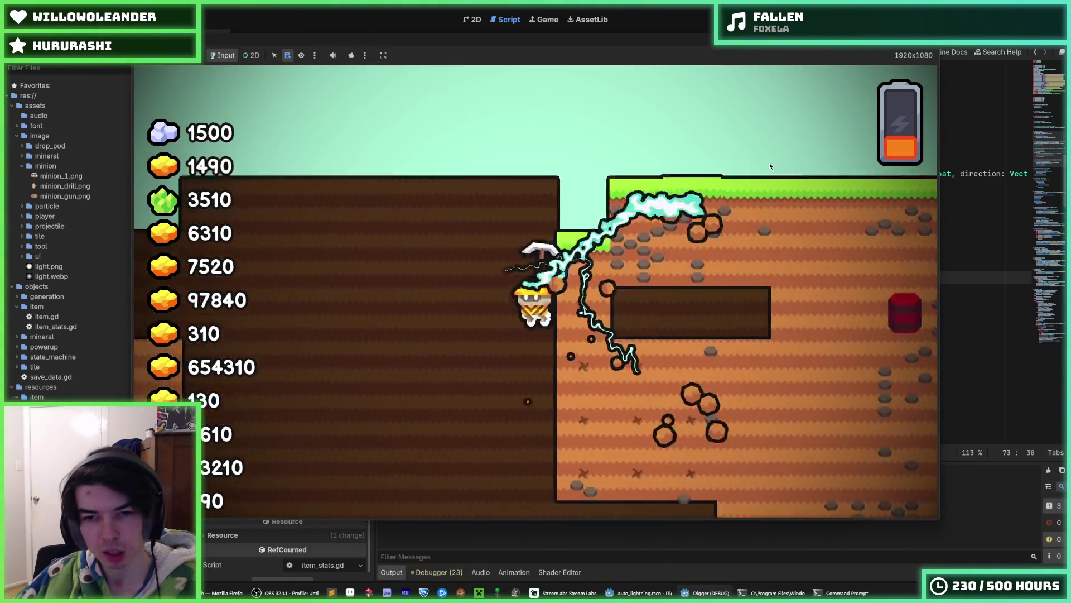
Dig down from the surface and back up as the ore count climbs to 1520, then end the run.
key("s")
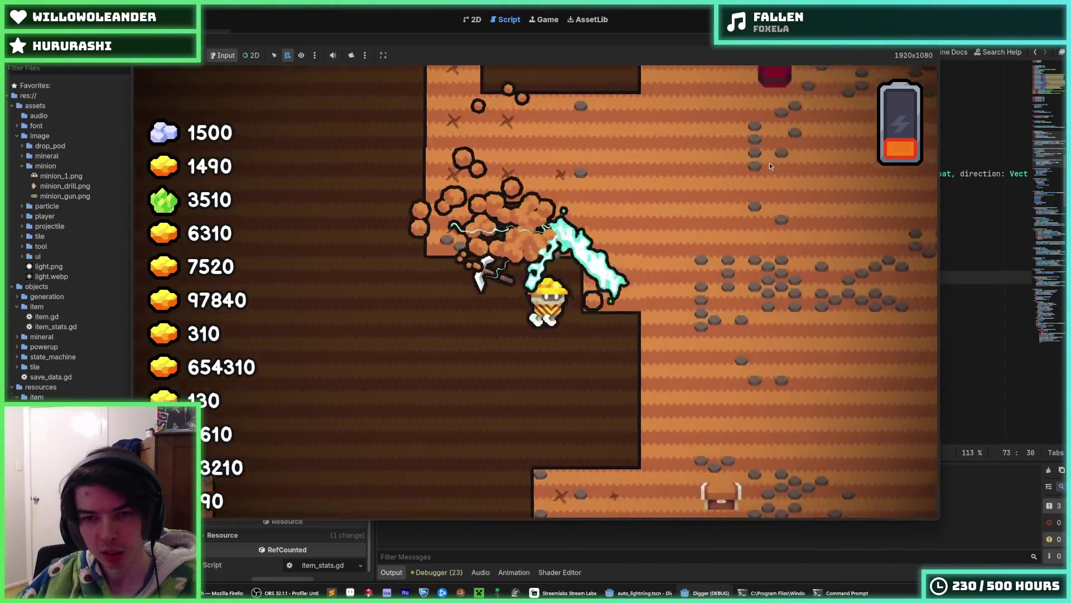
key("s")
key("d")
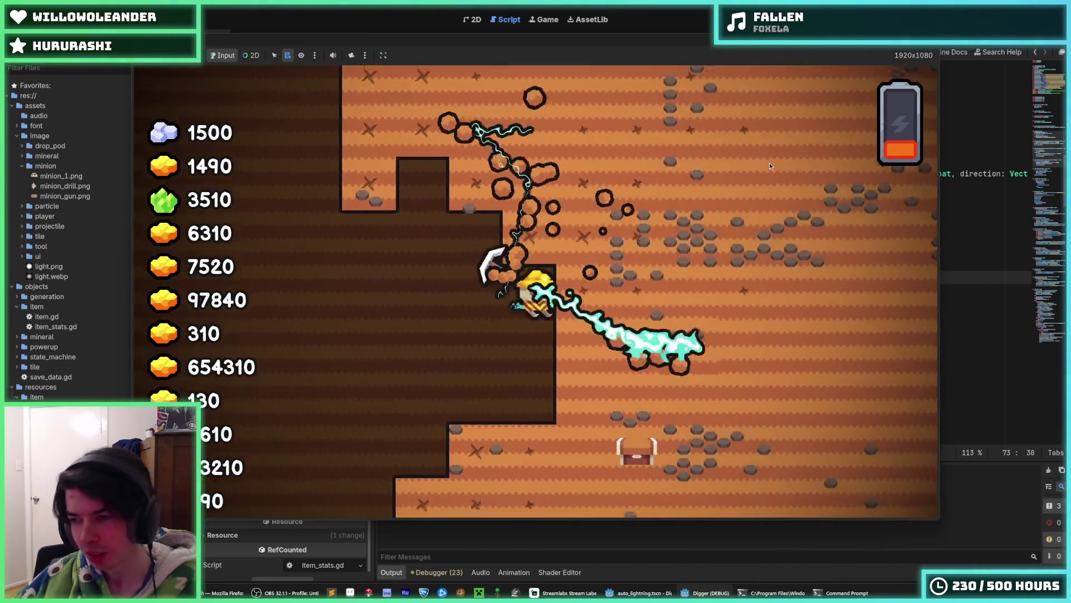
key("s")
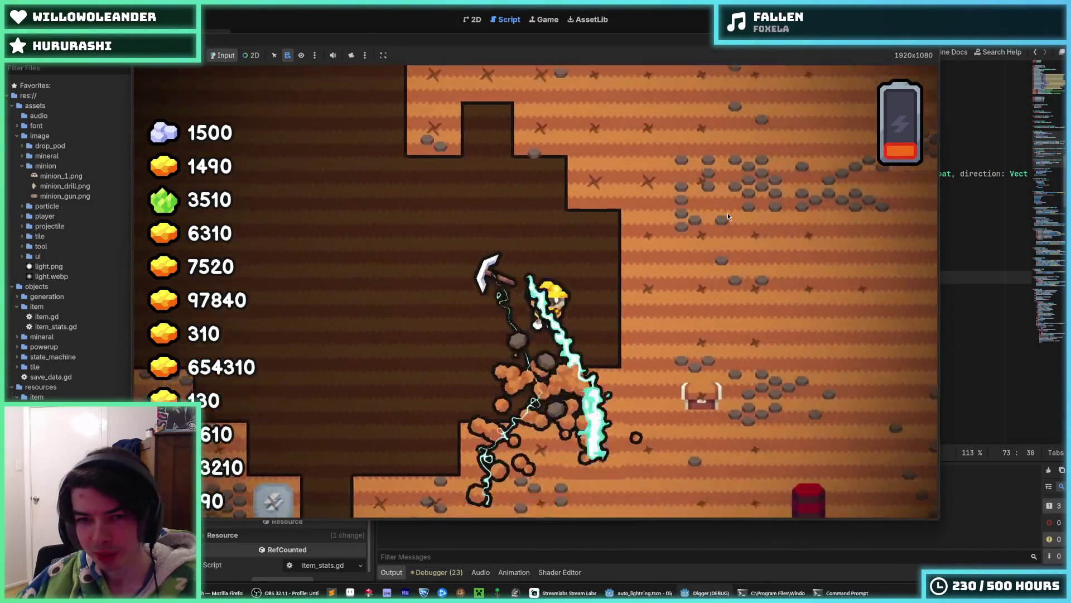
key("w")
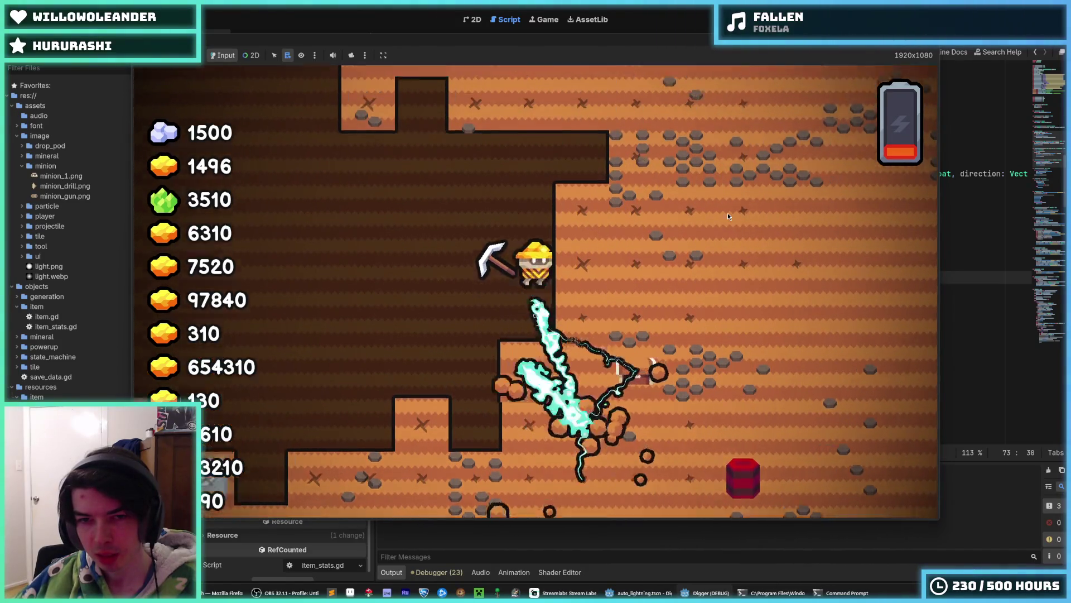
key("d")
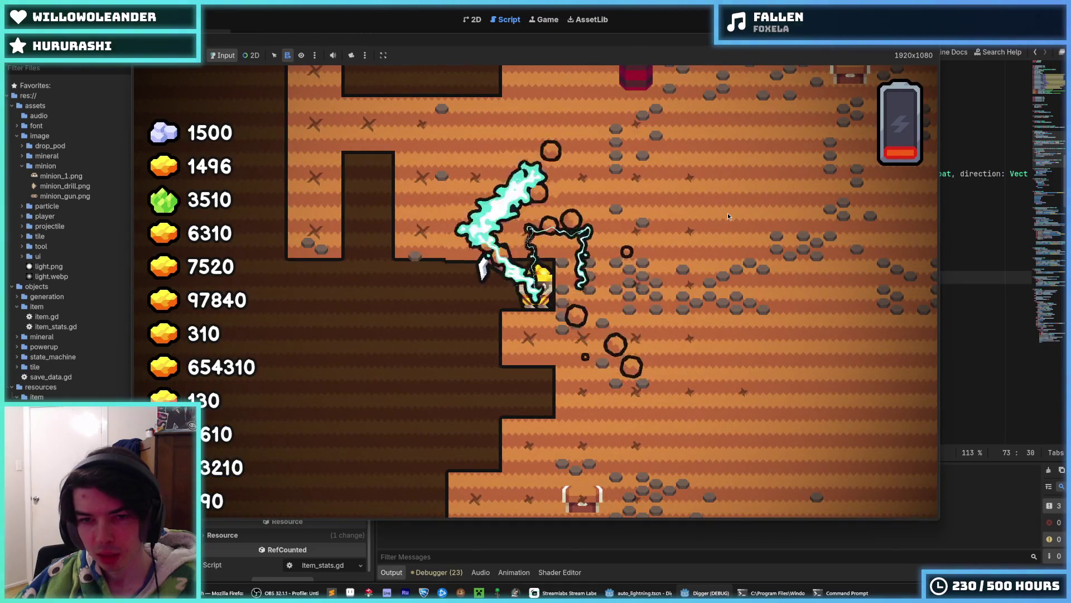
key("a")
key("w")
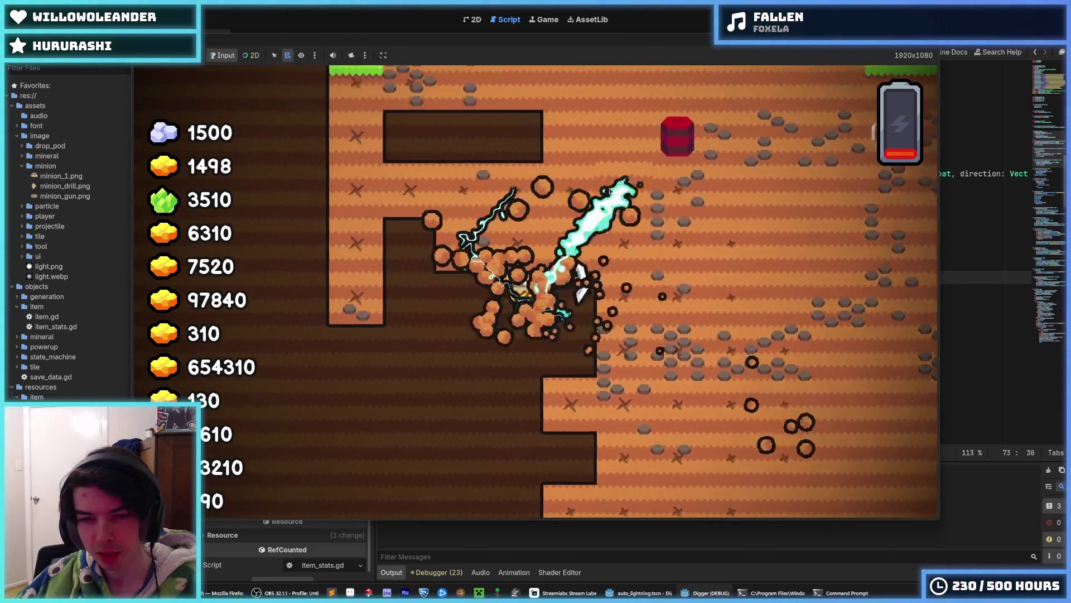
key("w")
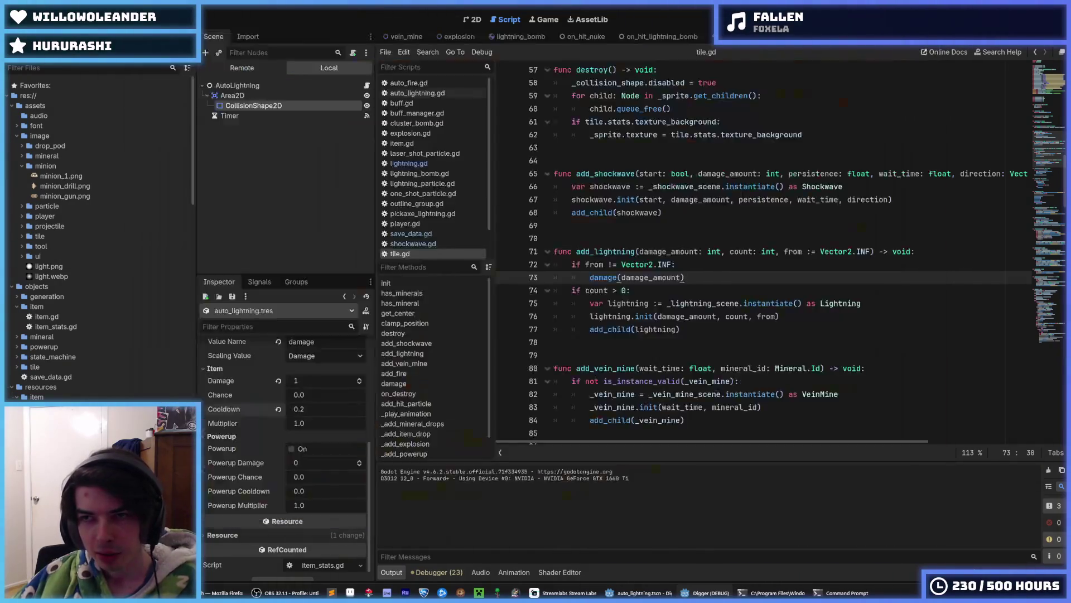
key("Up")
key("Up")
key("Up")
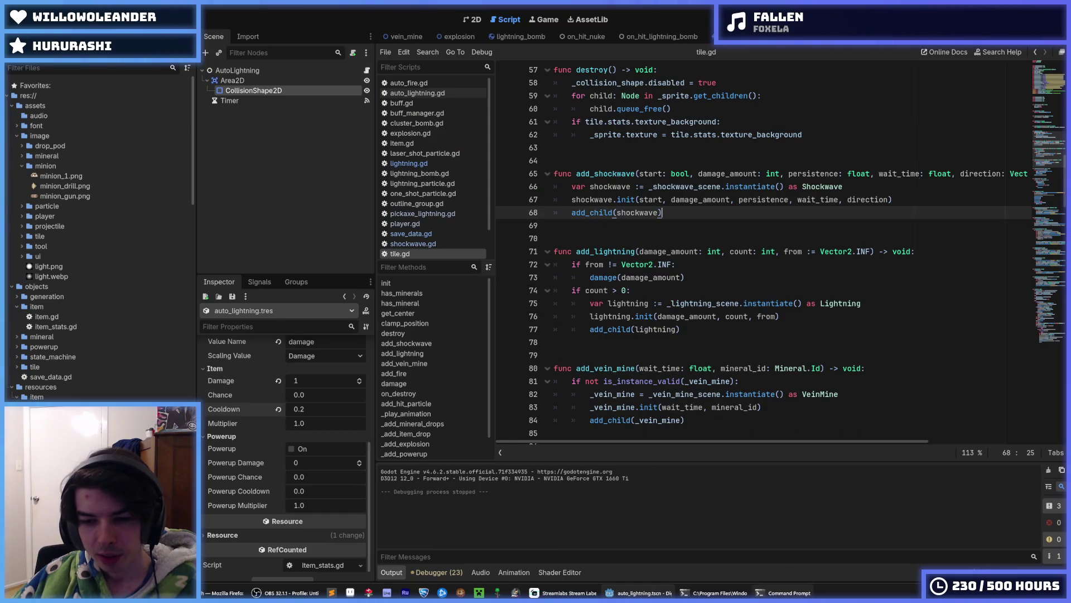
In Command Prompt, run git status and git add *, then begin typing a git commit -m.
left_click(755, 592)
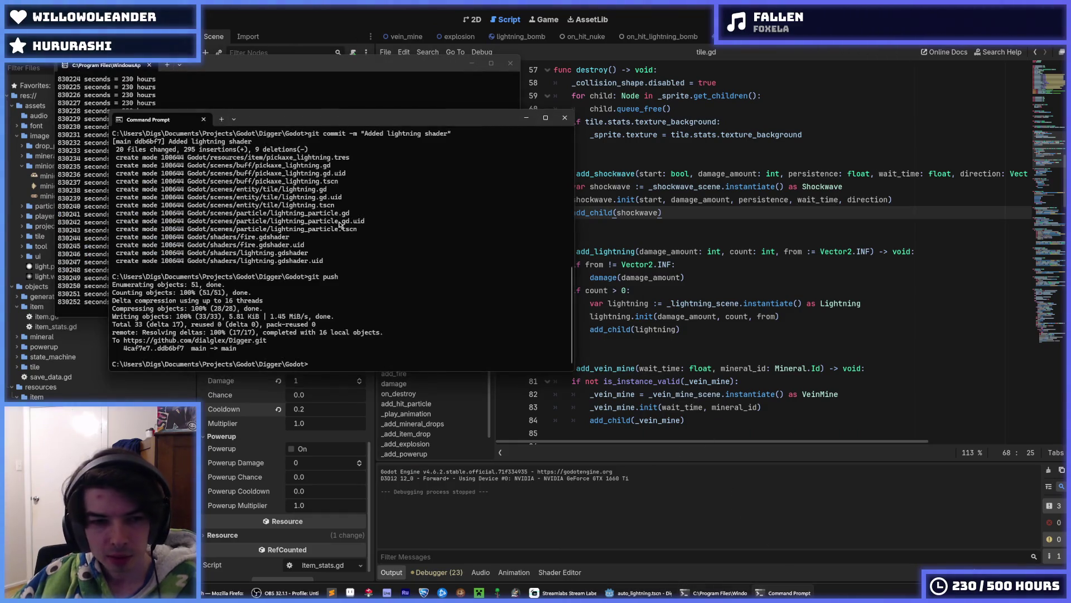
type("atus")
key("Return")
type("git commit -")
key("Return")
type("gi")
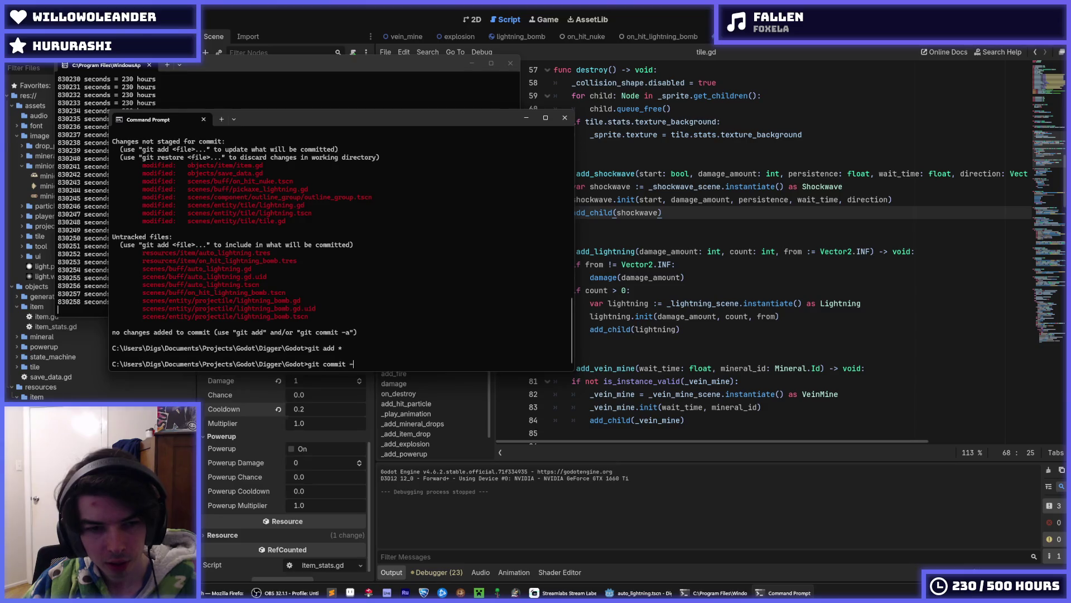